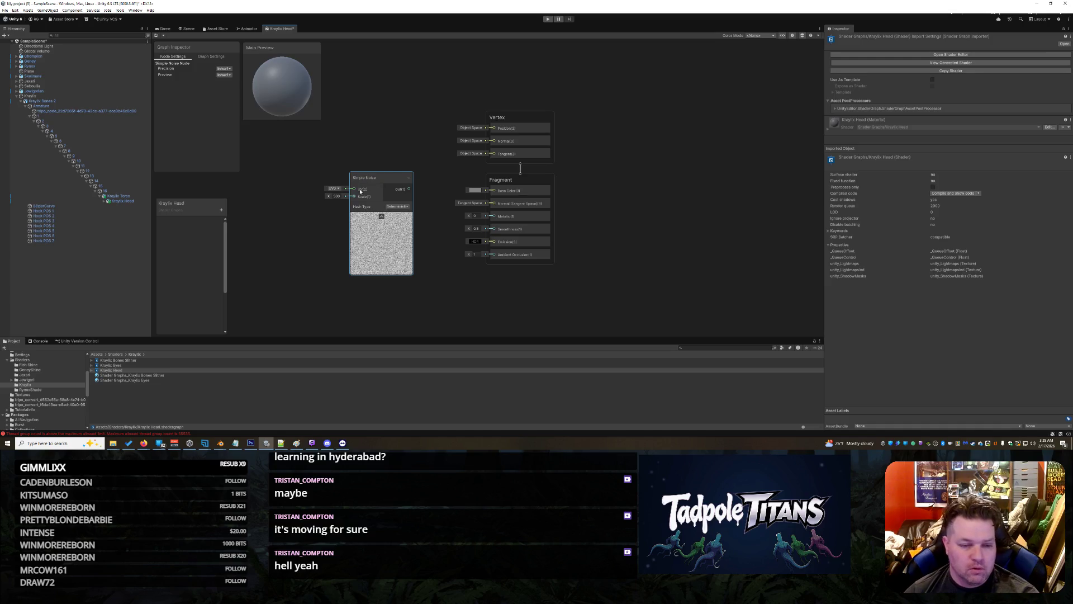
- Create a Float property named Intensity and connect it to the Simple Noise Scale input
left_click(221, 210)
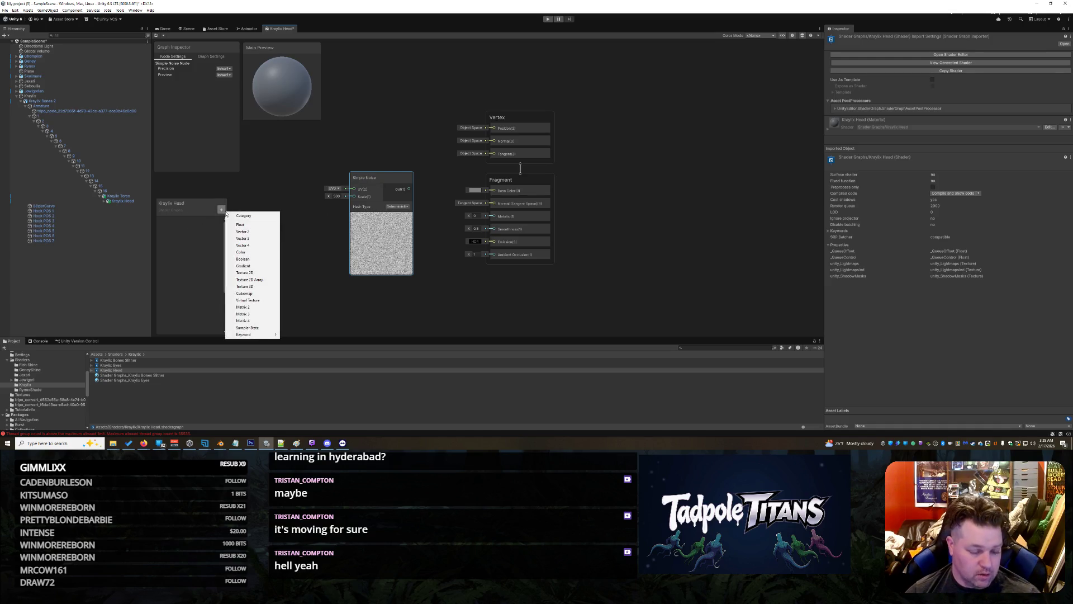
left_click(230, 224)
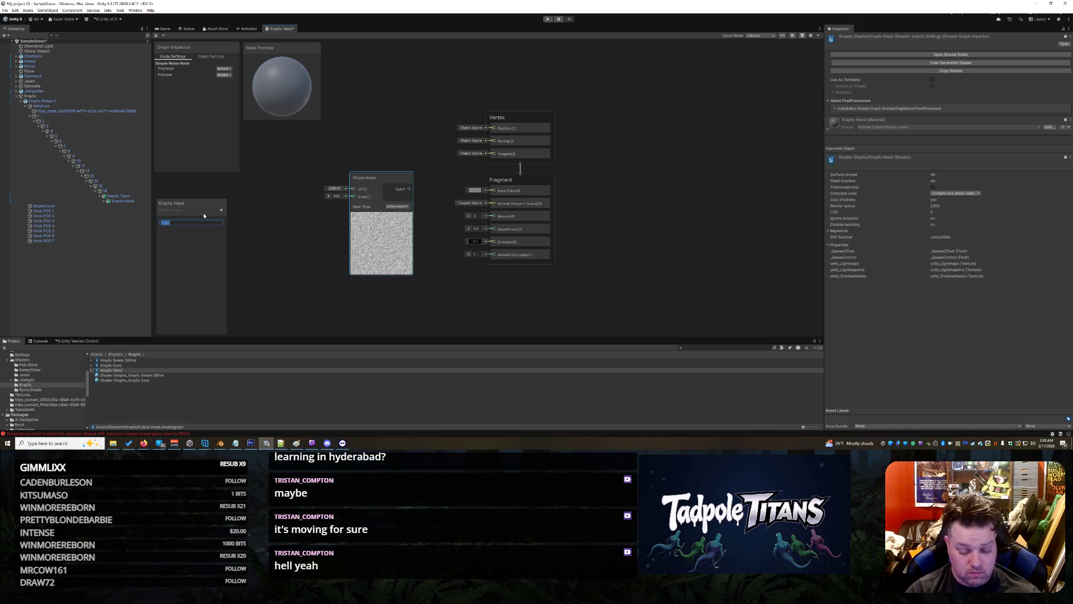
type("H")
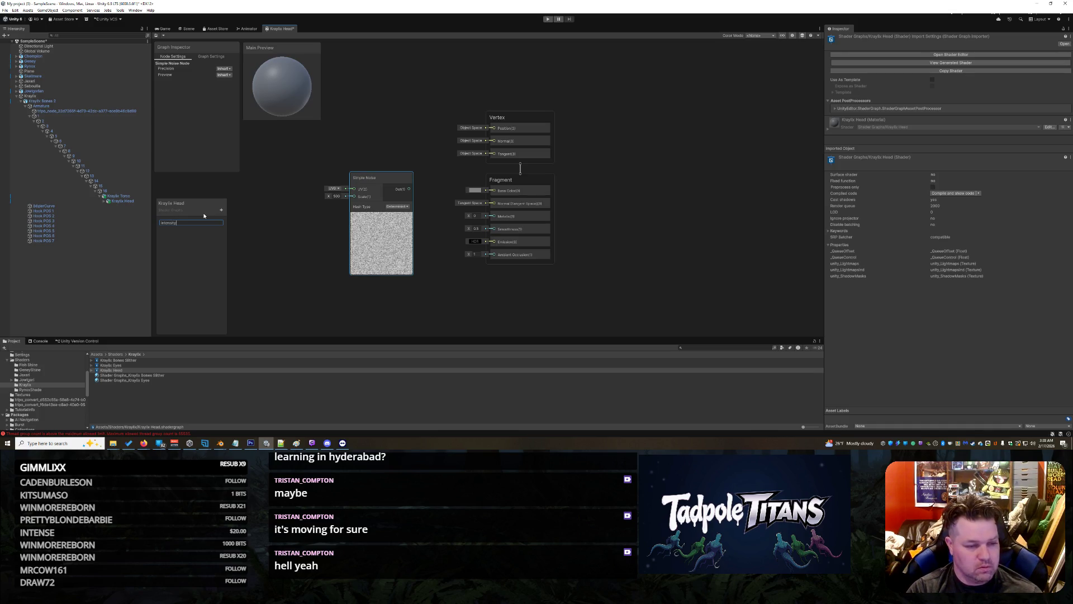
key("Return")
left_click_drag(174, 220, 353, 196)
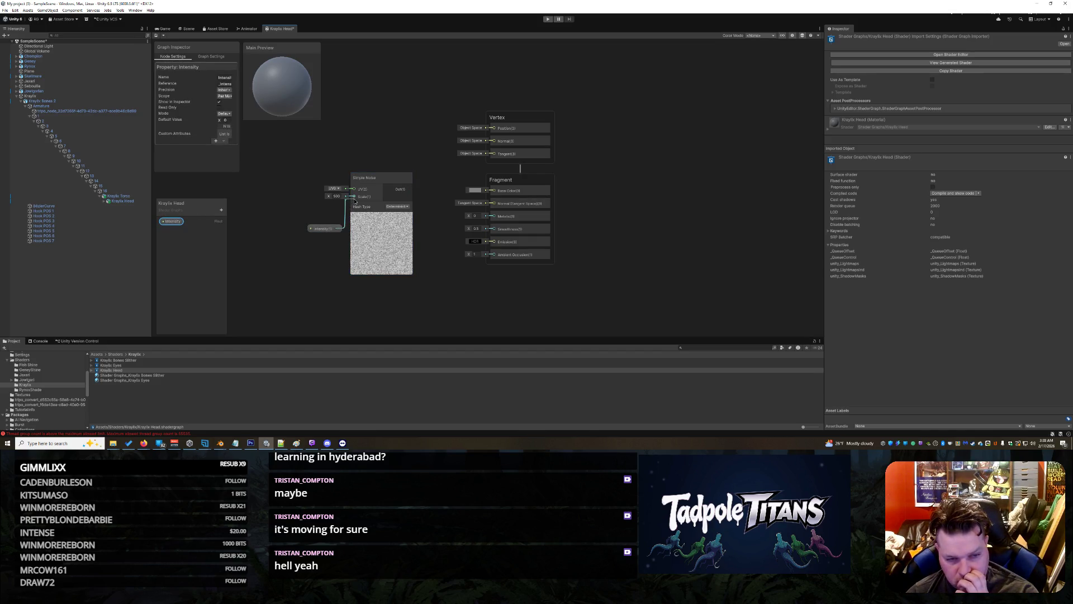
left_click_drag(321, 230, 304, 248)
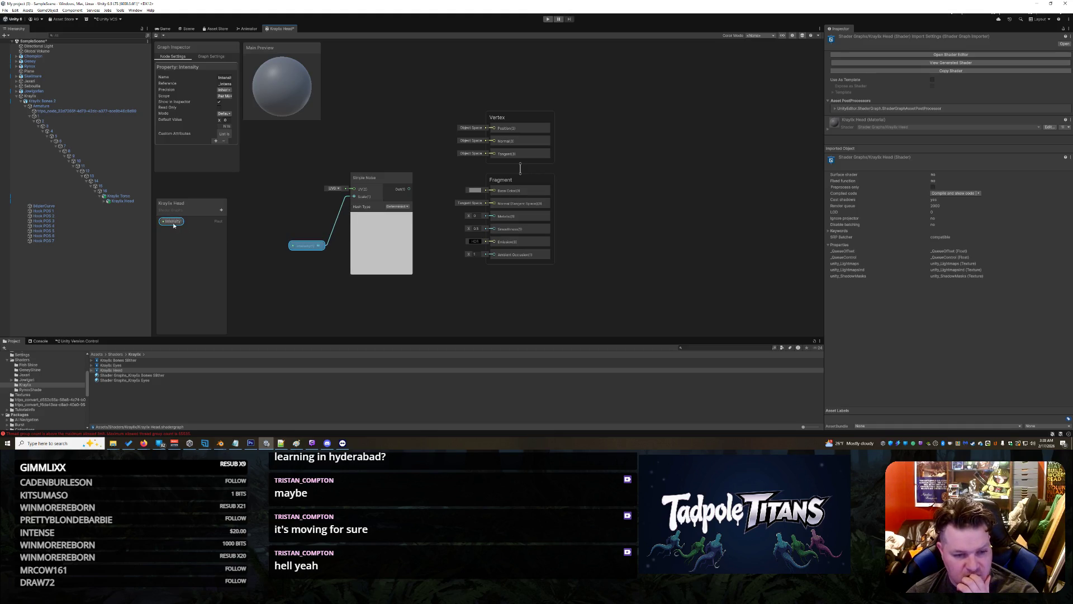
- Set Intensity to Slider mode with a maximum of 500, then tidy the node layout
left_click(173, 222)
left_click(224, 113)
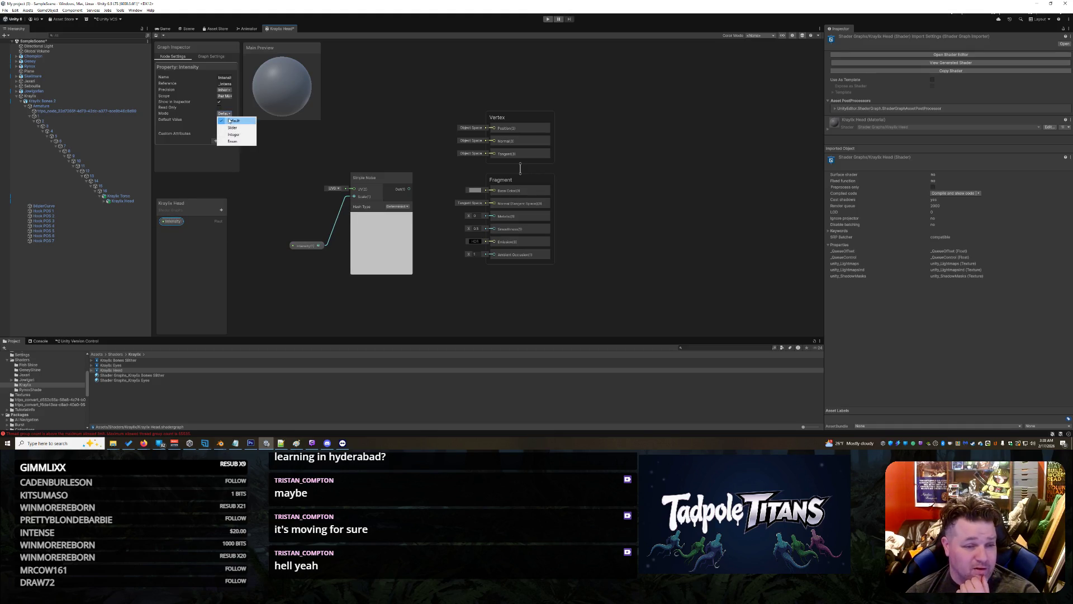
left_click(234, 127)
left_click(225, 139)
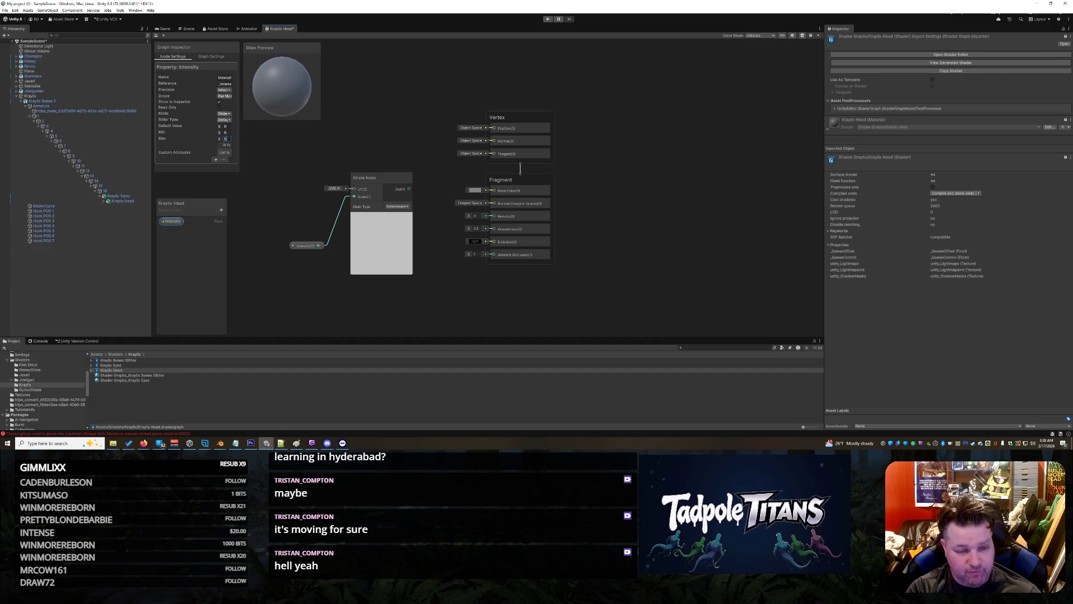
left_click(225, 126)
type("500")
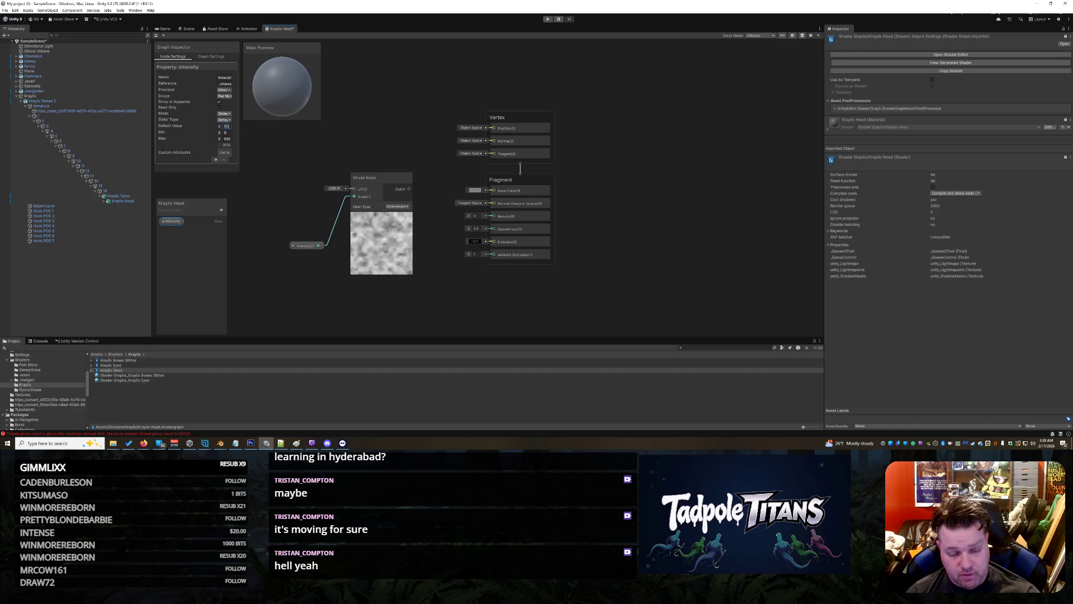
left_click(417, 298)
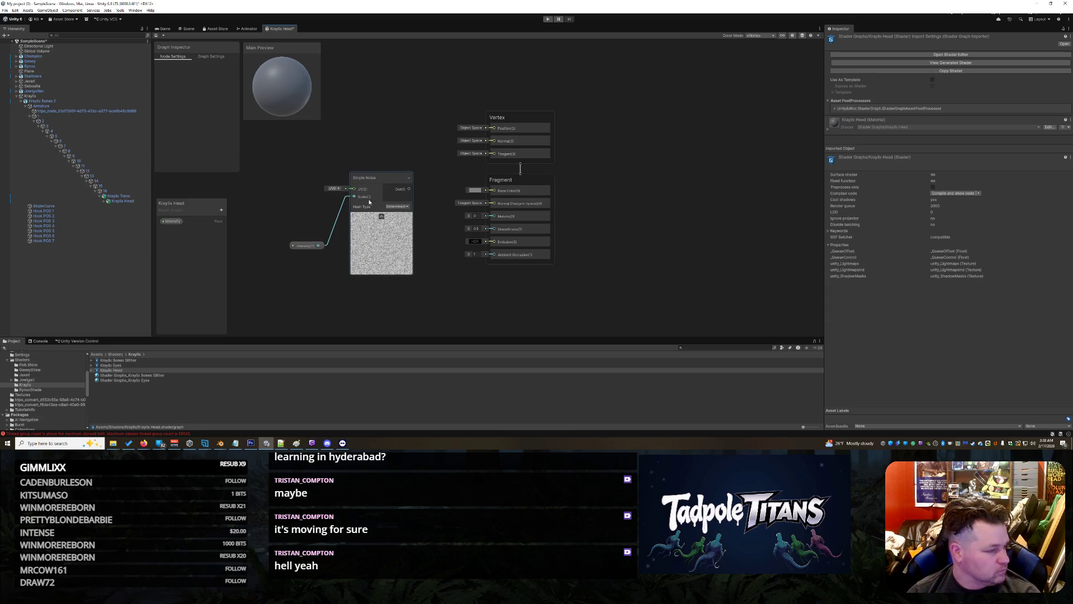
left_click_drag(378, 187, 362, 184)
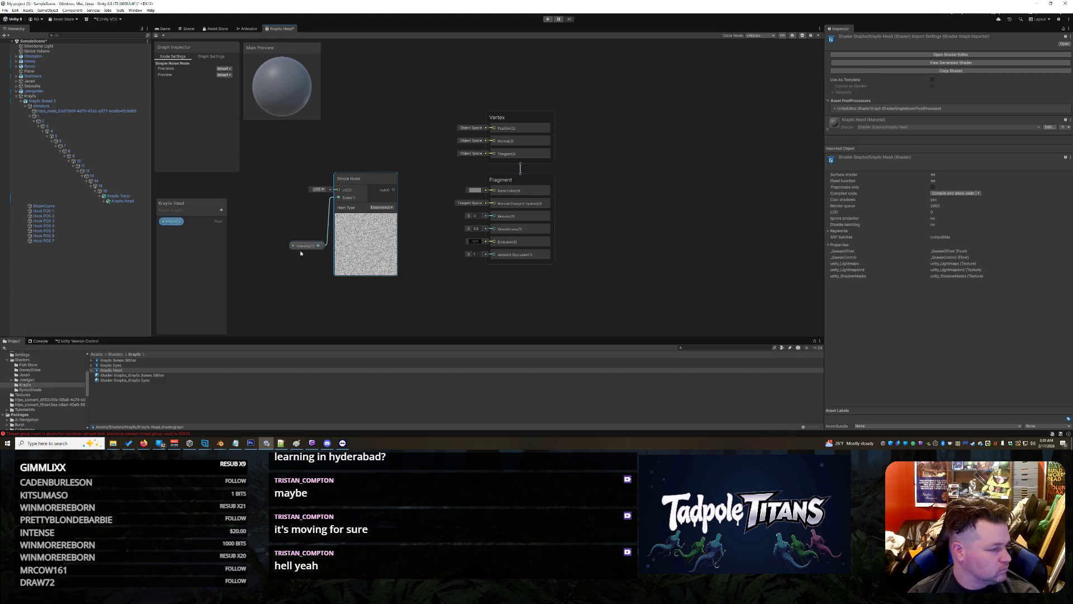
left_click_drag(302, 246, 279, 265)
- Add a Normal From Height node beside Simple Noise and feed Simple Noise Out into it
left_click_drag(350, 188, 318, 190)
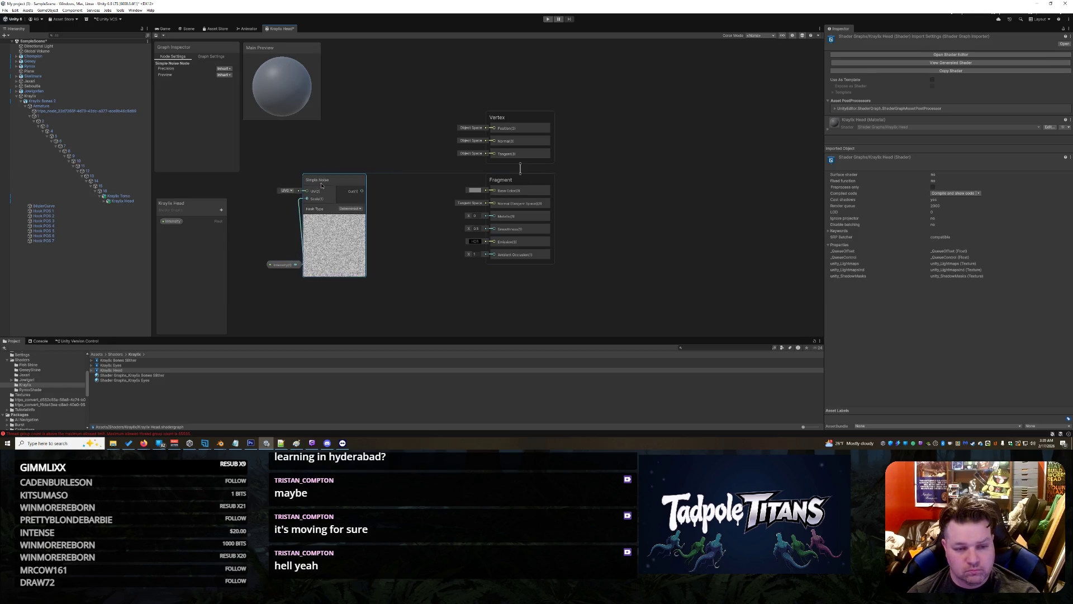
right_click(382, 207)
left_click(382, 207)
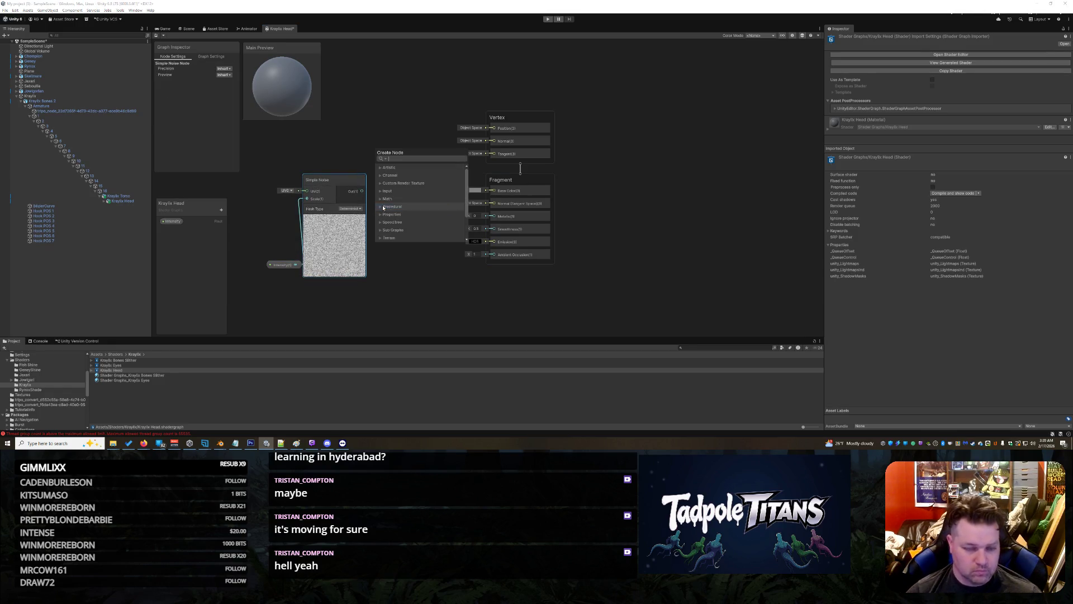
type("normal")
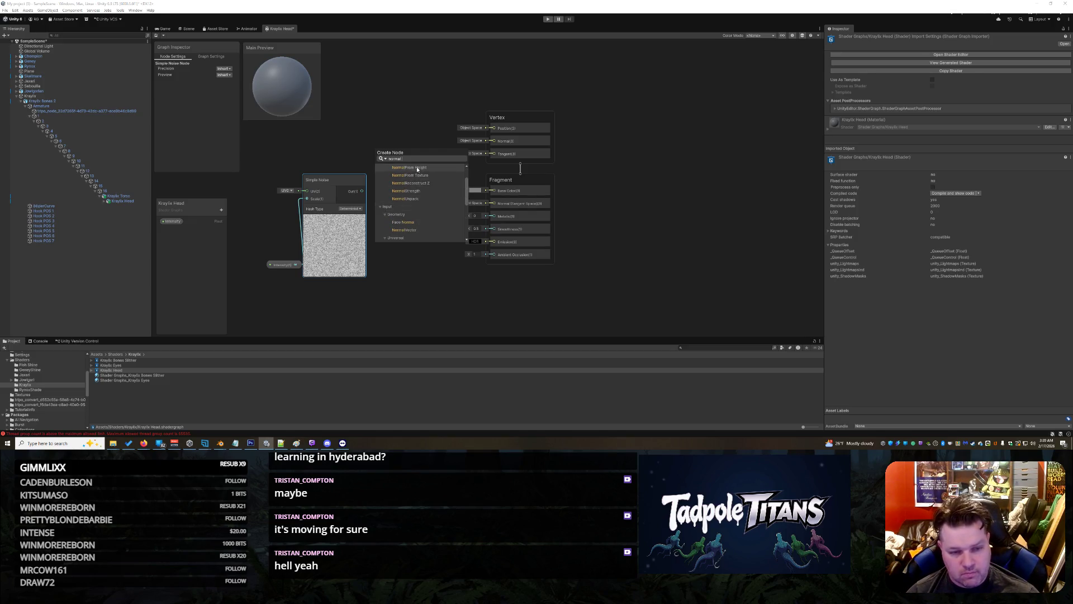
left_click(419, 167)
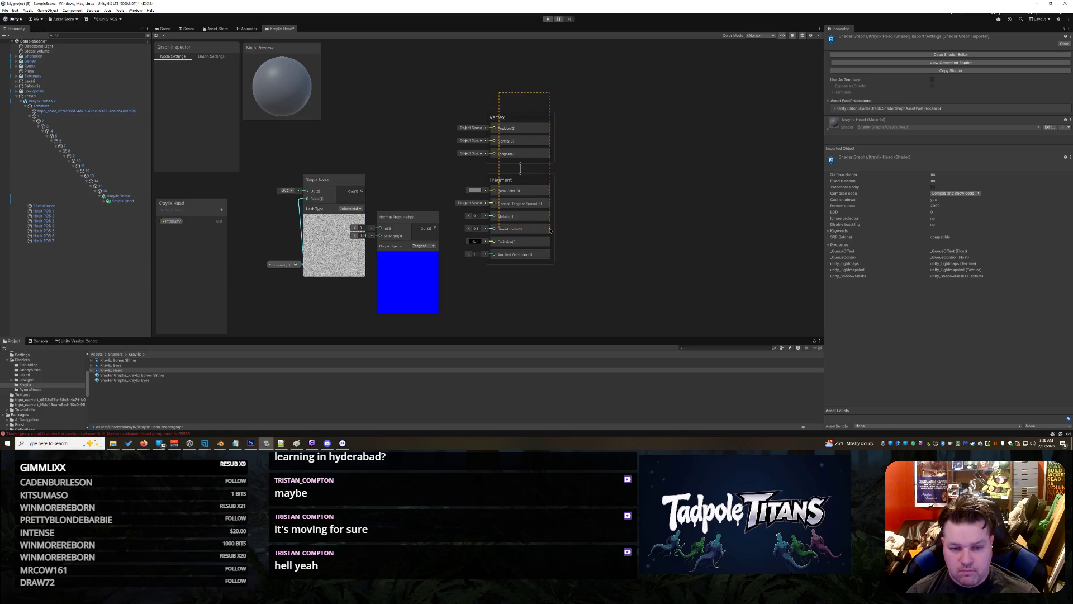
left_click_drag(548, 181, 665, 179)
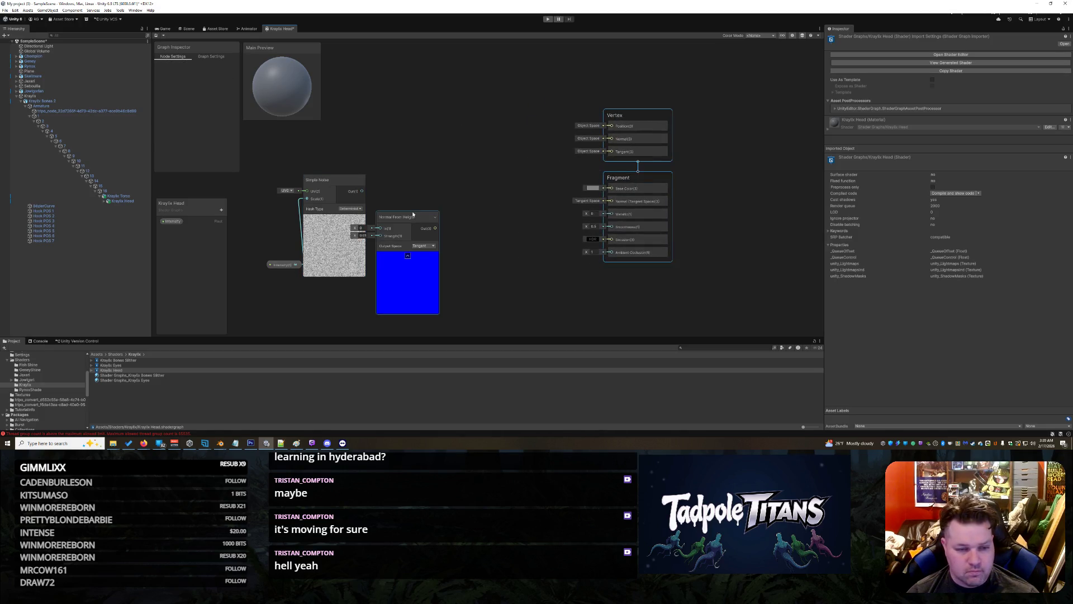
left_click_drag(412, 216, 471, 178)
left_click_drag(363, 190, 458, 163)
right_click(537, 282)
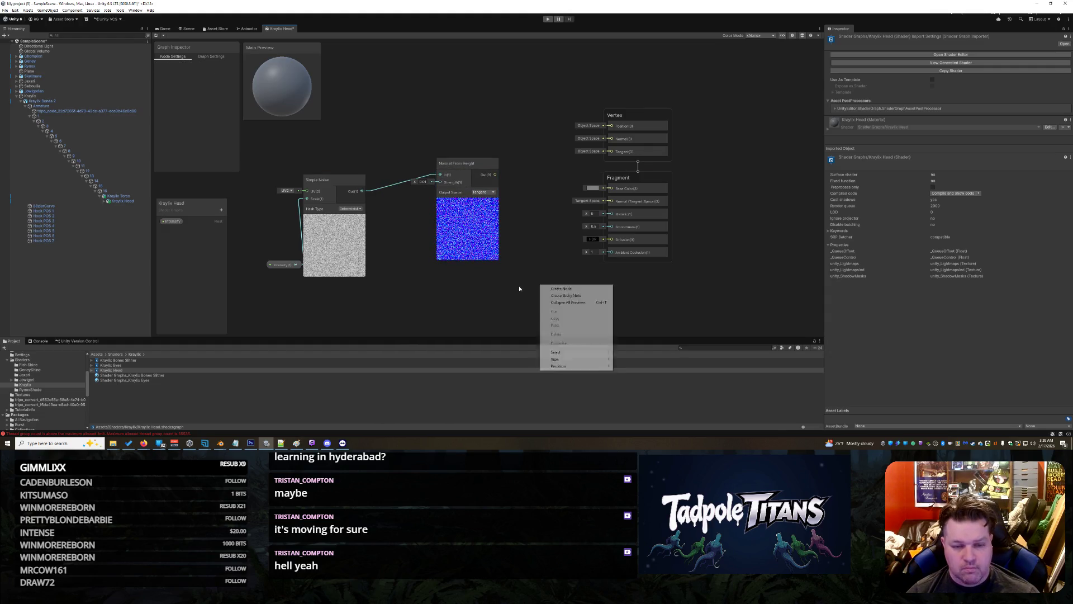
left_click(481, 288)
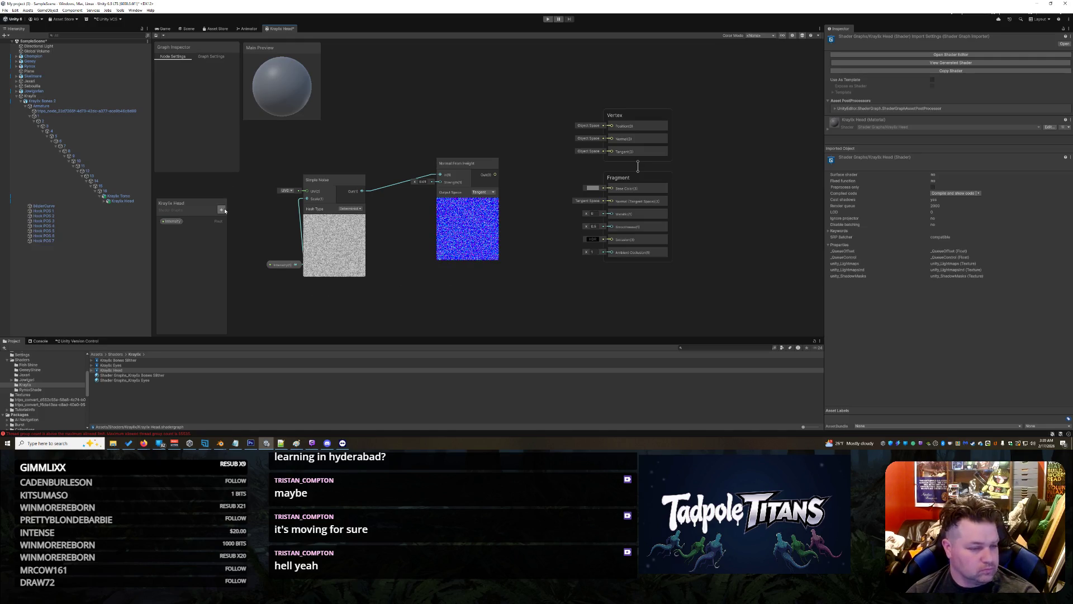
- Create a new Float property named NFH Strength on the blackboard
left_click(222, 209)
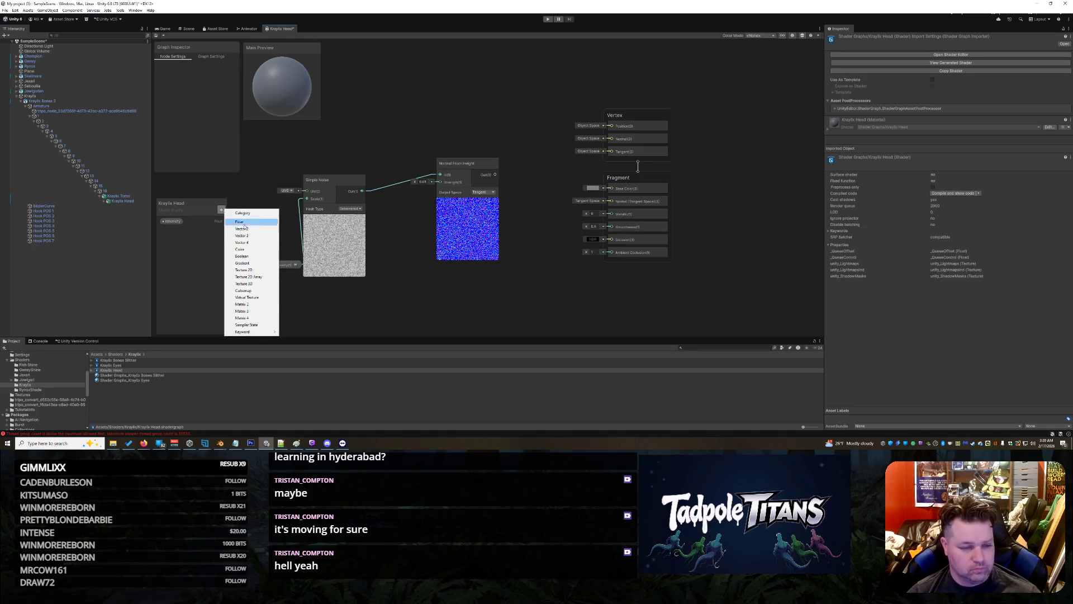
left_click(241, 222)
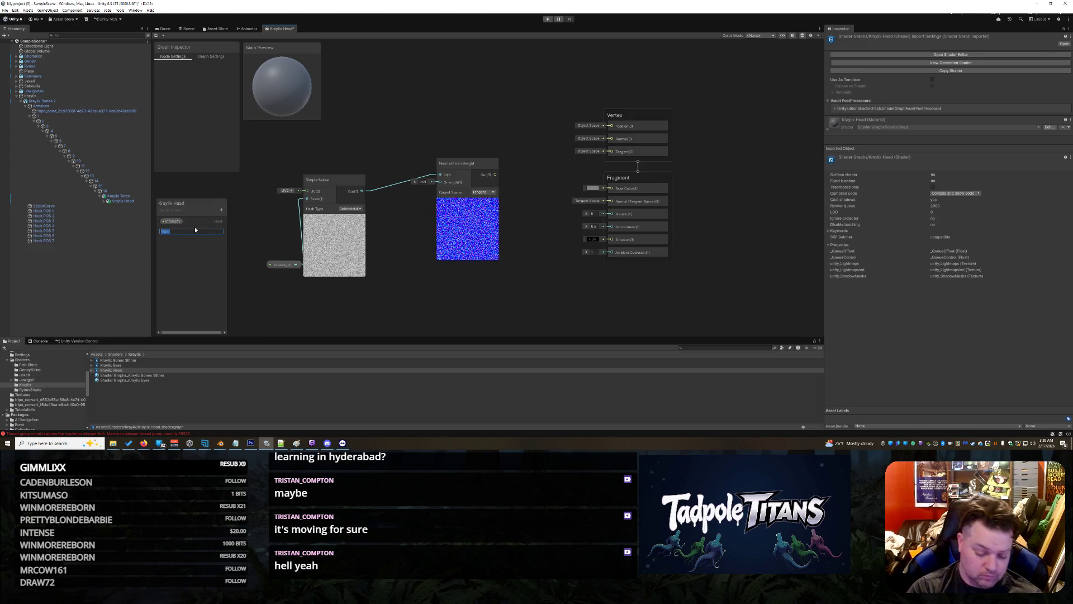
type("NFH Strength")
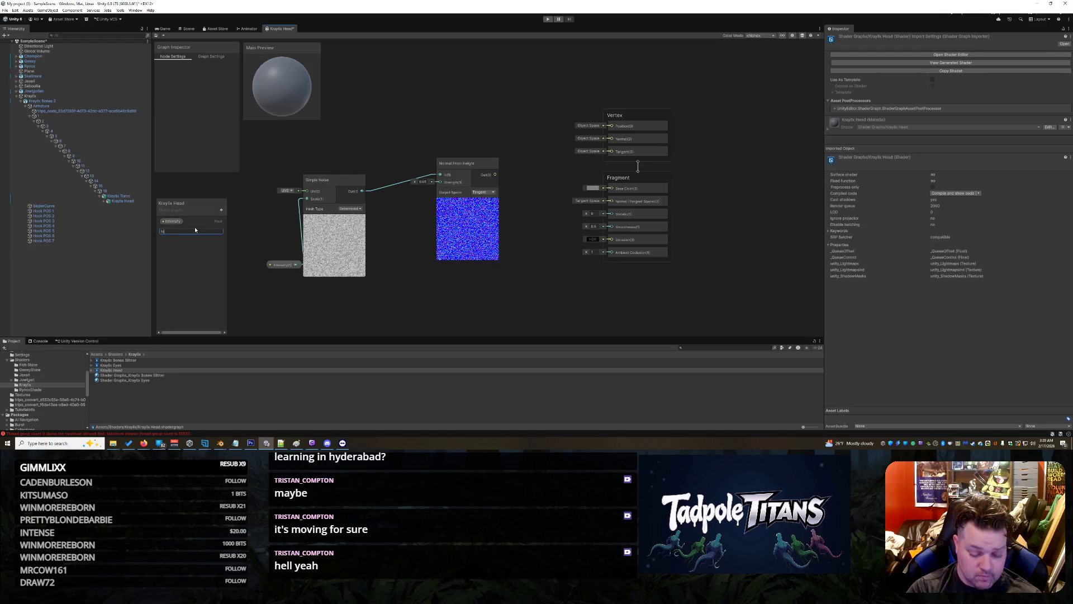
key("Return")
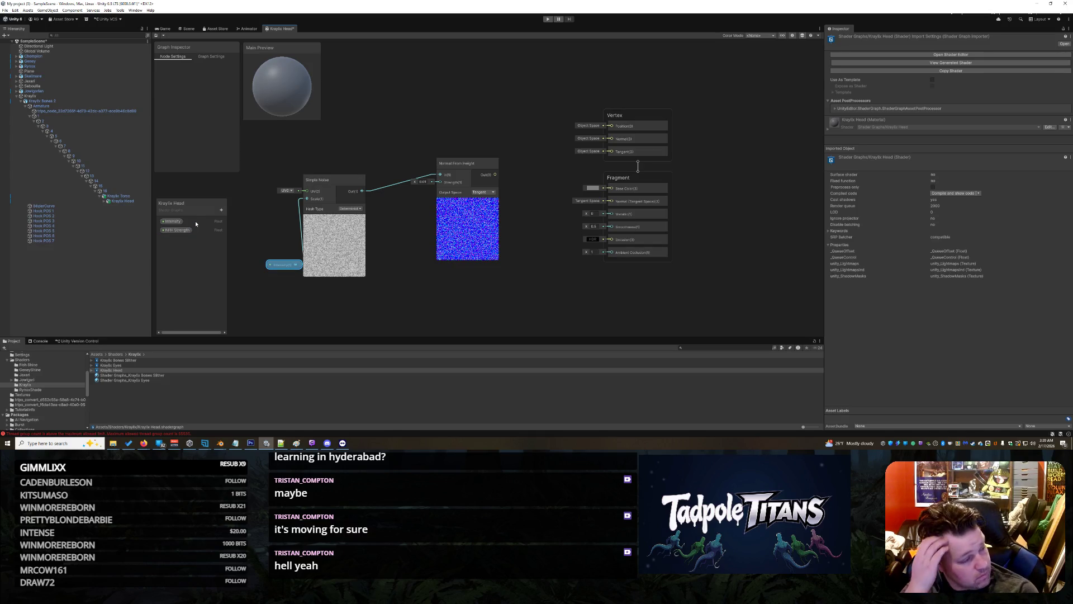
- Set NFH Strength to Slider mode and edit its default and maximum values
left_click(189, 230)
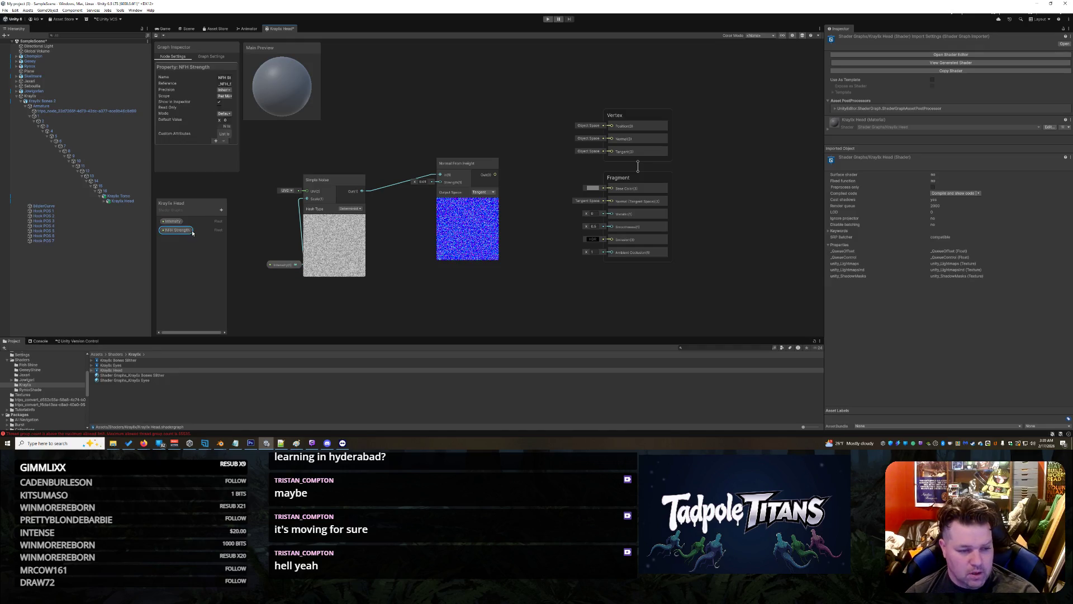
left_click(225, 120)
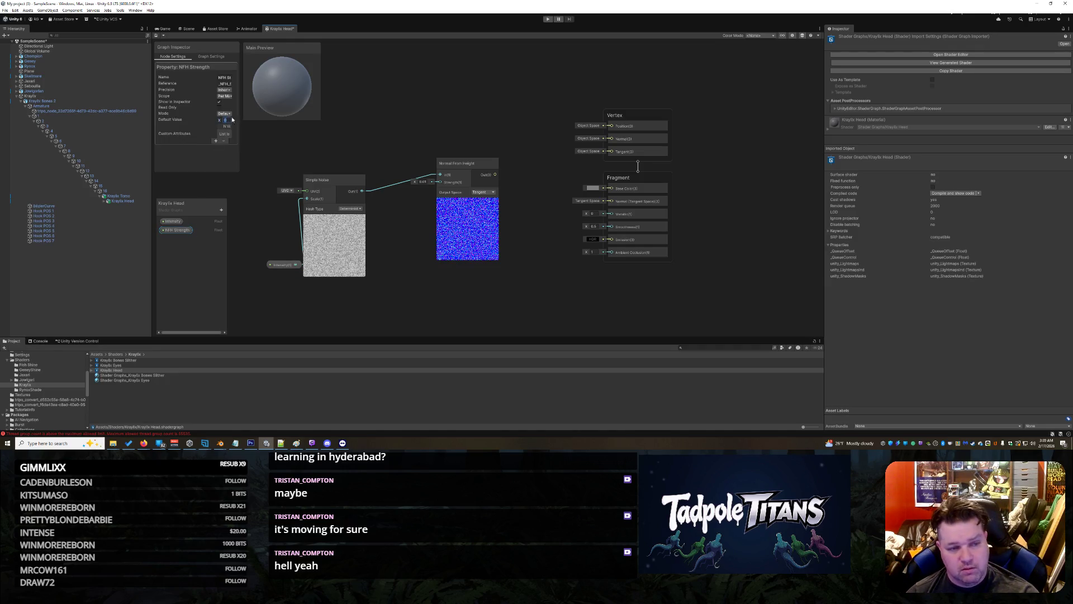
left_click(225, 113)
left_click(229, 125)
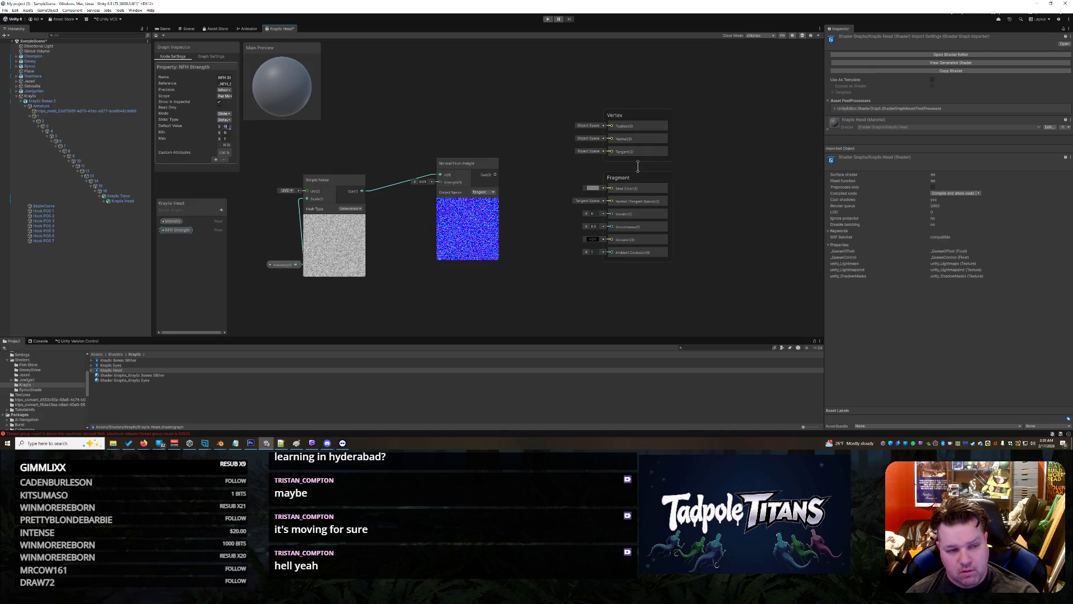
left_click(228, 127)
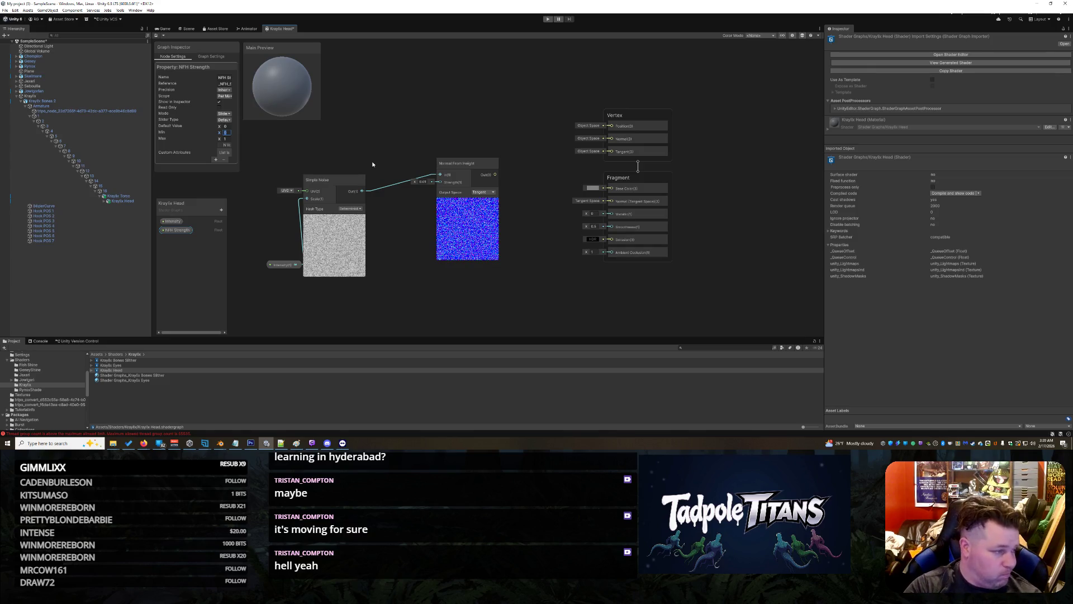
key("Tab")
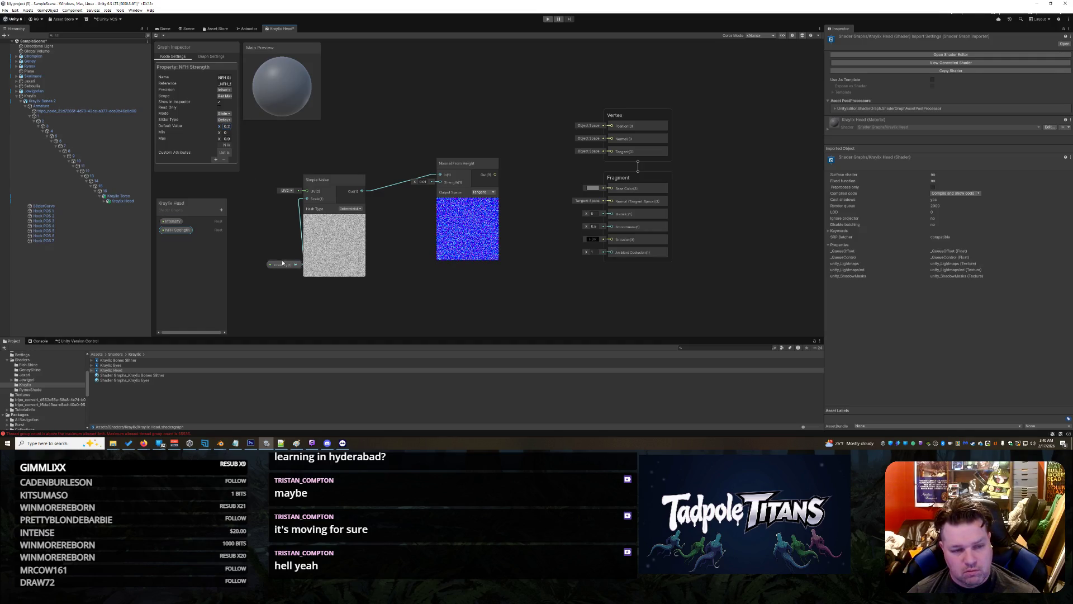
- Connect the NFH Strength property to Normal From Height's Strength input
left_click_drag(282, 262, 274, 261)
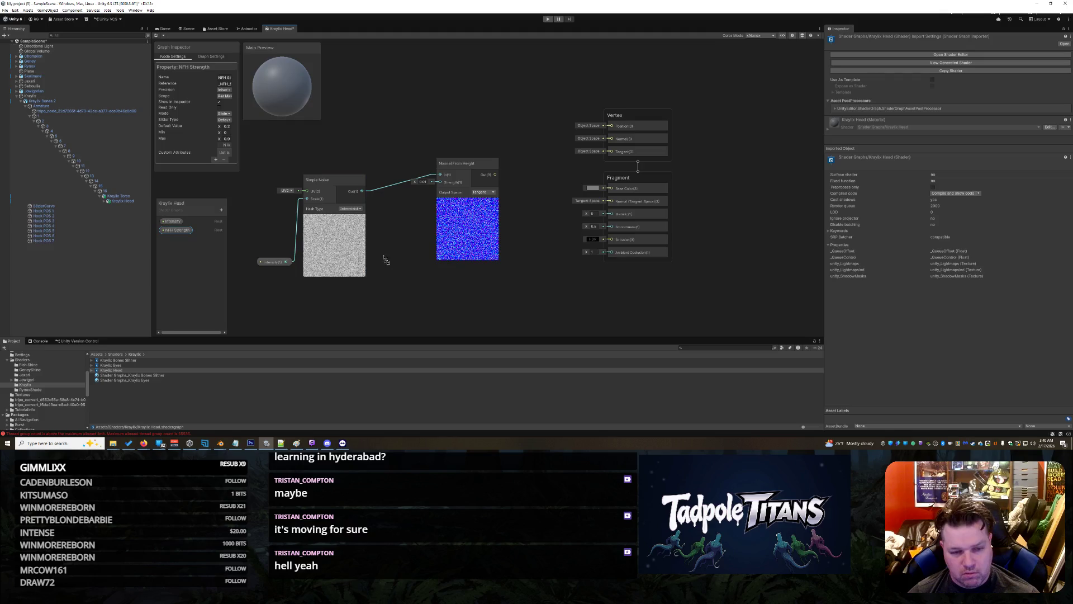
left_click_drag(386, 260, 387, 279)
left_click_drag(451, 141, 416, 140)
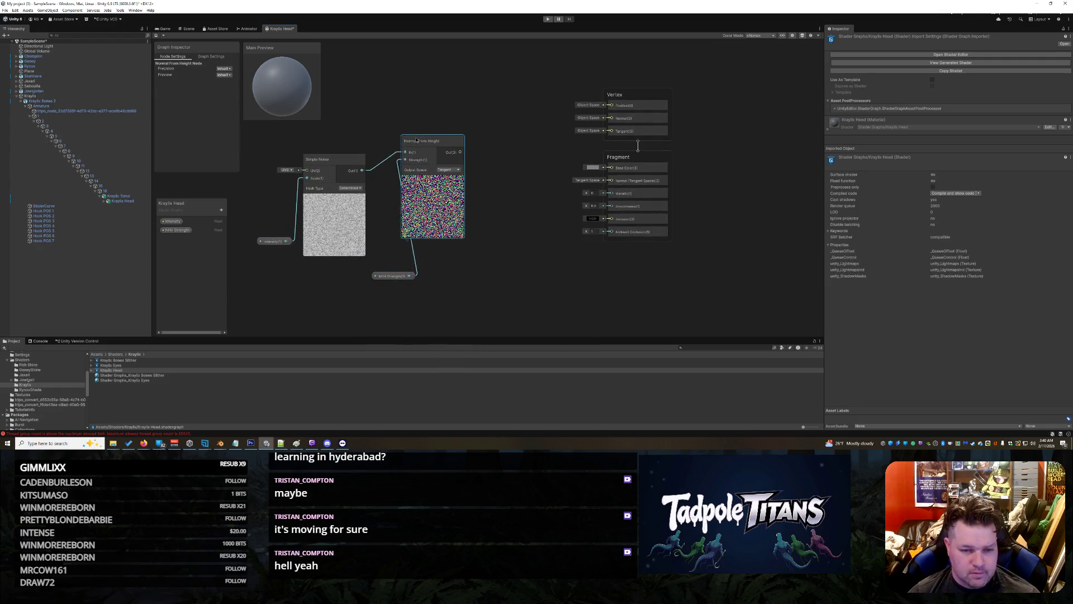
scroll("up", 3)
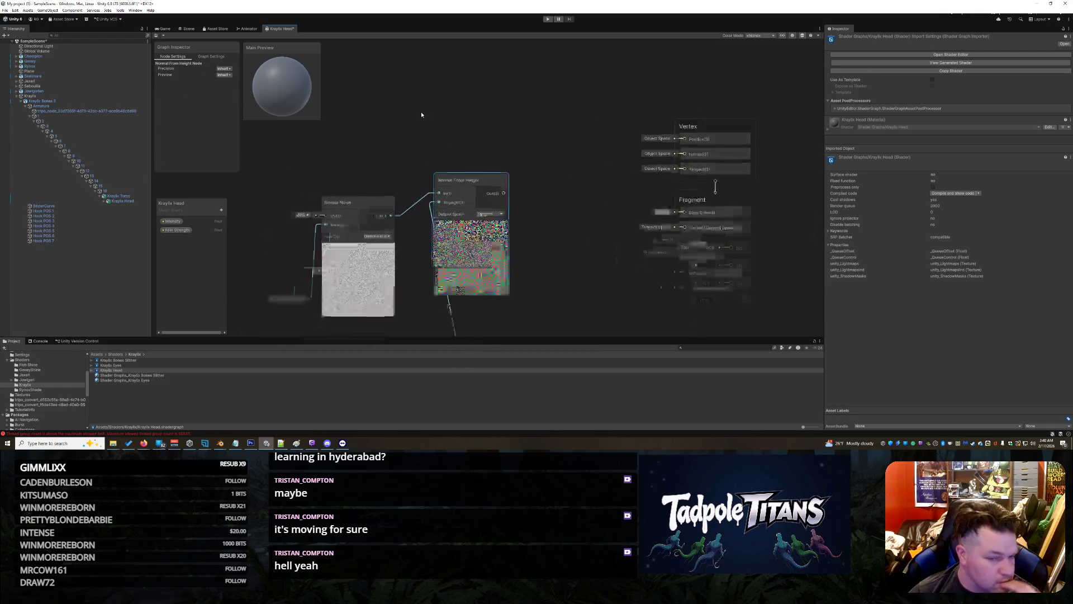
scroll("down", 3)
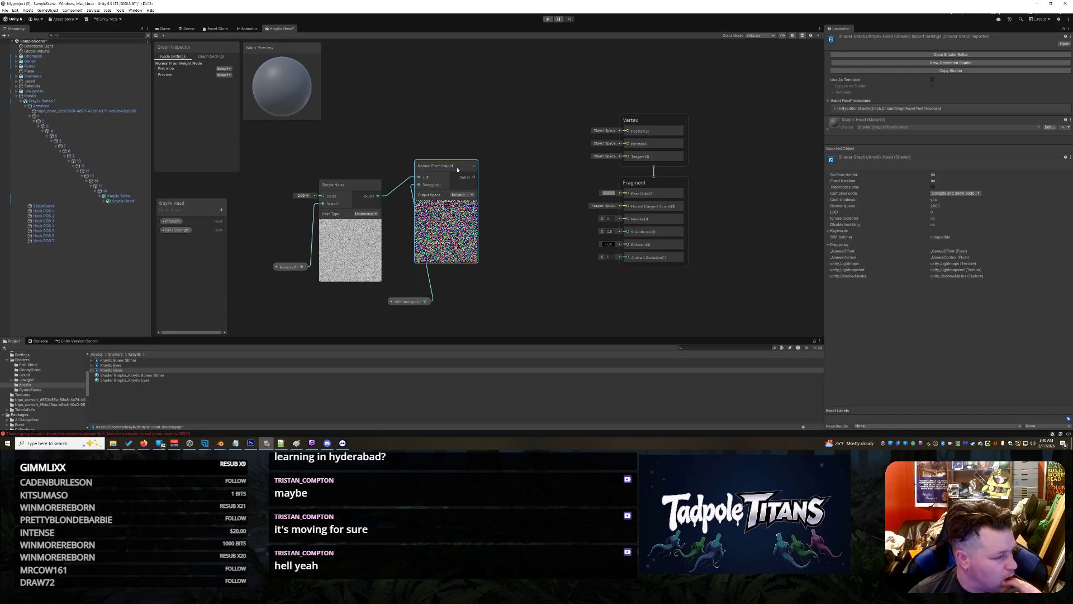
left_click(551, 249)
- Add a Normal Strength node fed by Normal From Height, shifting the Vertex and Fragment blocks right
right_click(530, 224)
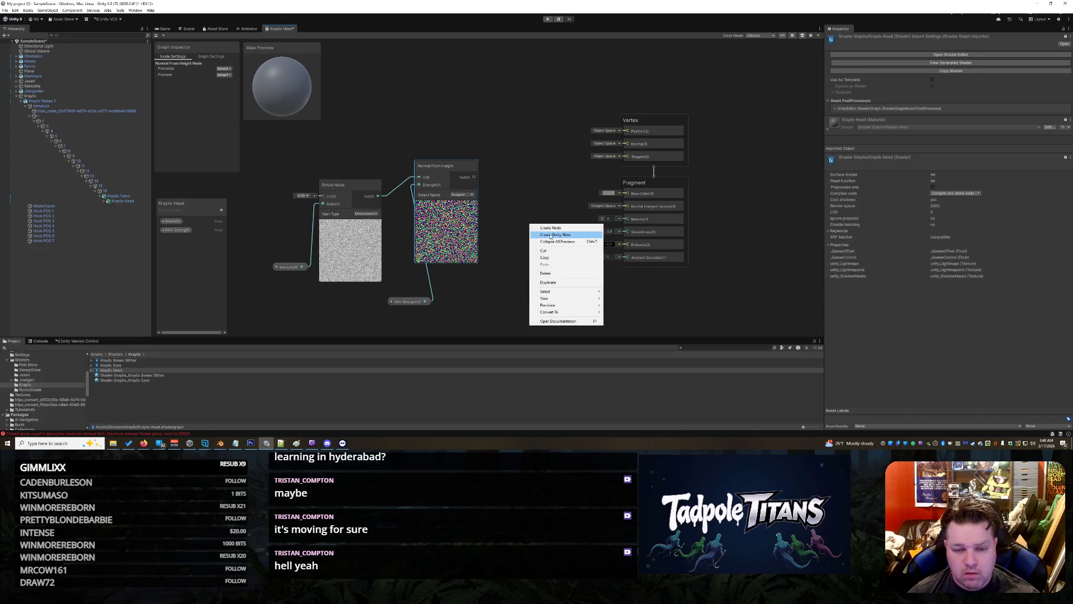
left_click(551, 229)
type("normal s")
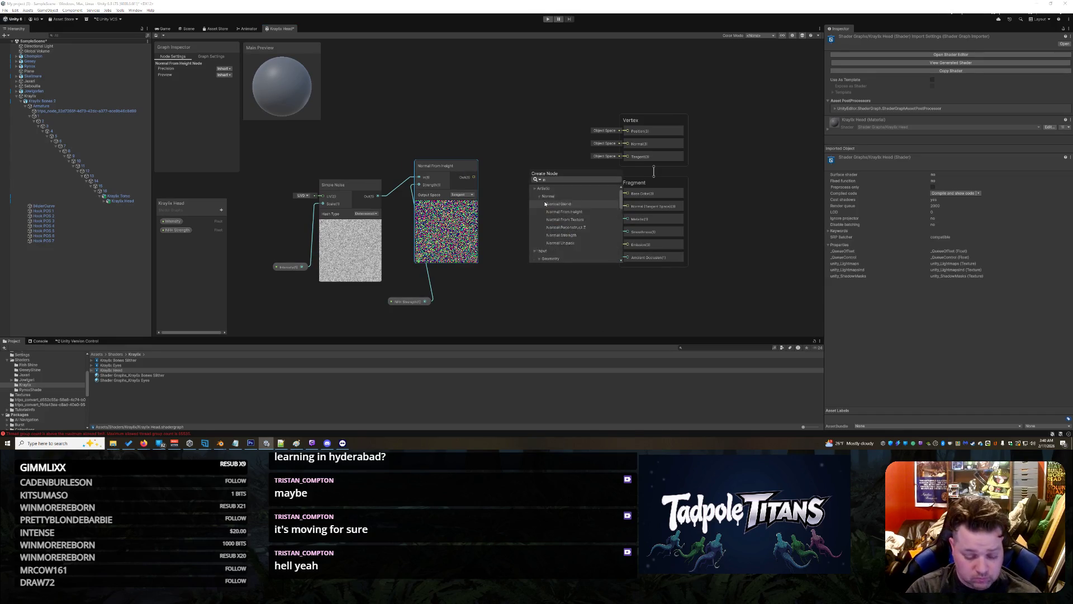
left_click(560, 212)
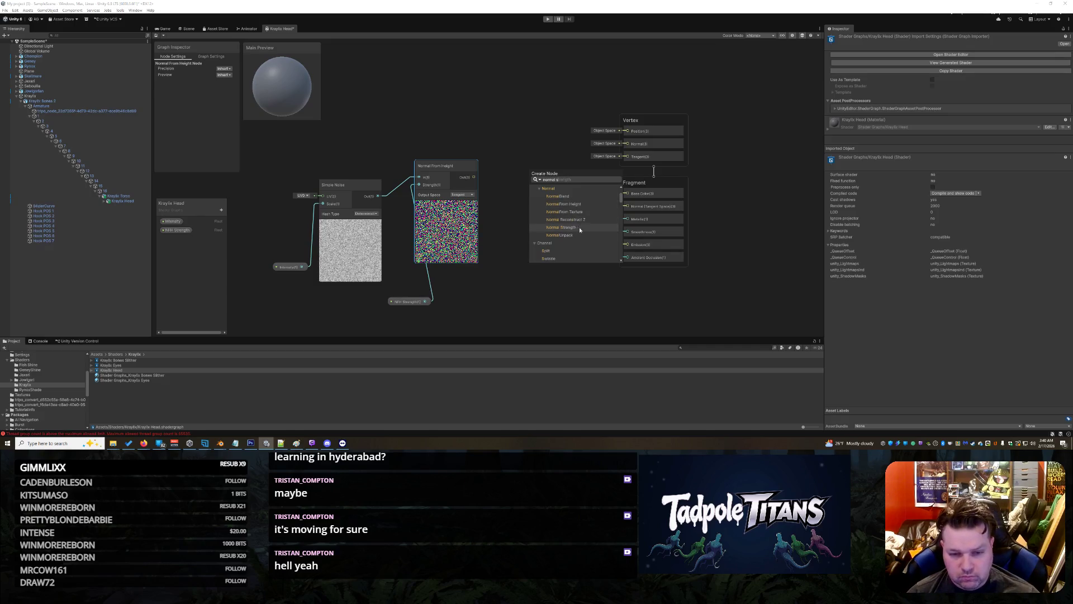
key("Return")
left_click_drag(559, 238, 552, 174)
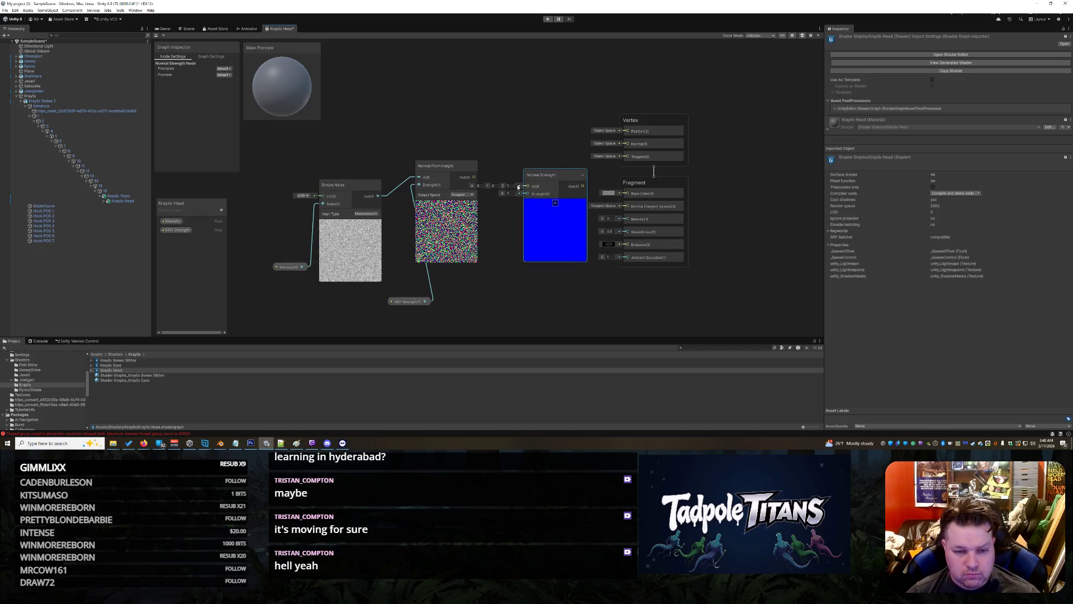
left_click_drag(474, 177, 537, 153)
left_click_drag(637, 119, 696, 84)
left_click_drag(633, 182, 685, 171)
left_click_drag(564, 155, 575, 142)
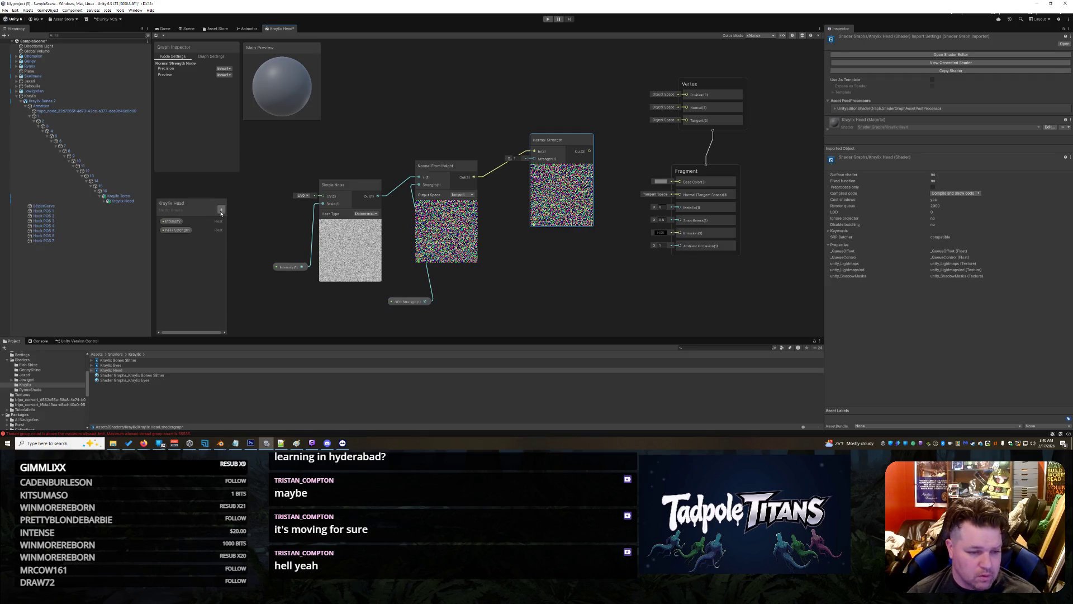
- Create a Normal Strength float property and wire it into the Normal Strength node's Strength input
left_click(221, 210)
left_click(239, 225)
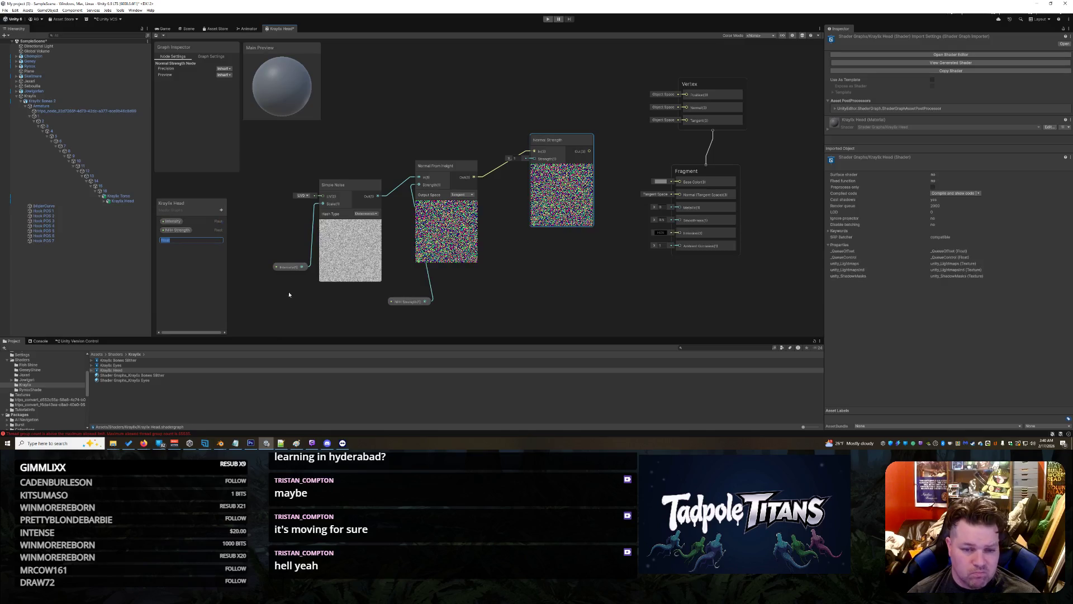
type("Normal S")
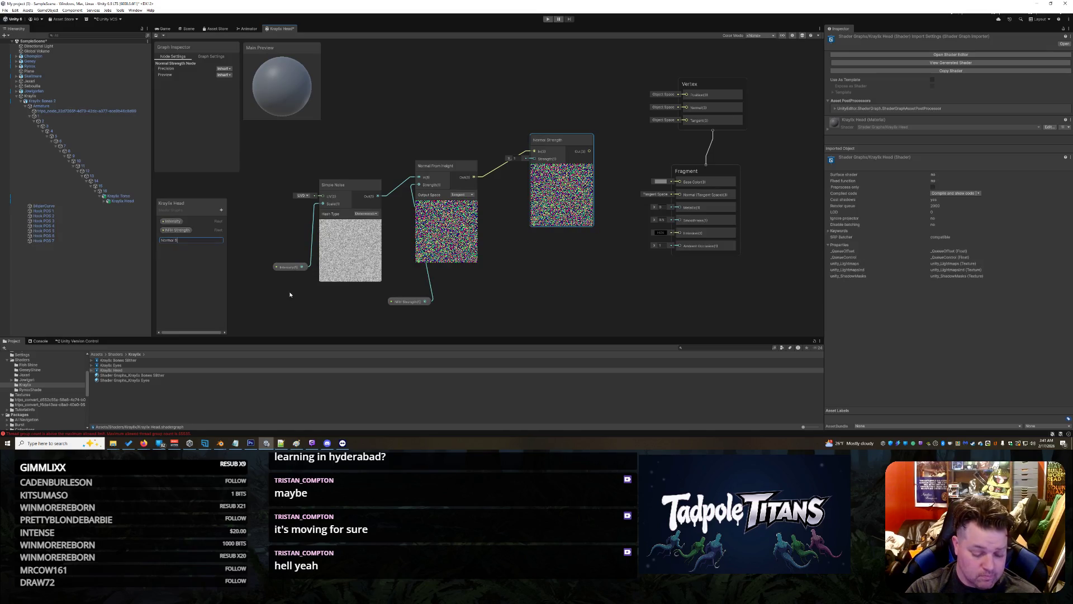
type("trength")
key("Return")
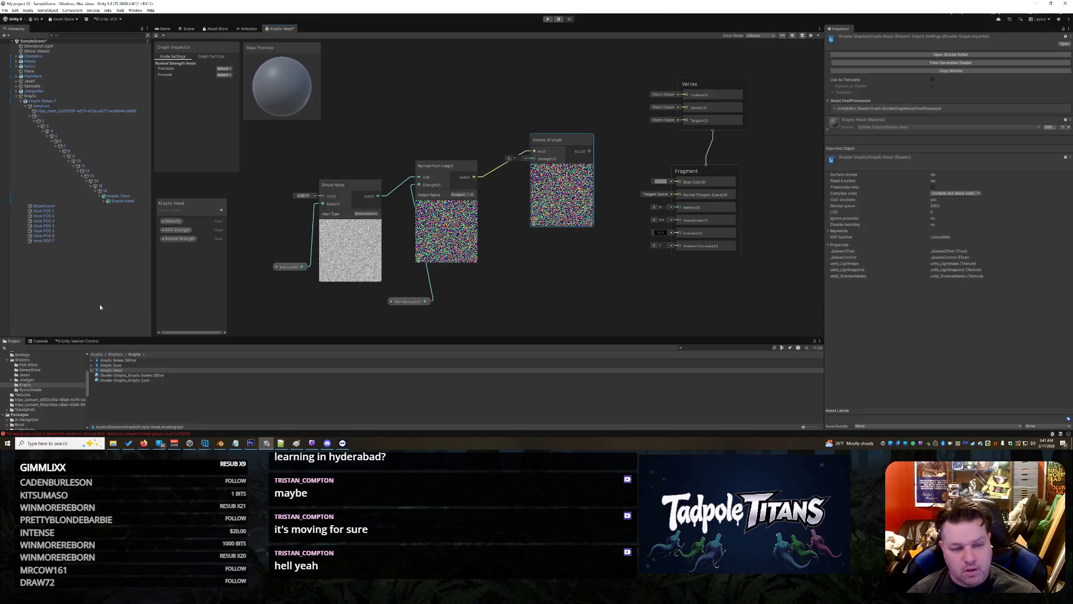
left_click(178, 239)
left_click_drag(387, 239, 534, 159)
left_click_drag(526, 212, 497, 217)
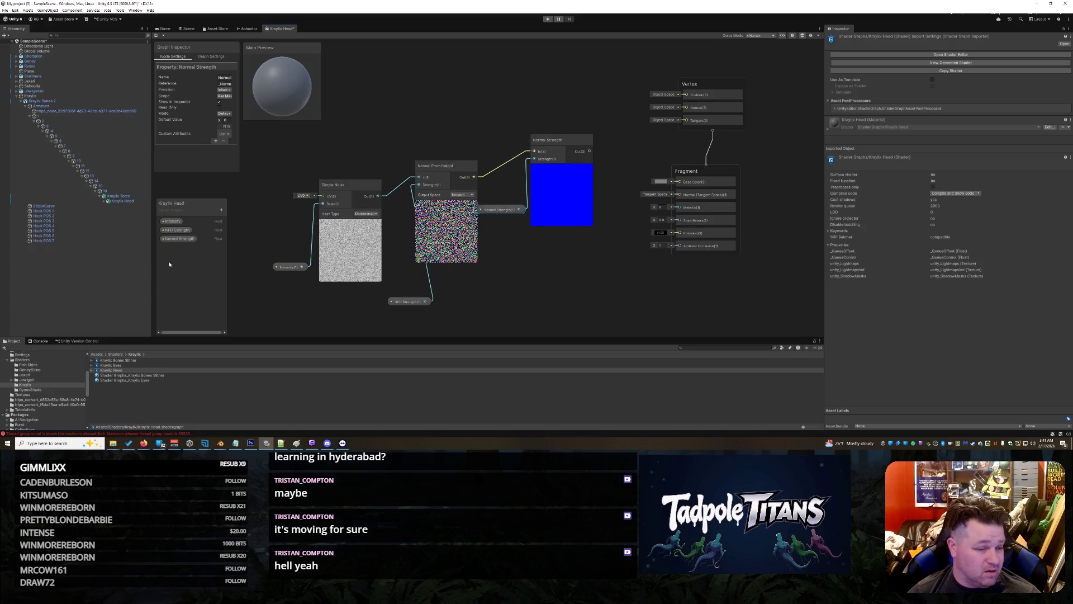
- Make Normal Strength a slider with default 0.2 and rearrange the noise and normal nodes
left_click(225, 113)
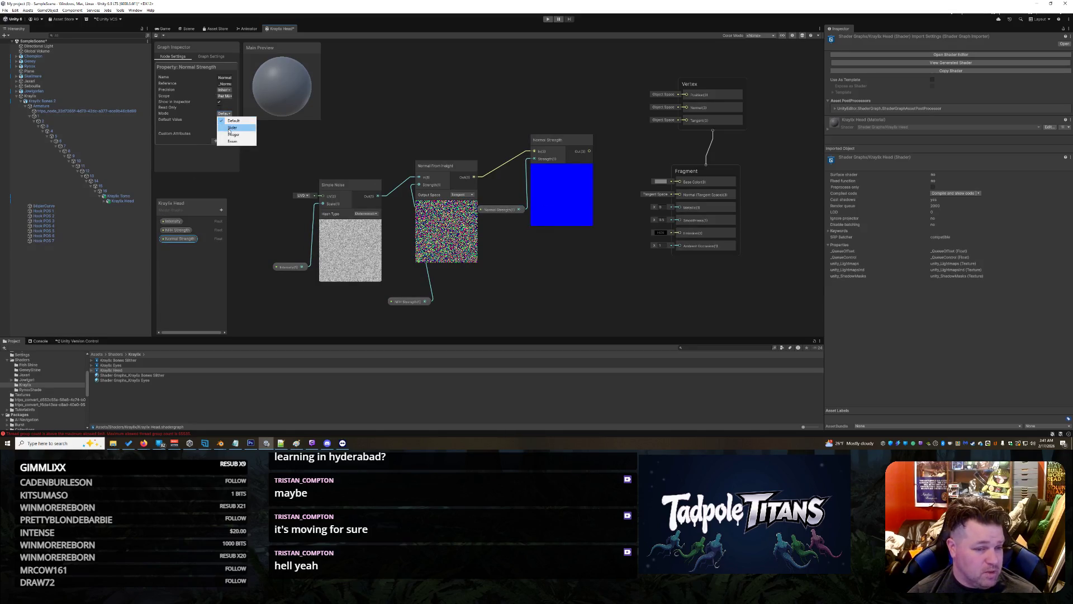
left_click(235, 123)
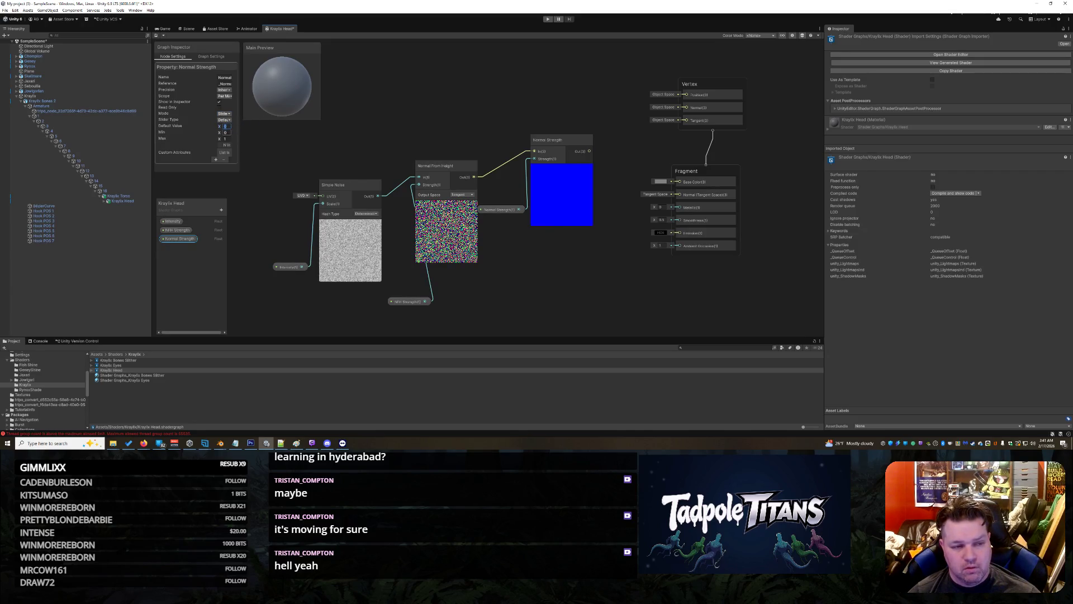
type(".2")
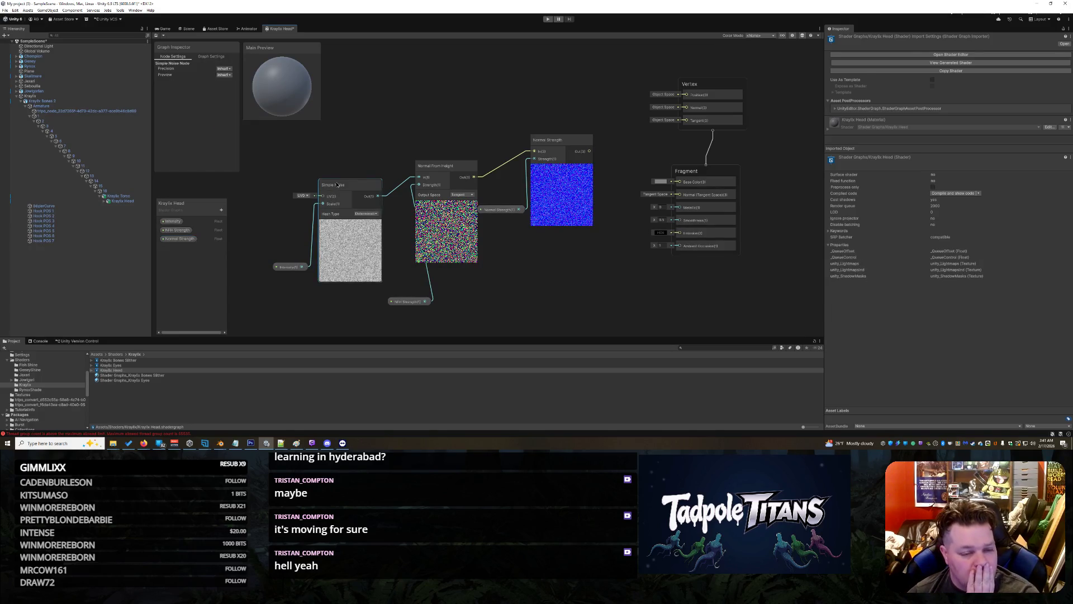
left_click_drag(336, 184, 334, 184)
left_click(287, 266)
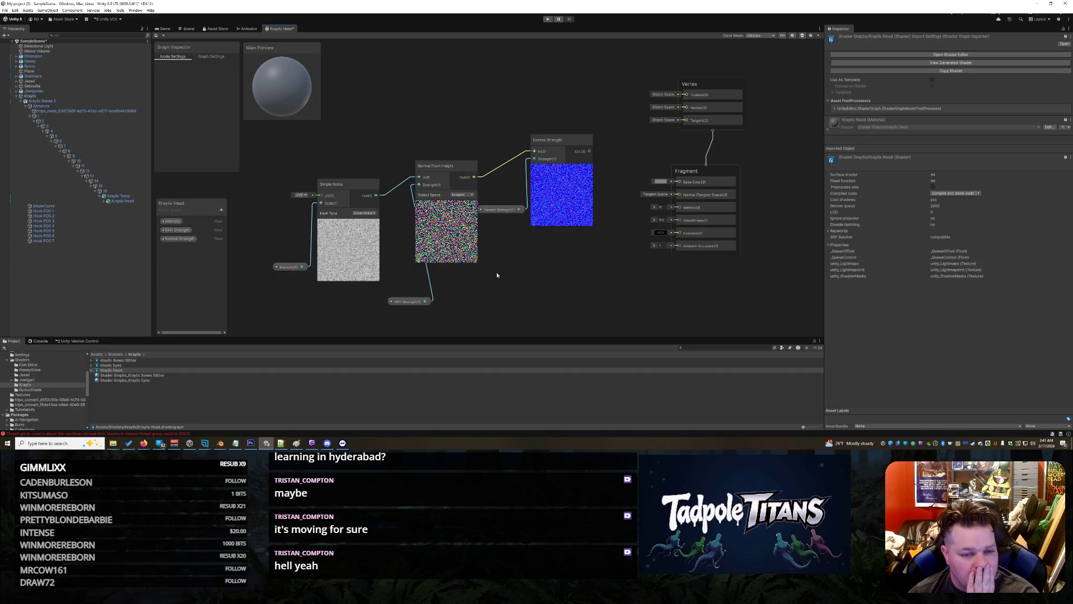
left_click_drag(409, 301, 367, 301)
left_click_drag(442, 165, 426, 167)
left_click_drag(555, 141, 509, 143)
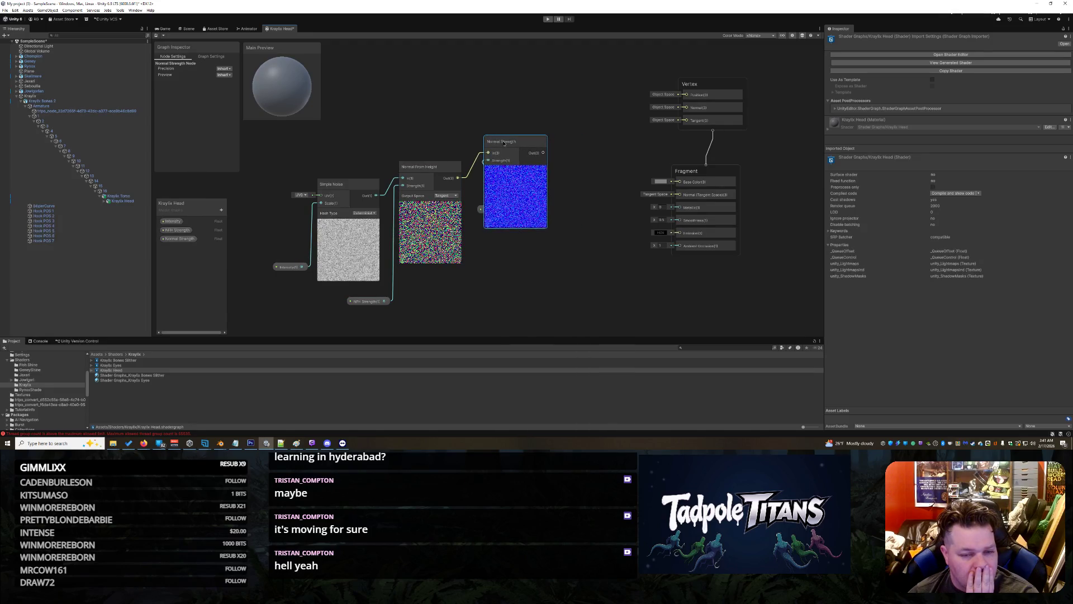
left_click_drag(487, 213, 434, 286)
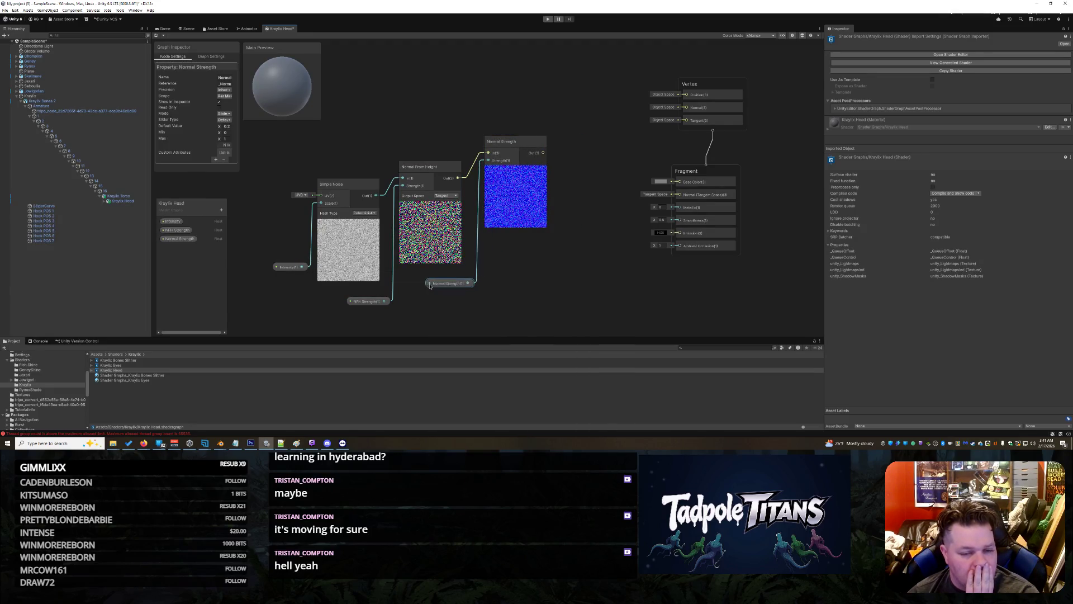
left_click(519, 285)
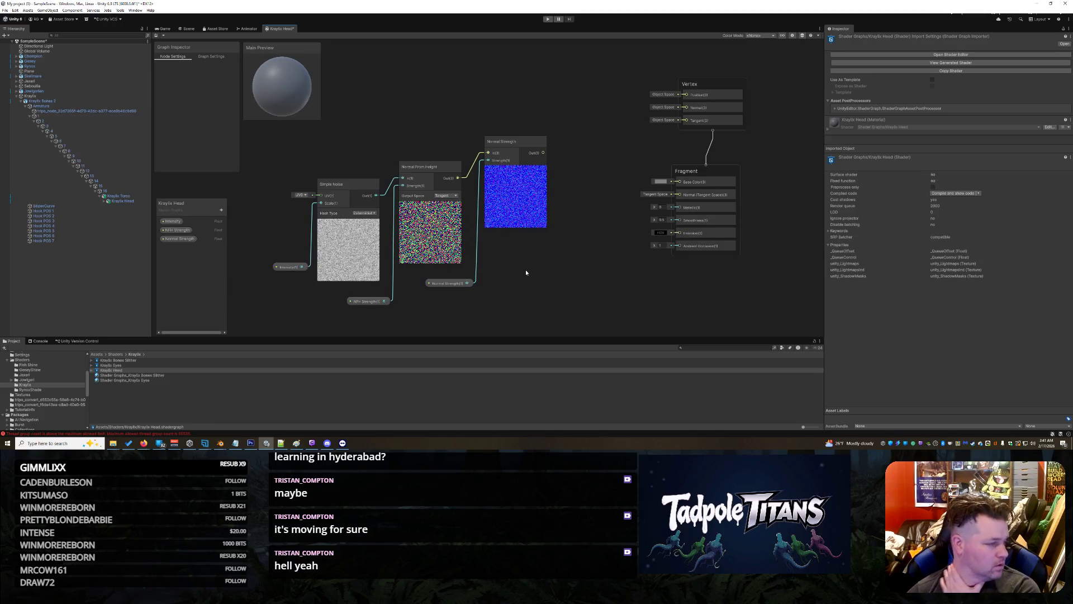
- Add a Normal Blend node beside the Fragment block and wire Normal Strength Out into its A input
right_click(593, 196)
left_click(606, 200)
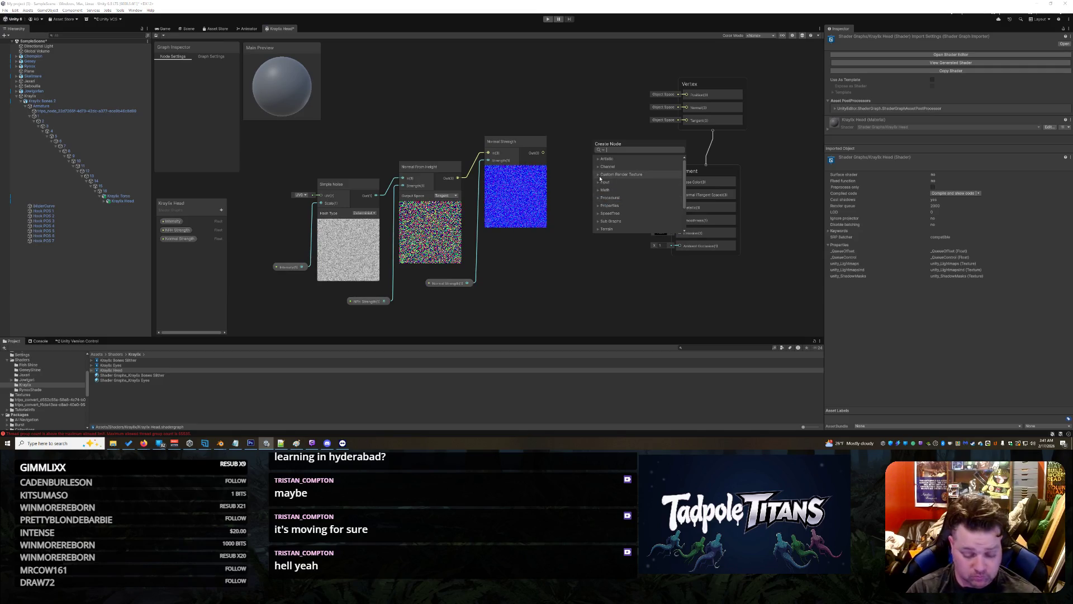
type("normal m")
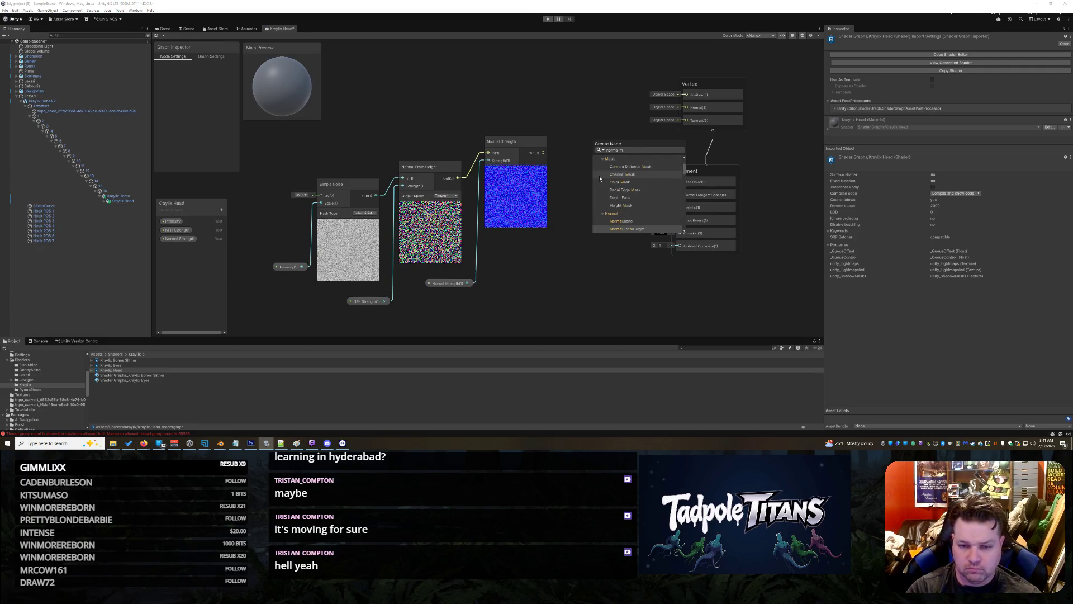
type("ap")
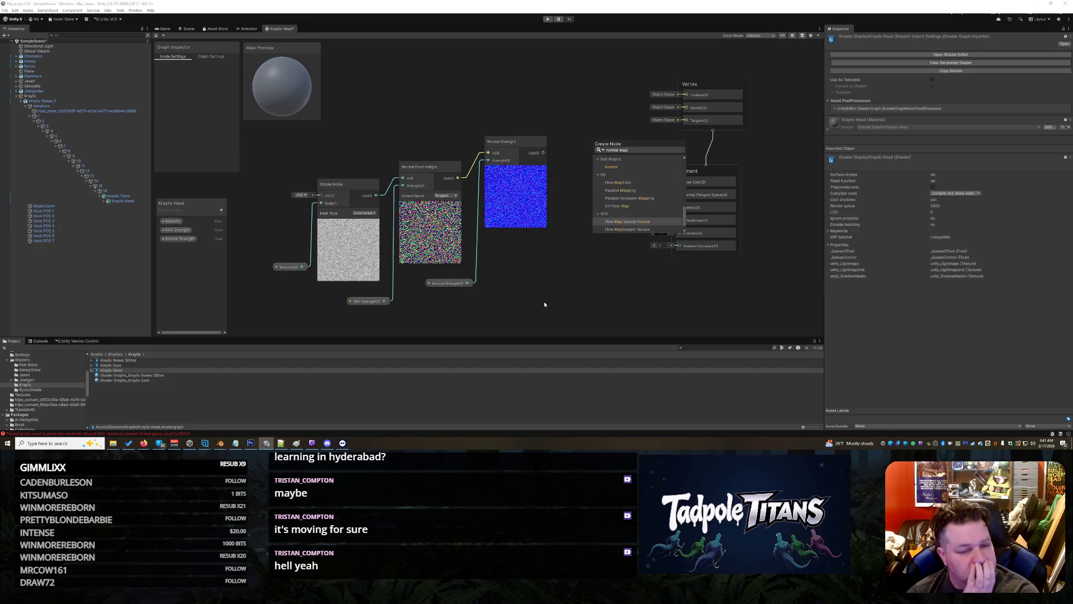
right_click(549, 283)
left_click(536, 278)
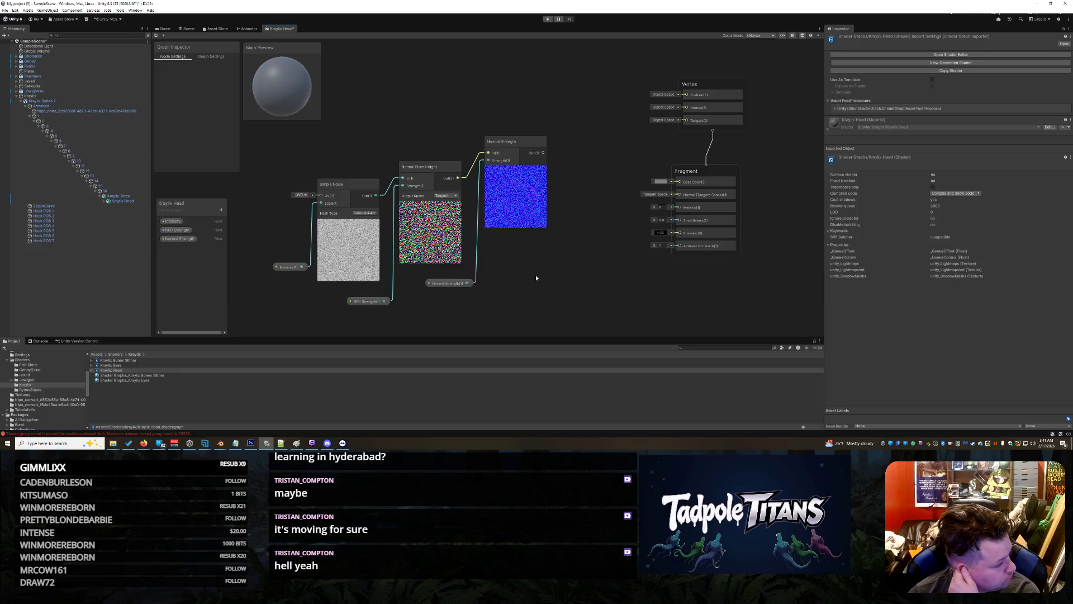
right_click(579, 203)
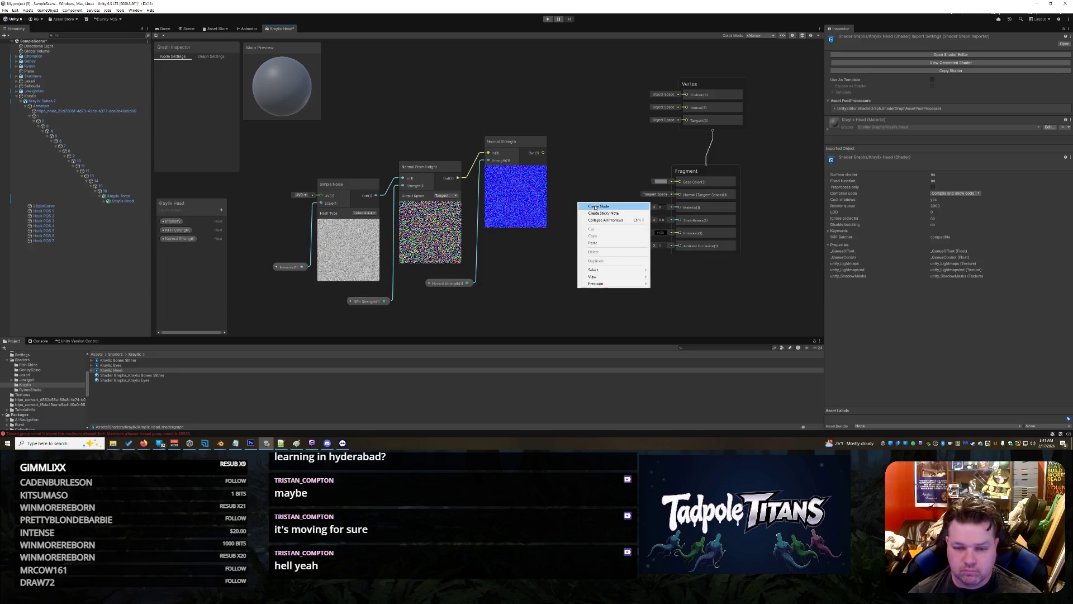
left_click(595, 206)
type("blend")
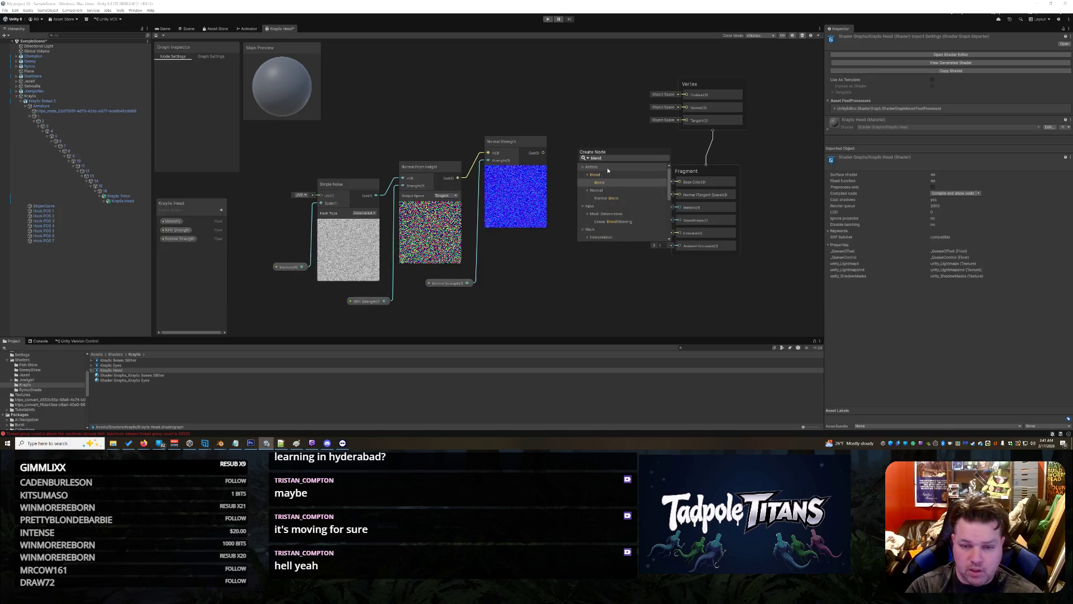
left_click(624, 196)
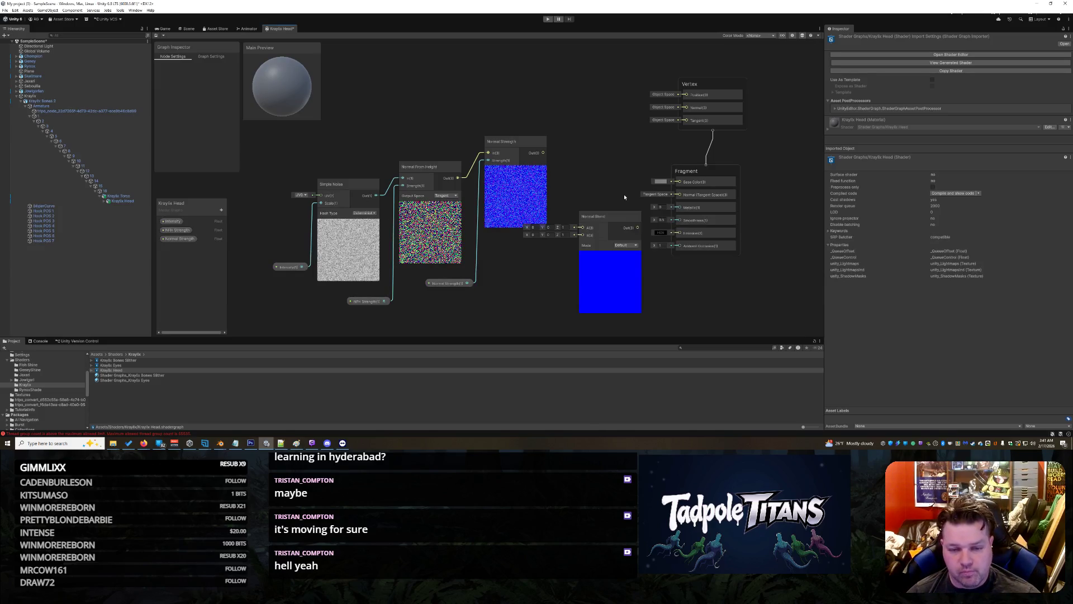
left_click_drag(612, 212, 607, 99)
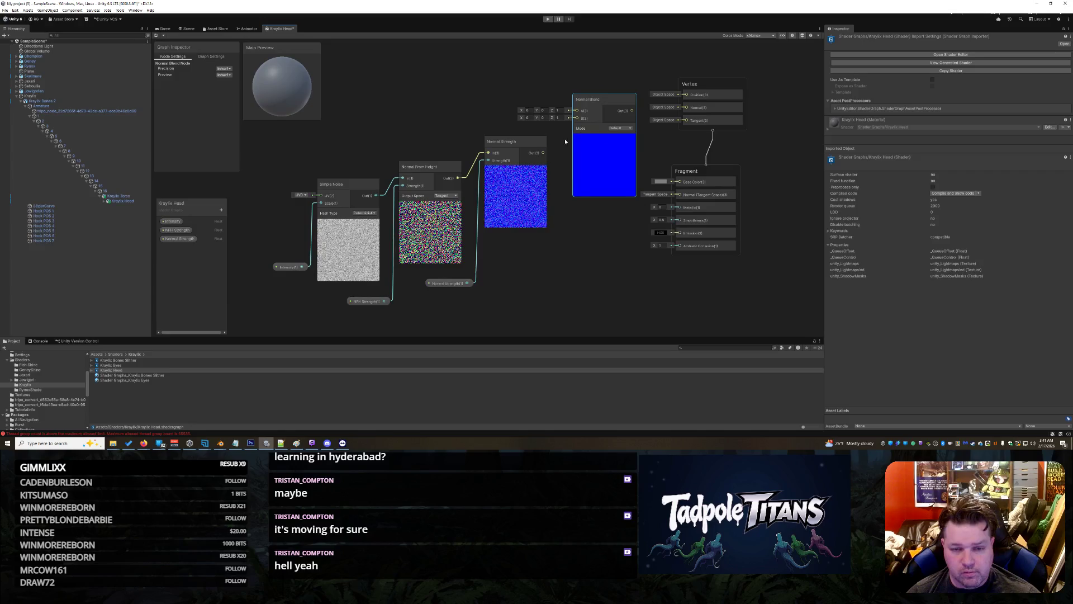
left_click_drag(543, 153, 595, 101)
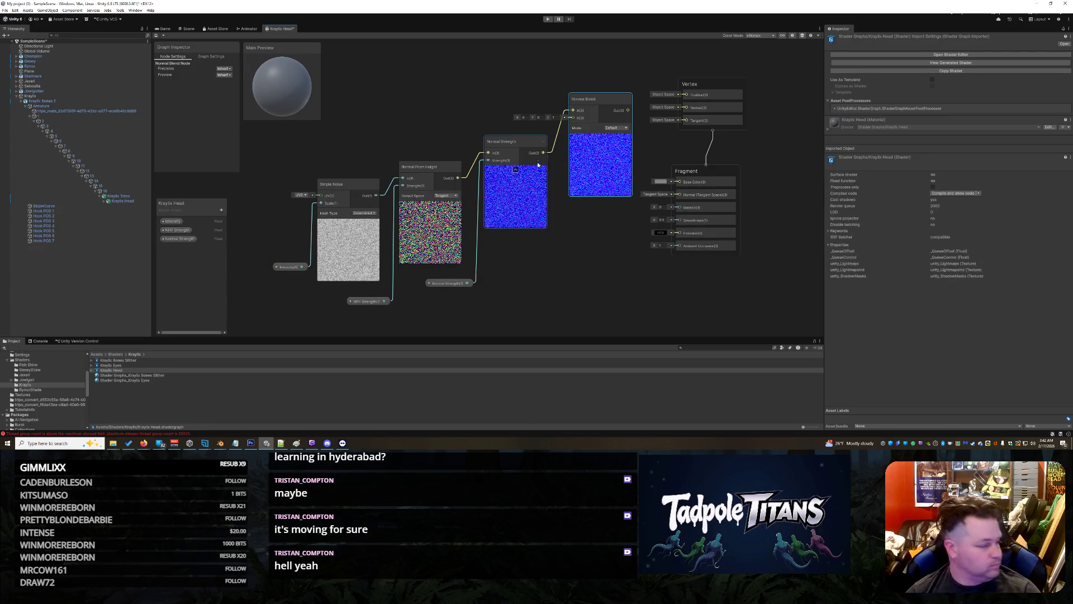
left_click(366, 301)
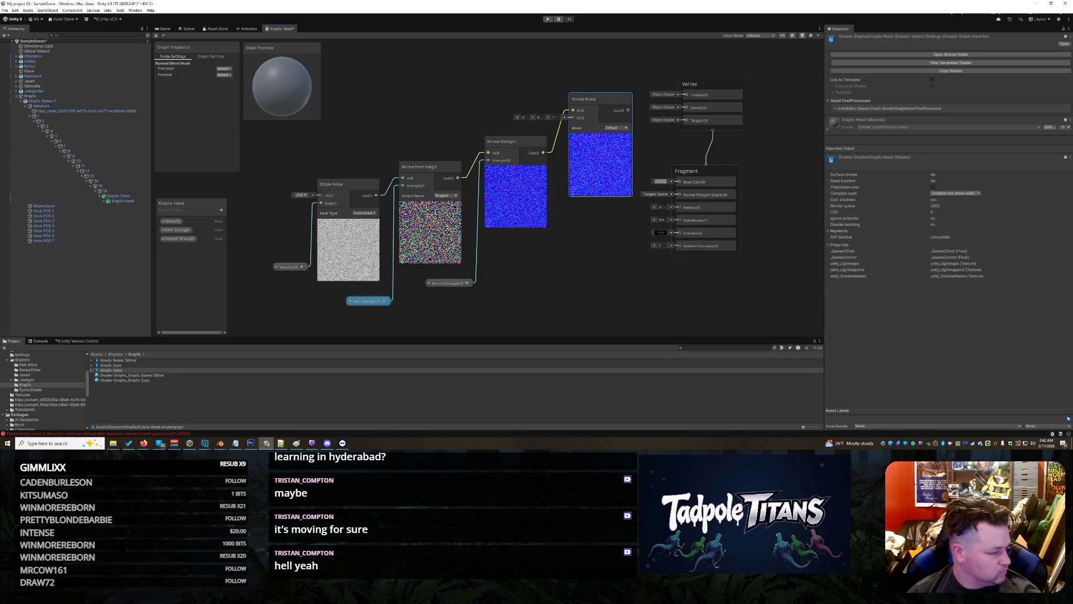
key("alt+Tab")
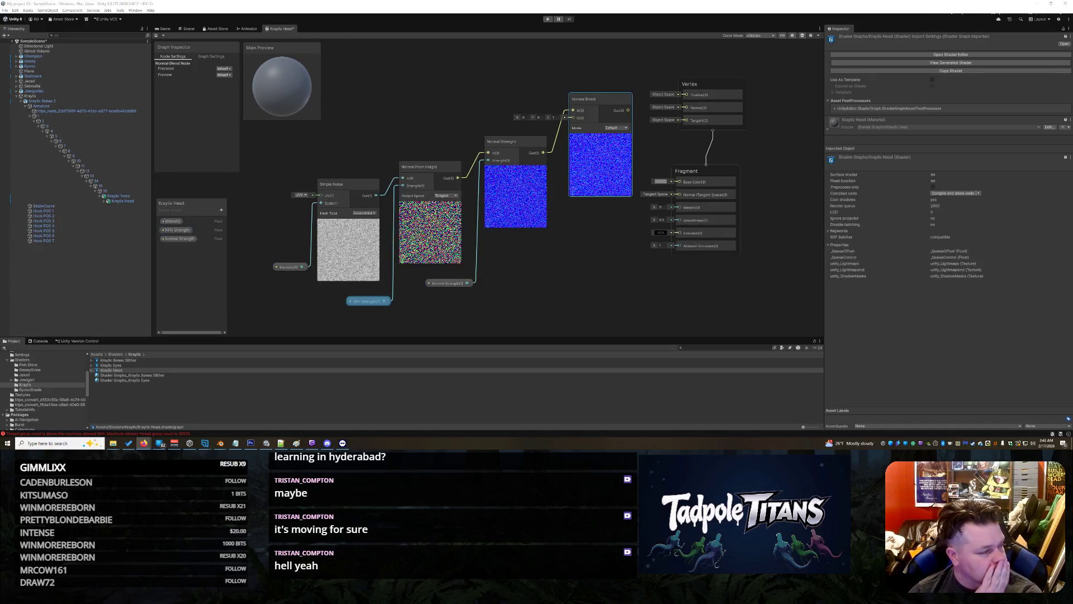
left_click(357, 290)
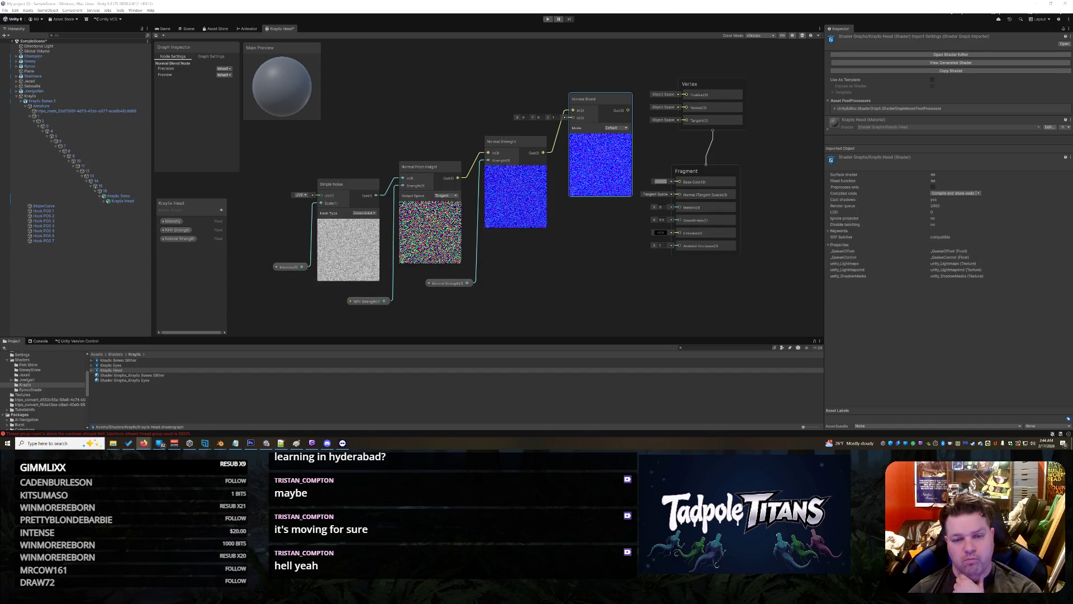
right_click(578, 113)
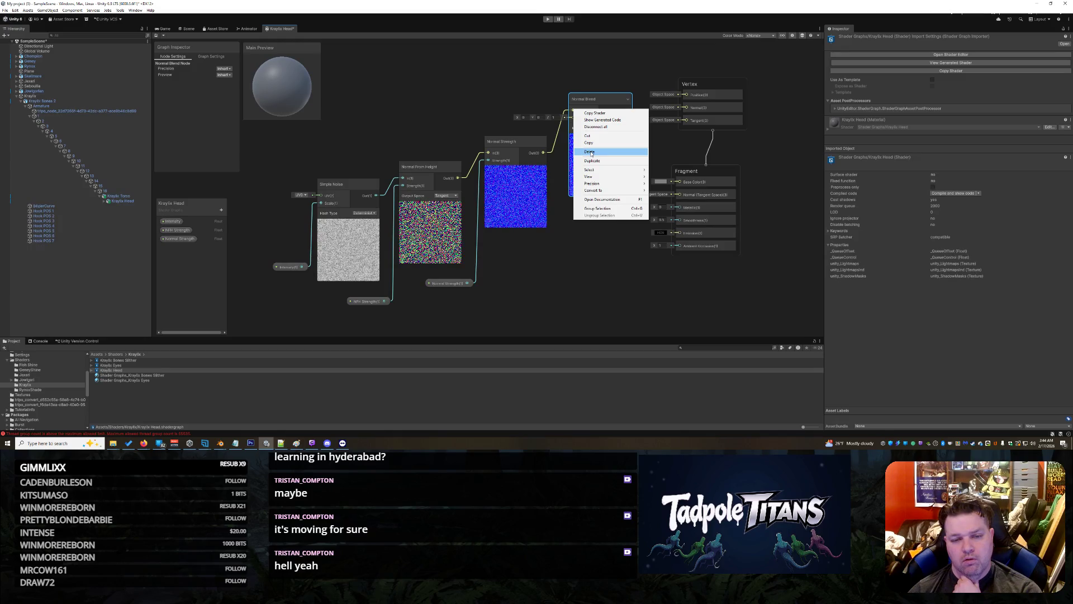
- Reconnect Normal Strength to Normal Blend input B and add a Sample Texture 2D node
left_click(589, 152)
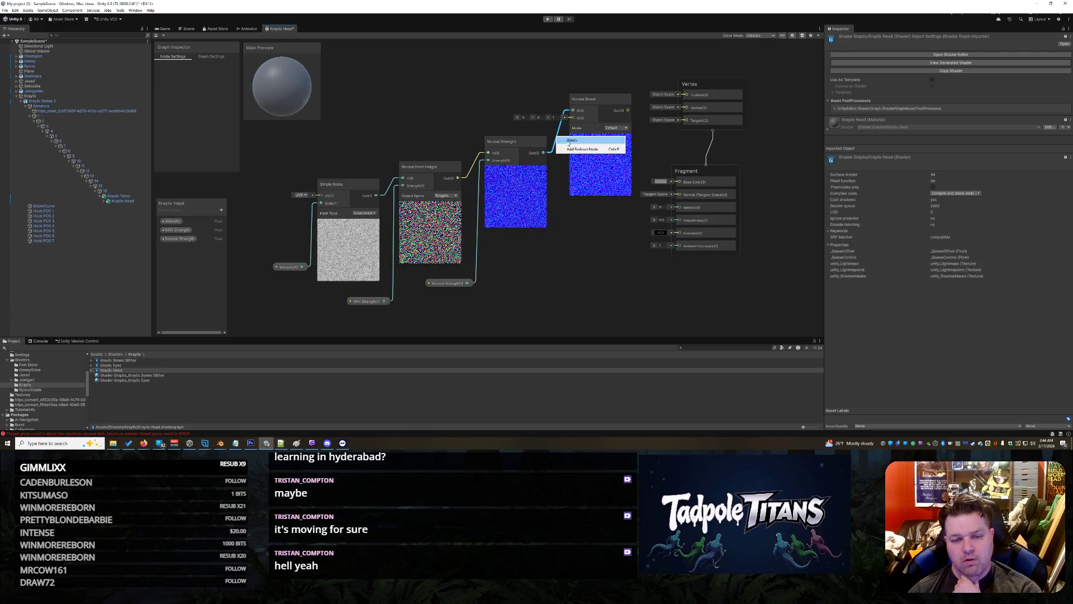
left_click_drag(543, 152, 572, 118)
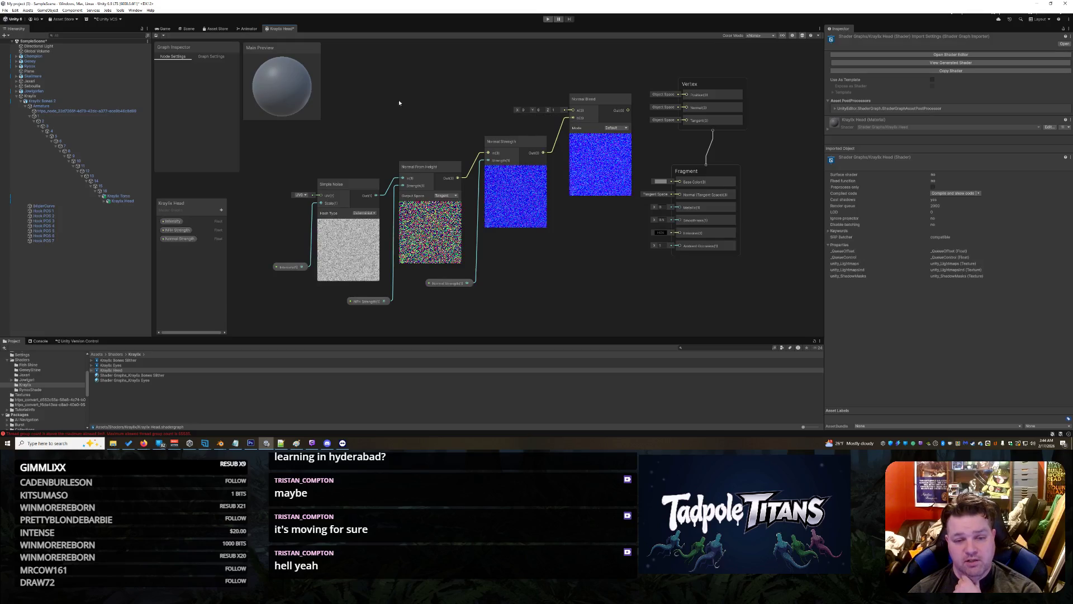
right_click(389, 96)
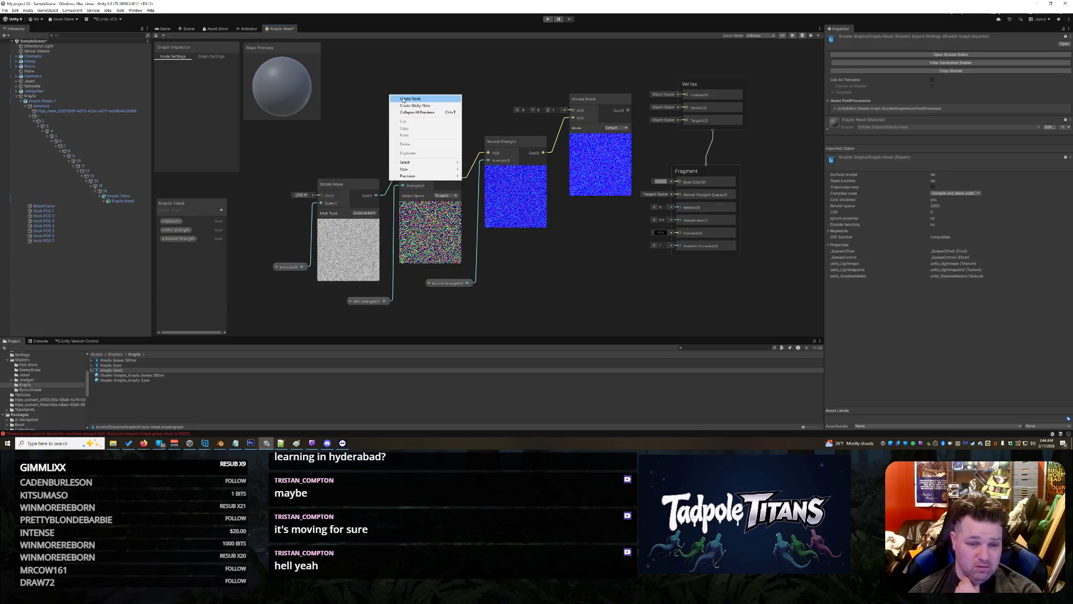
left_click(403, 100)
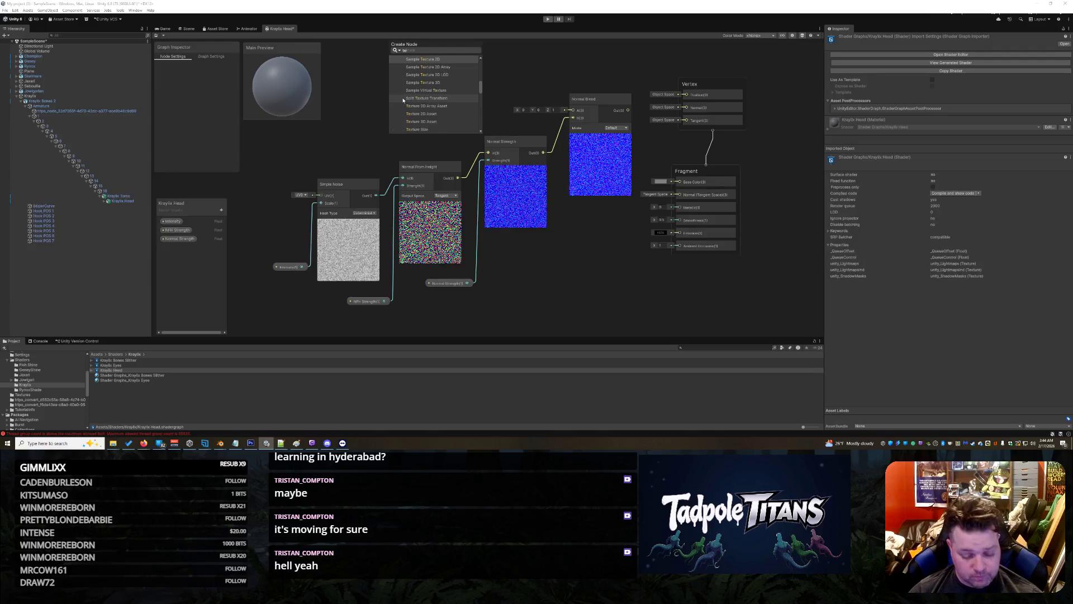
type("test")
key("BackSpace")
key("BackSpace")
type("xt")
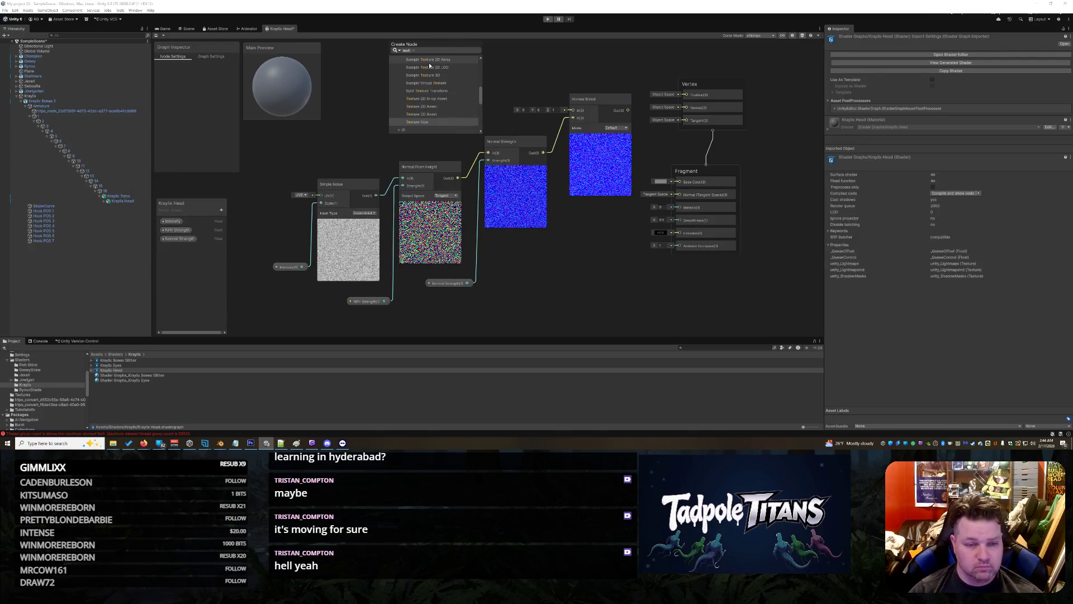
scroll("up", 3)
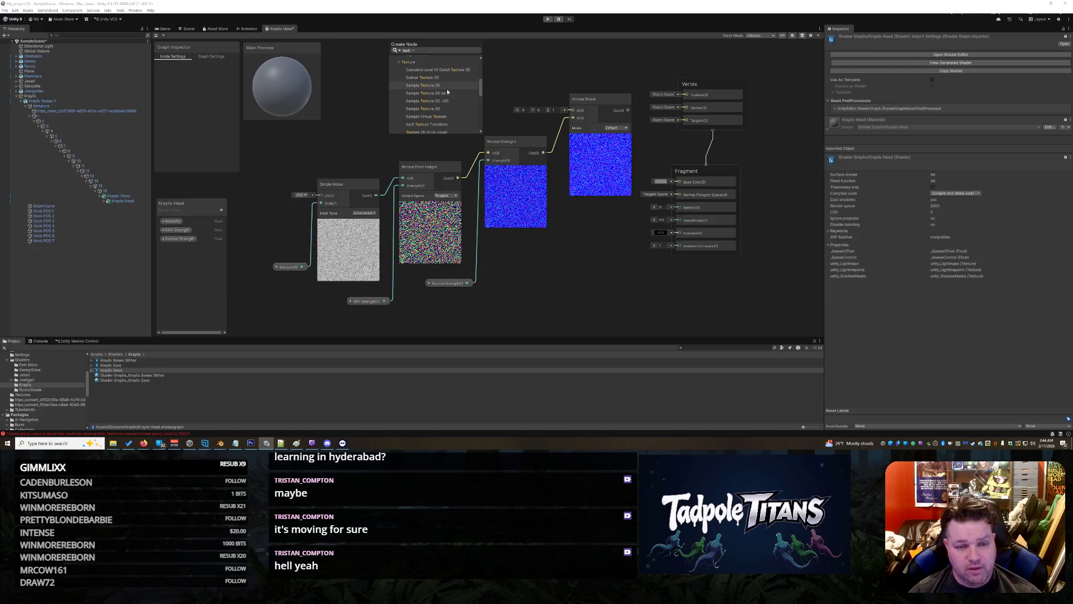
key("Return")
left_click_drag(418, 106, 444, 85)
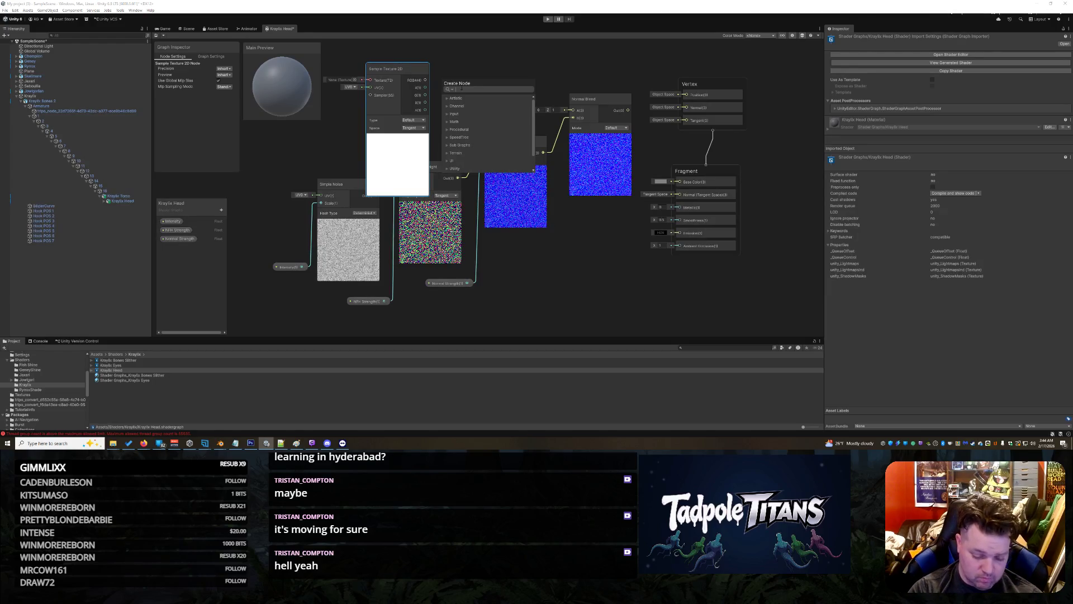
- Search for a Combine node without adding it, and raise the Sample Texture 2D node higher
type("combine")
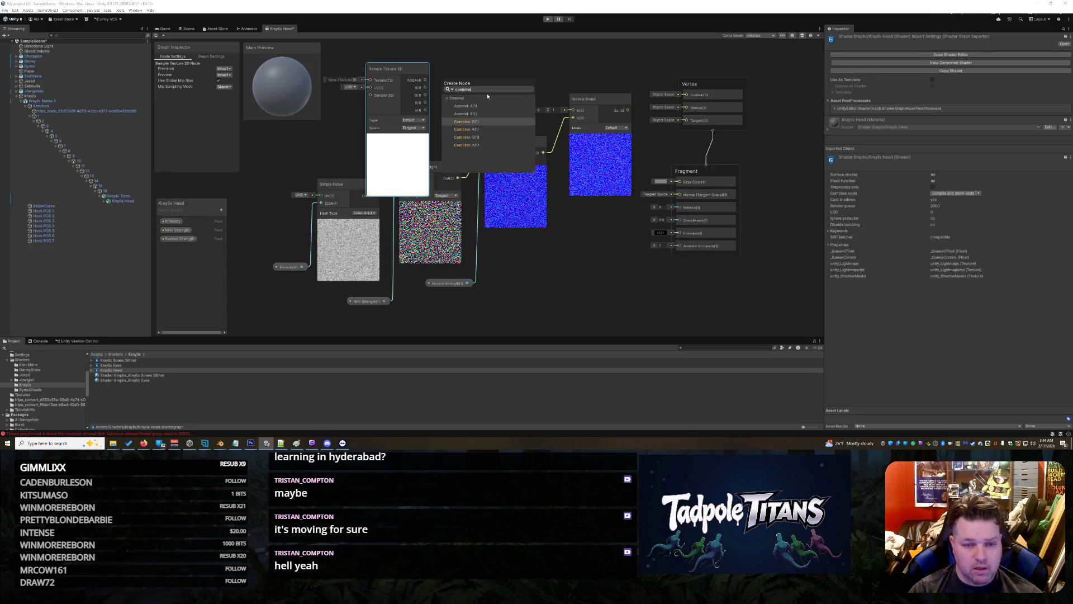
key("BackSpace")
key("BackSpace")
key("BackSpace")
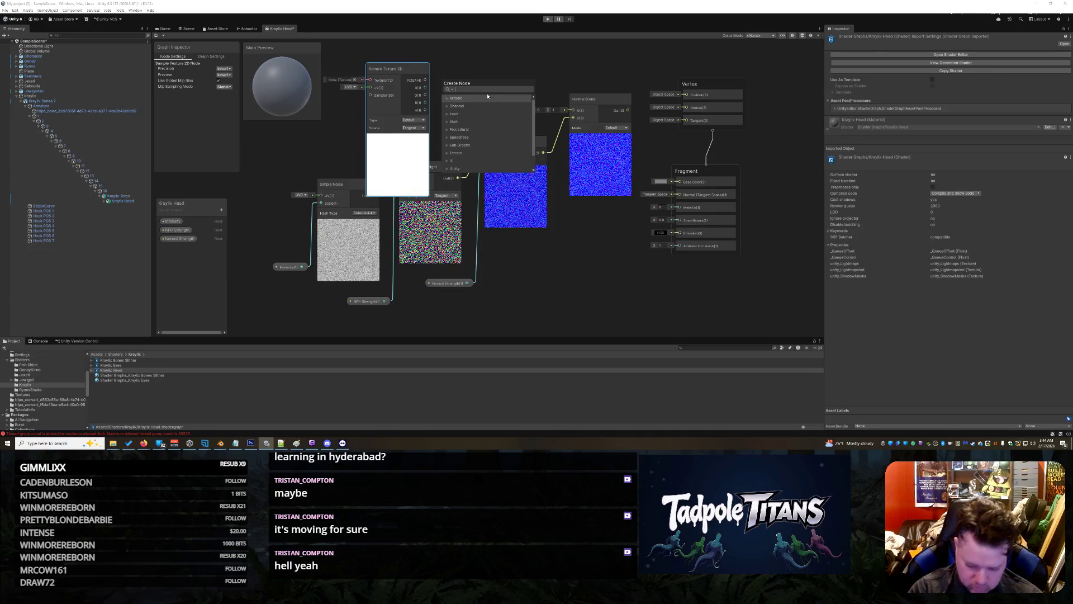
type("combine")
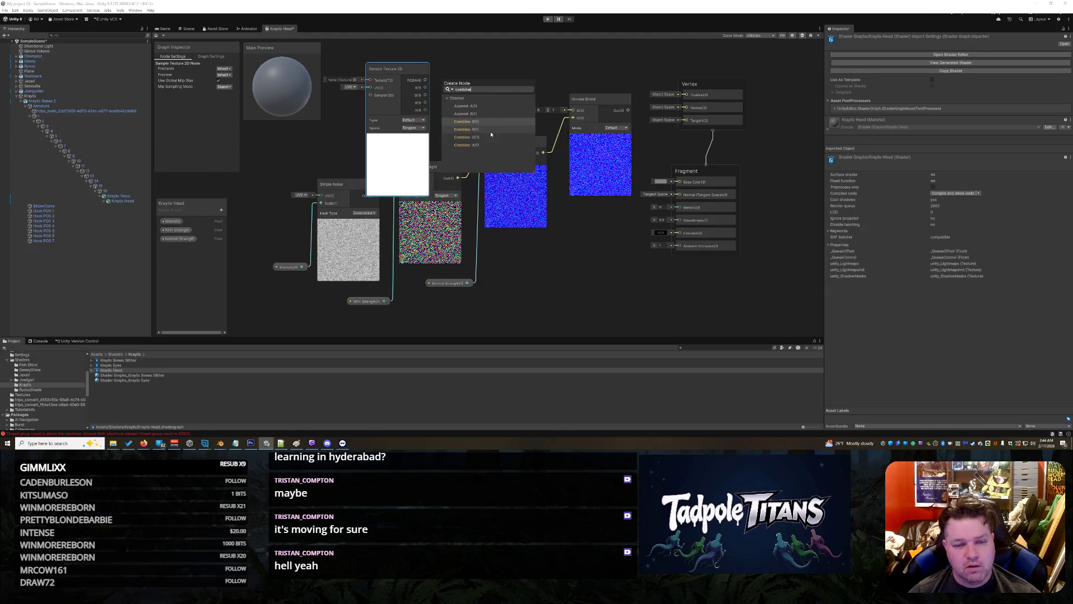
key("Escape")
right_click(491, 58)
key("Escape")
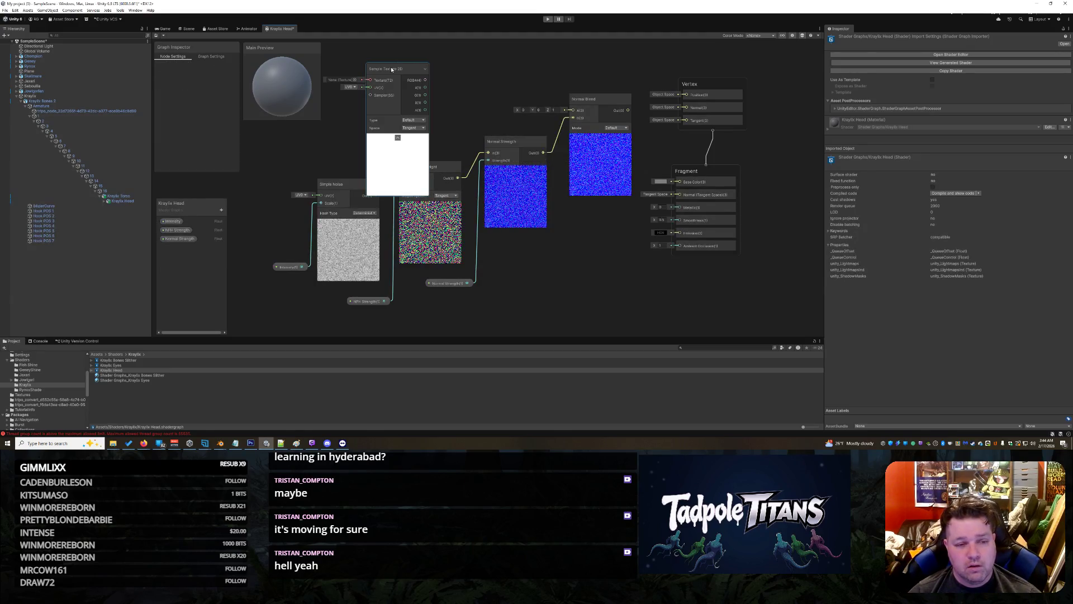
left_click_drag(394, 71, 395, 68)
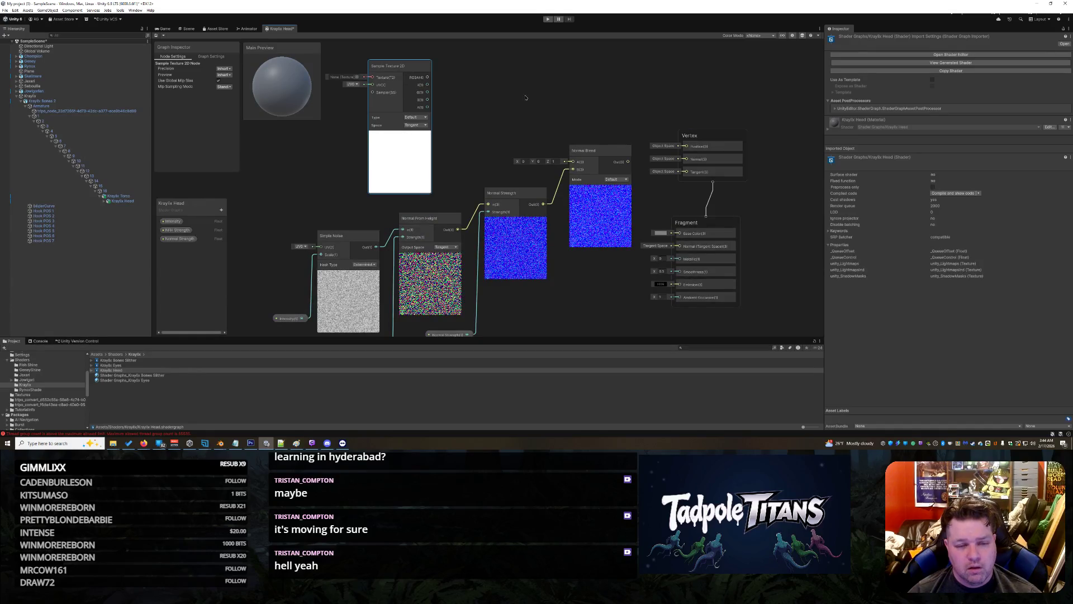
- Add a Combine node beside the sampler, wire its R channel into Combine, and open the texture slot
right_click(525, 95)
left_click(528, 99)
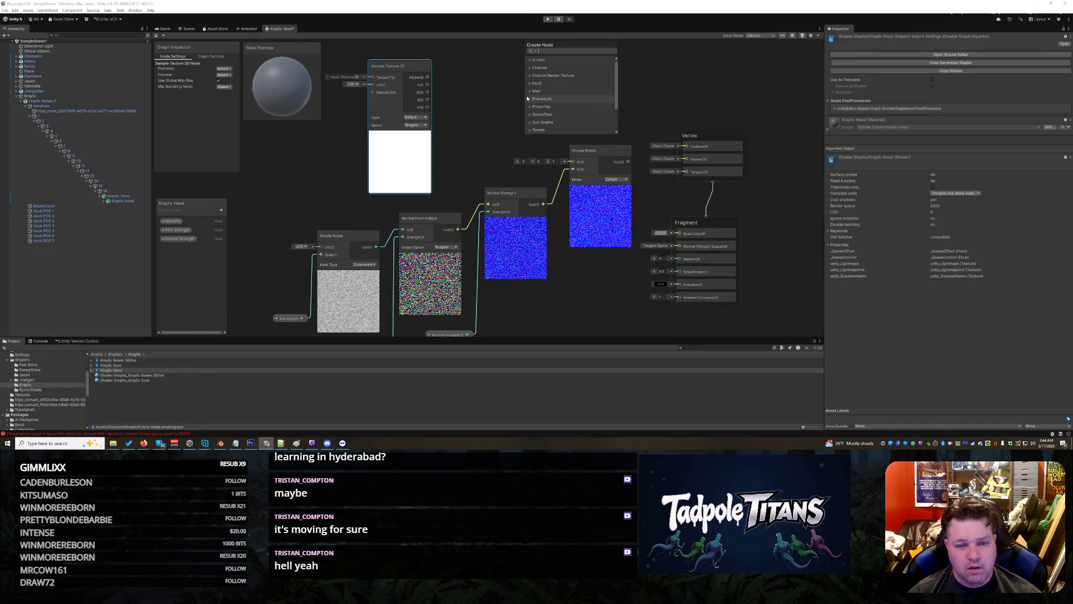
type("combine")
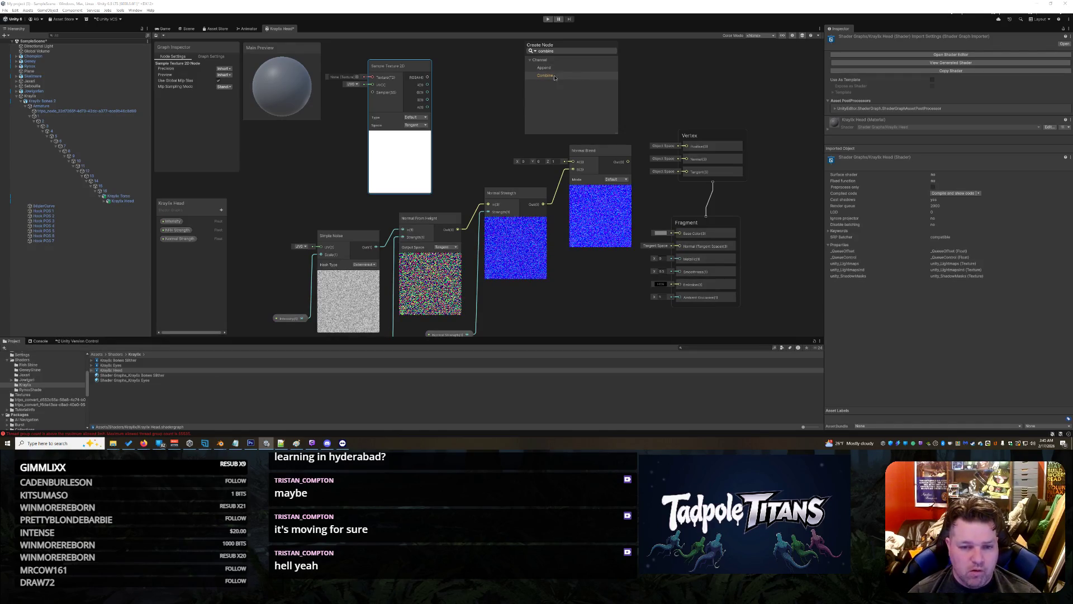
left_click(555, 76)
left_click_drag(529, 95, 494, 87)
left_click_drag(428, 113, 574, 190)
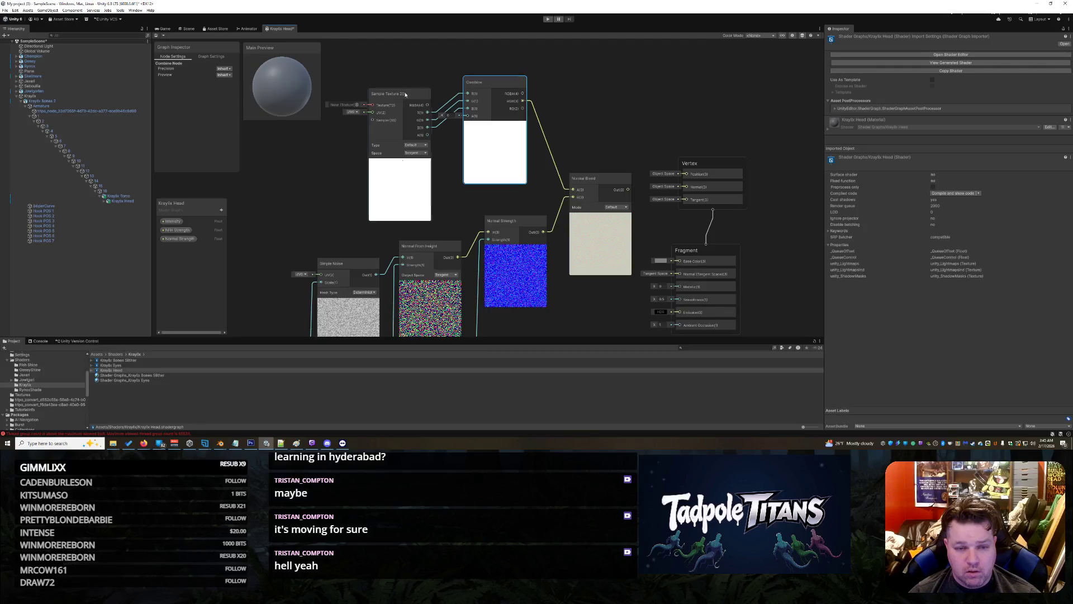
left_click(364, 104)
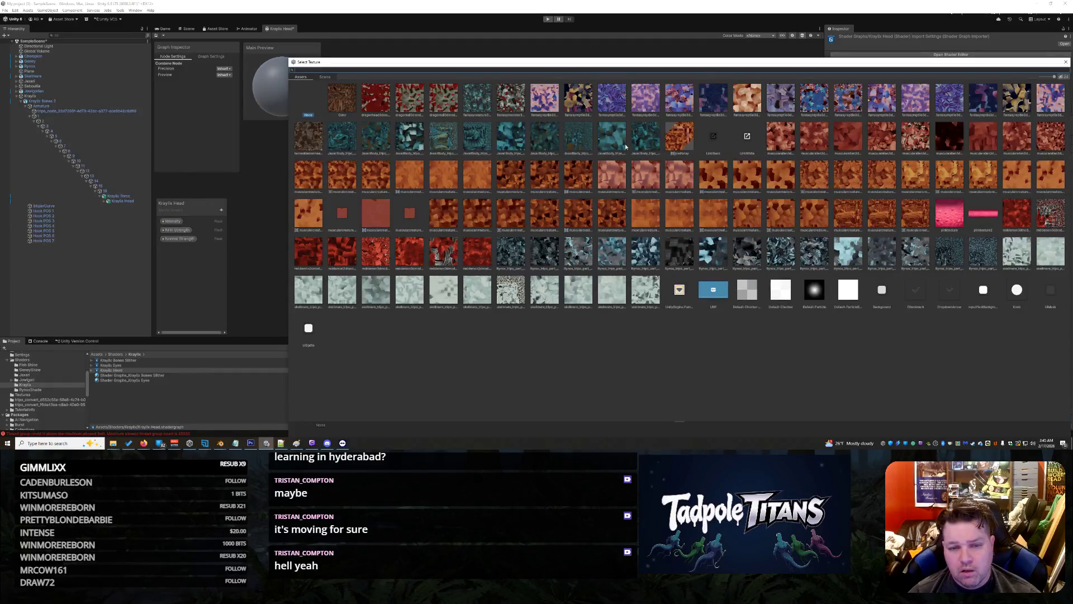
- Assign the dragonhead basecolor texture to the Sample Texture 2D node from the texture picker
left_click(583, 100)
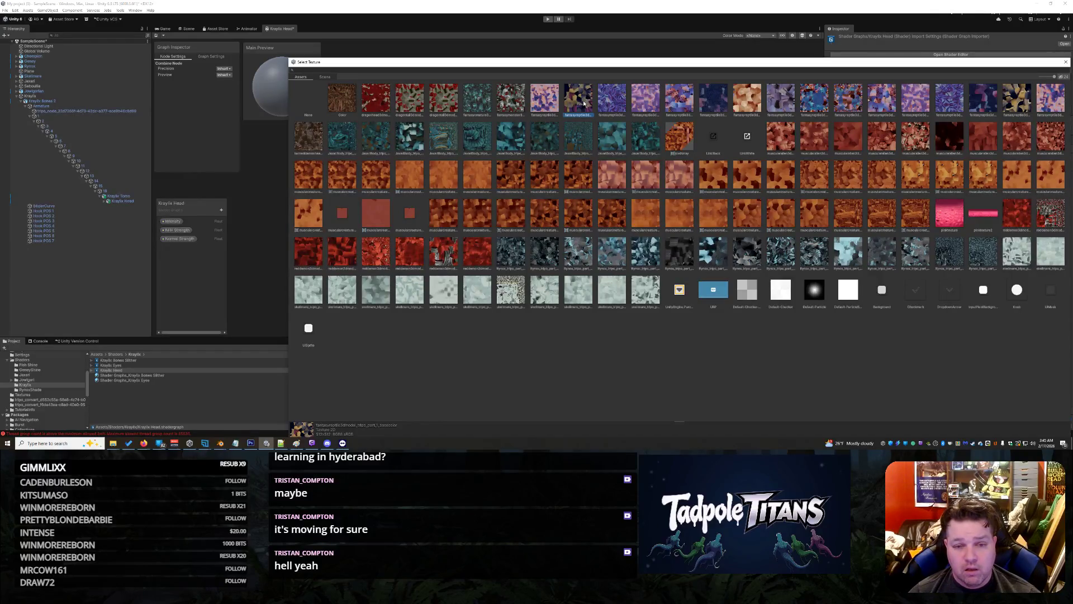
left_click(384, 100)
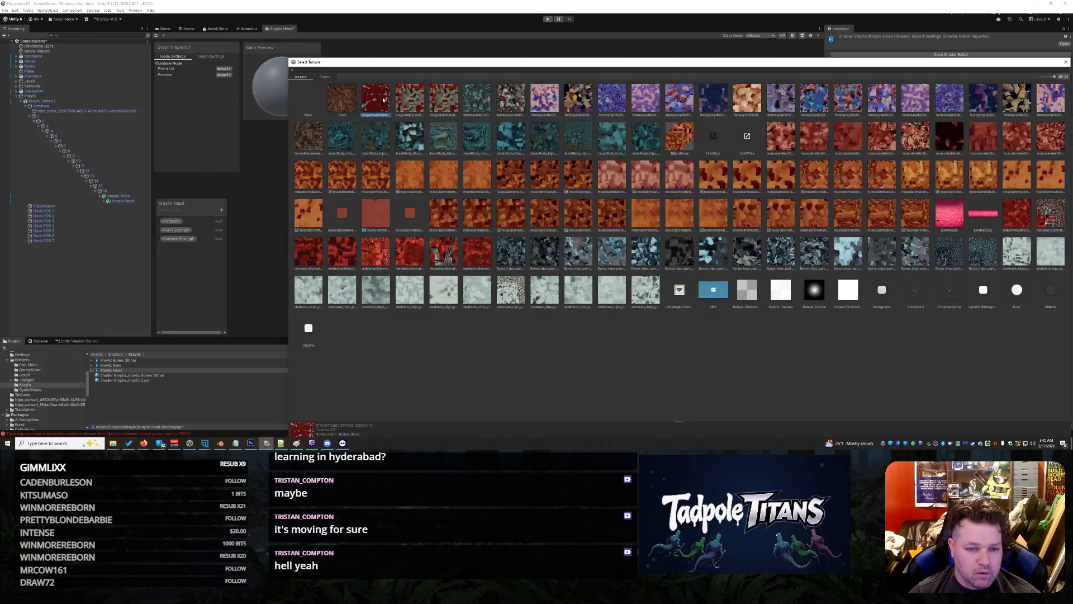
double_click(384, 100)
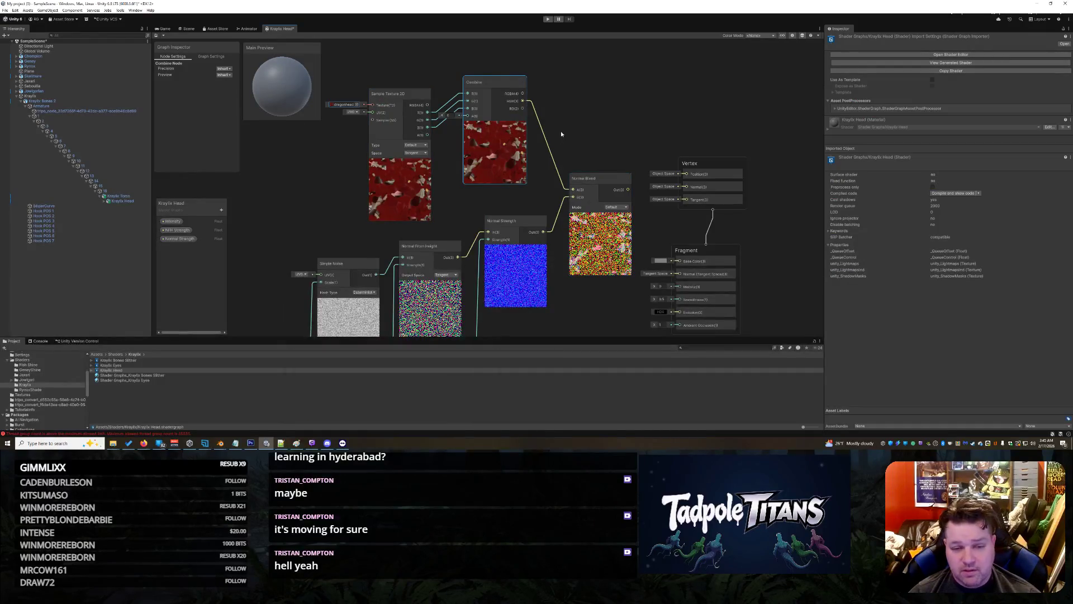
- Shift the texture and Combine nodes left and connect Normal Blend Out to the Fragment Normal
scroll("down", 3)
scroll("up", 3)
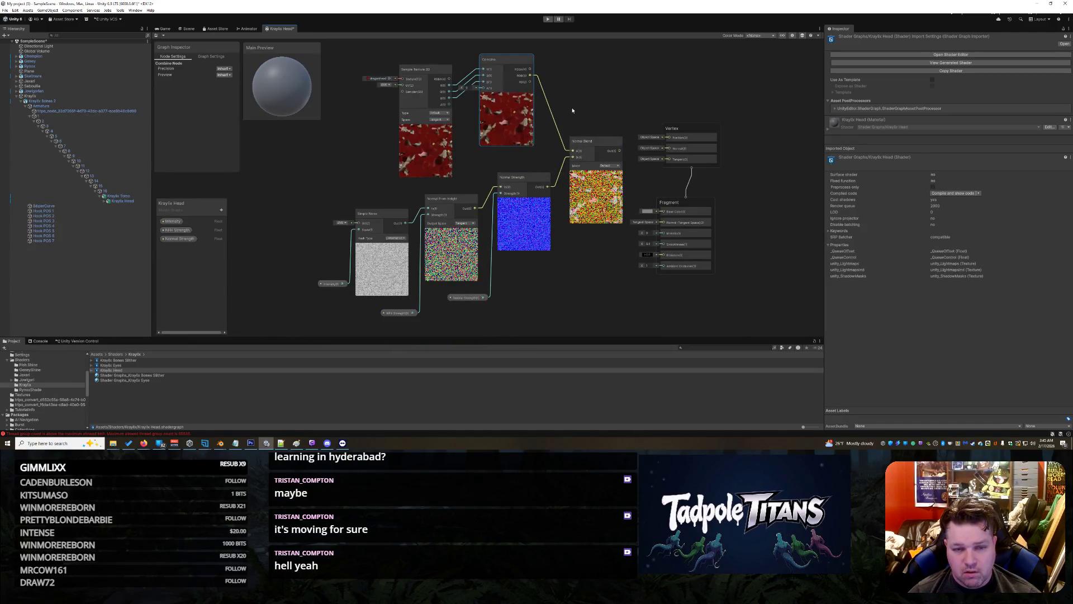
left_click_drag(417, 70, 392, 93)
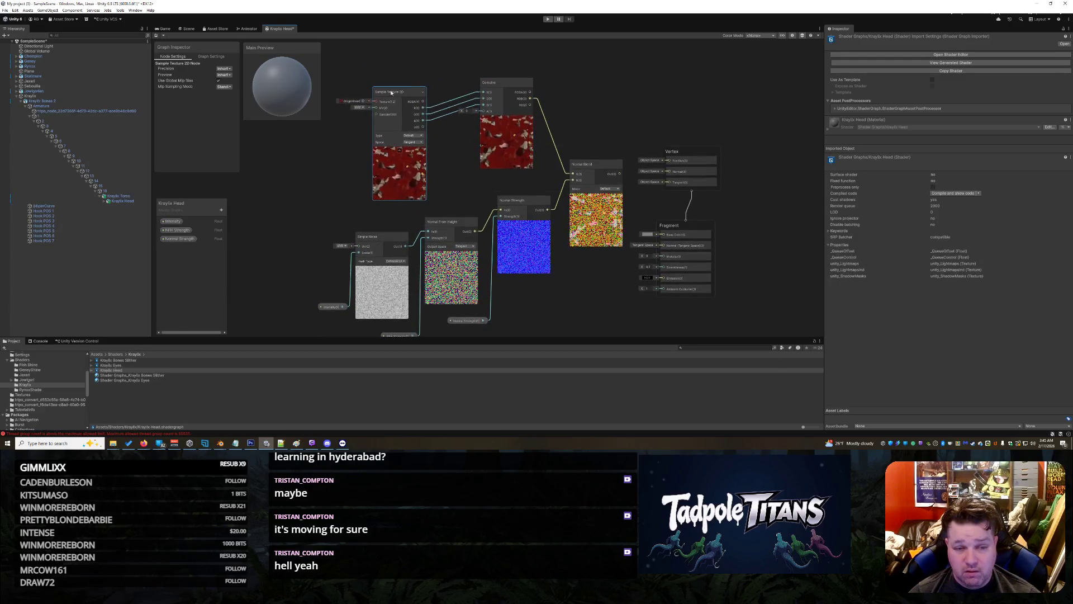
left_click_drag(492, 81, 461, 82)
scroll("up", 3)
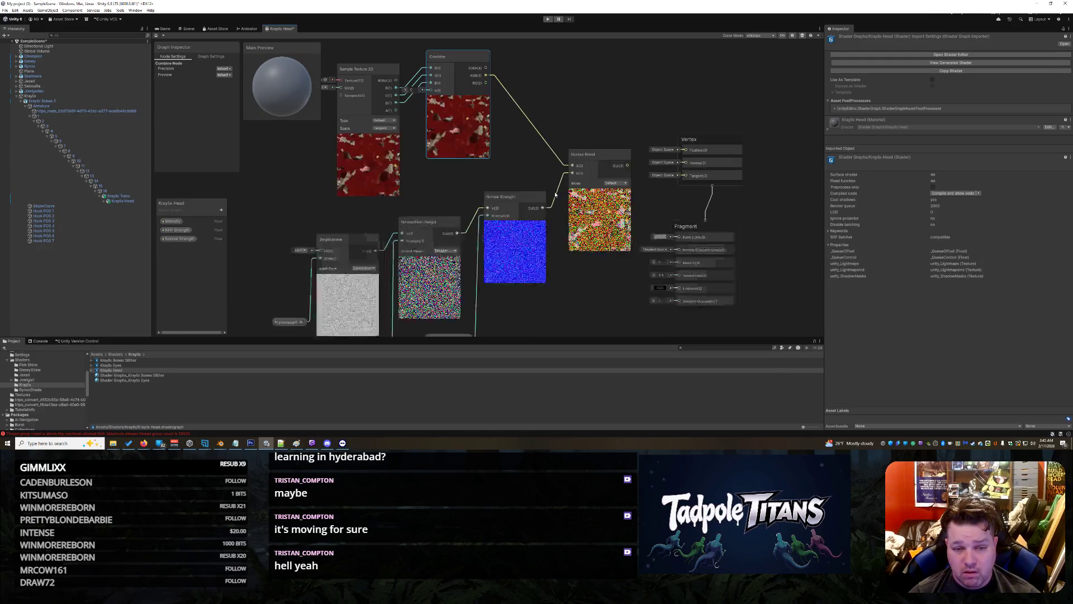
right_click(572, 277)
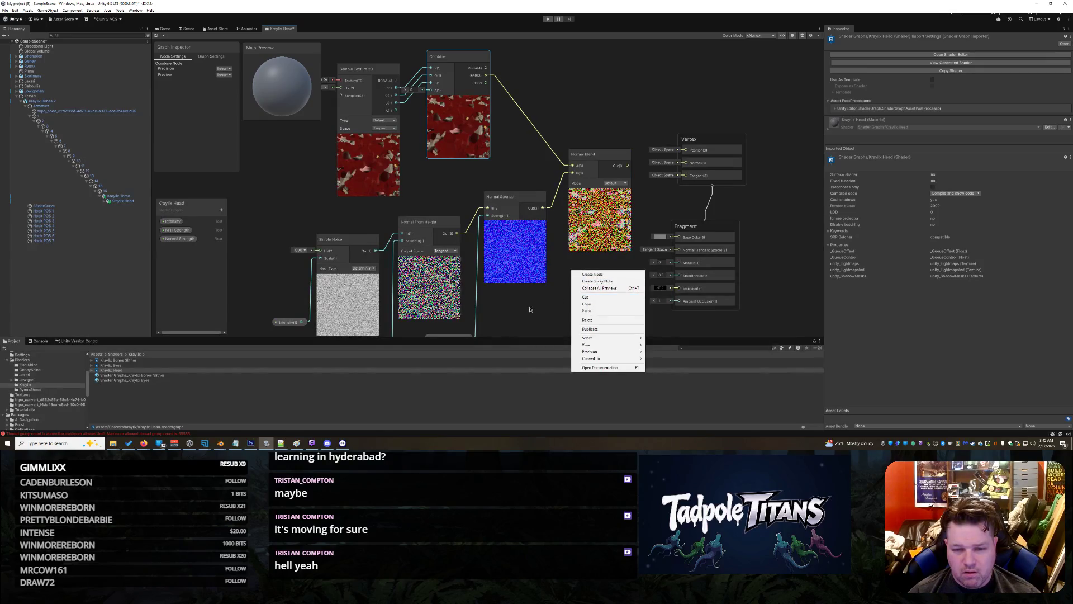
left_click(537, 313)
left_click_drag(536, 314, 534, 291)
left_click_drag(622, 136, 673, 220)
scroll("down", 3)
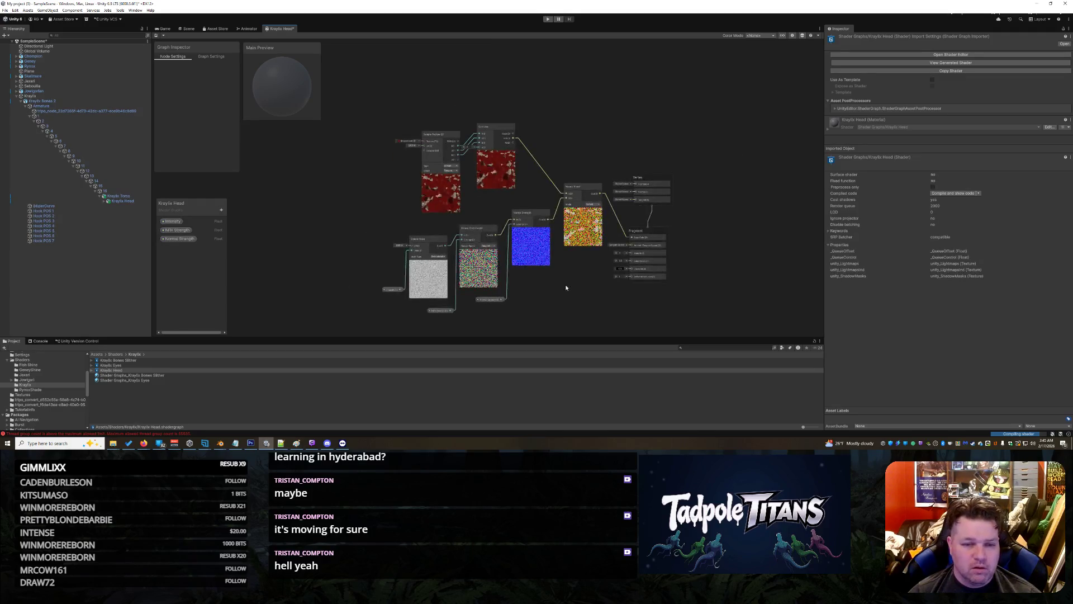
left_click_drag(570, 290, 578, 266)
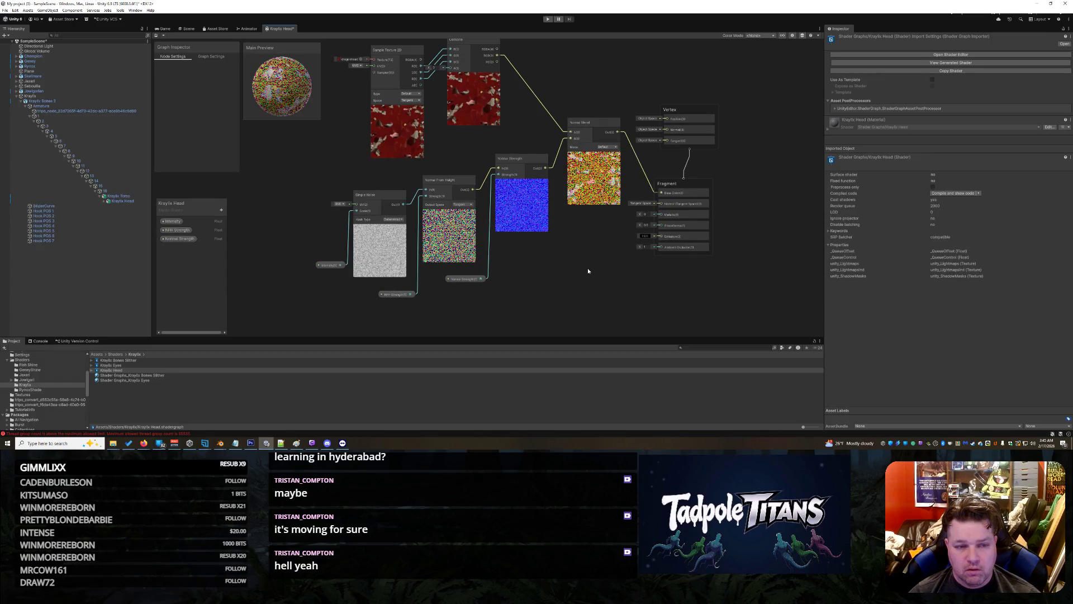
- Close the shader graph tab and save the unsaved changes
right_click(282, 29)
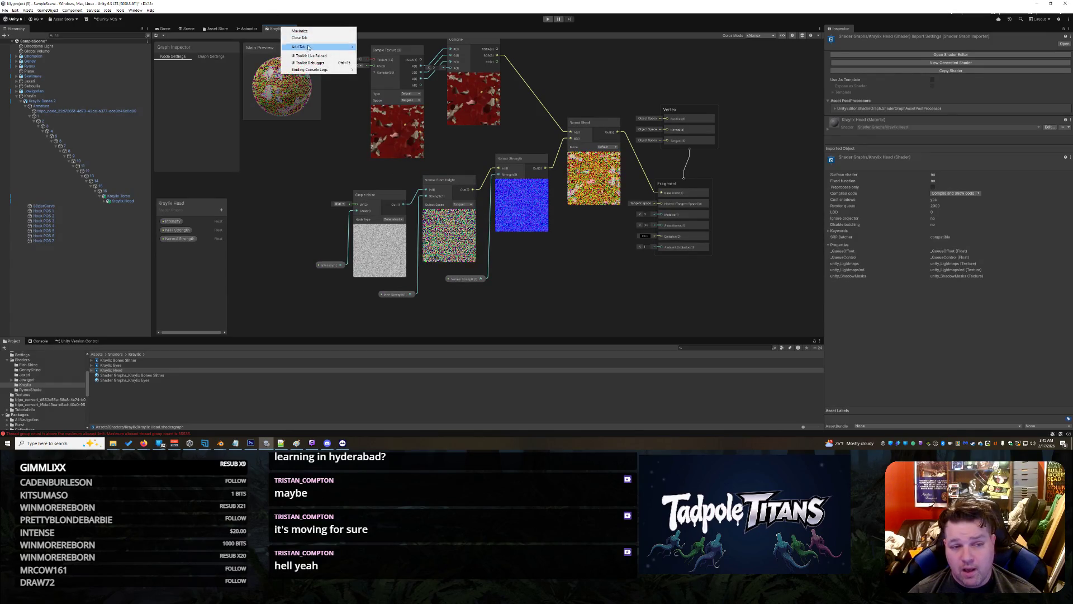
left_click(296, 42)
left_click(521, 237)
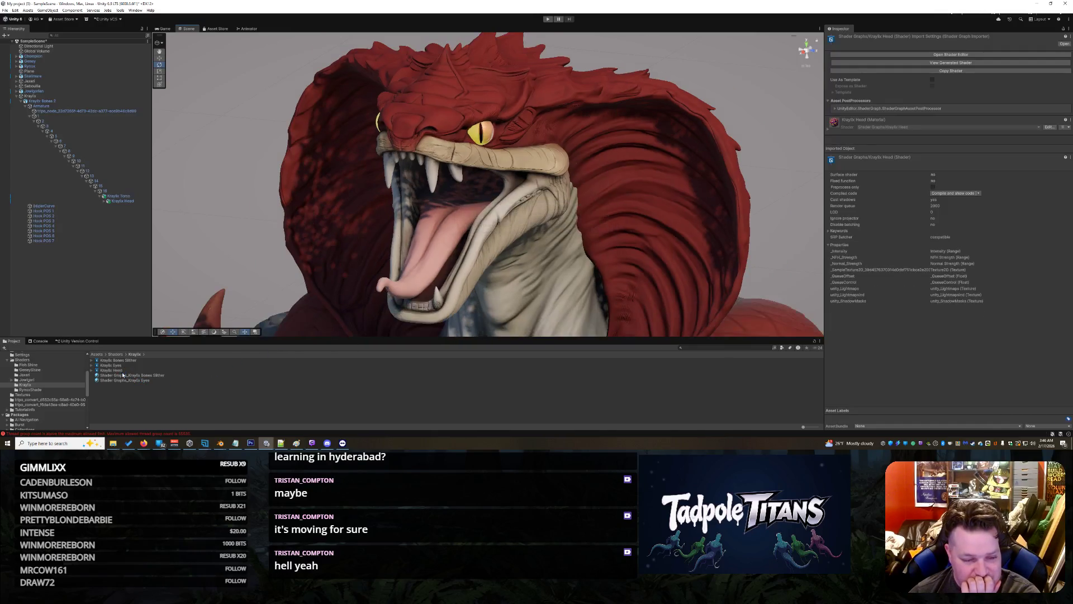
- Create a material from the Kraylix Head shader graph, drop it on the snake head, and expand it in the Inspector
right_click(117, 370)
mouse_move(193, 190)
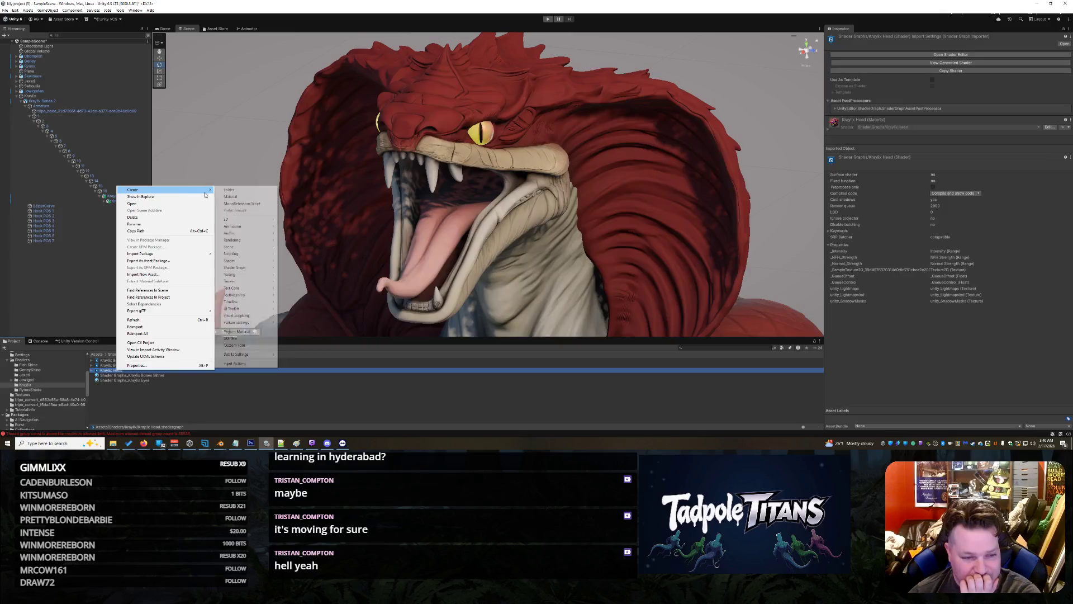
left_click(240, 194)
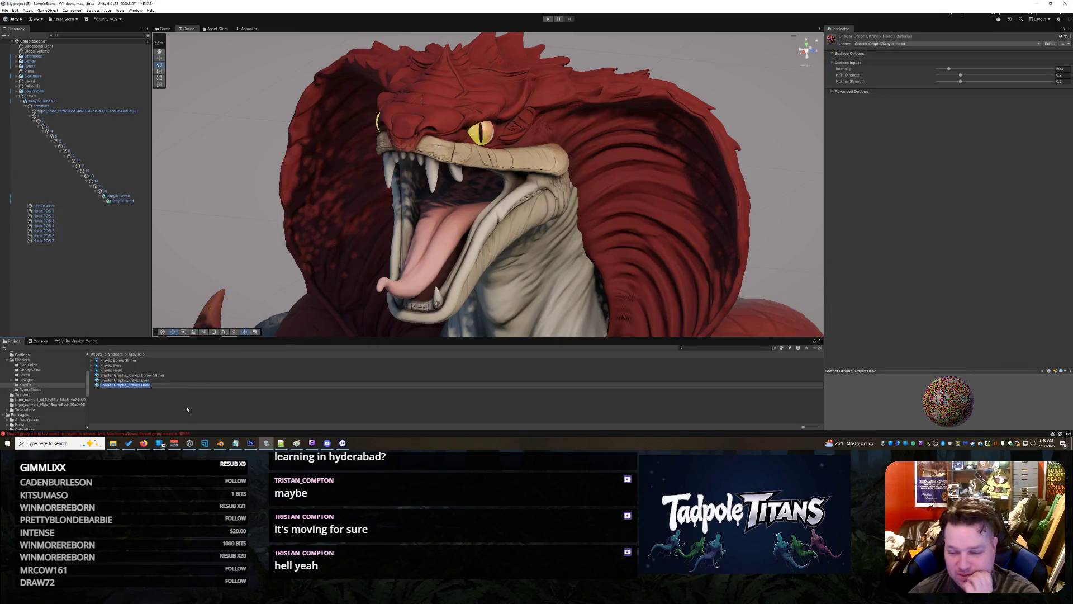
key("Return")
left_click_drag(139, 389, 557, 144)
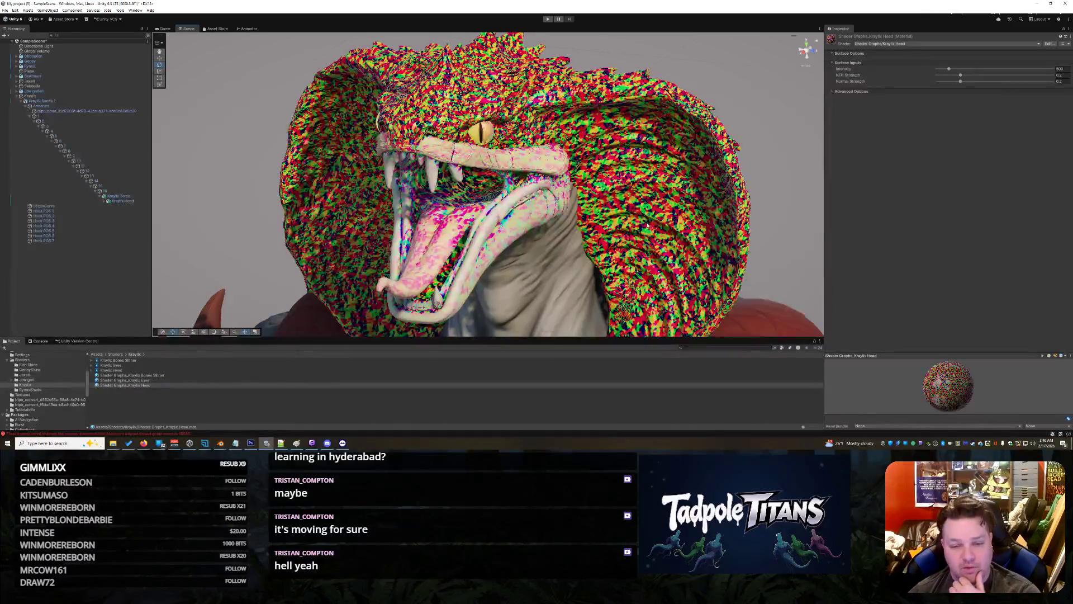
left_click(648, 225)
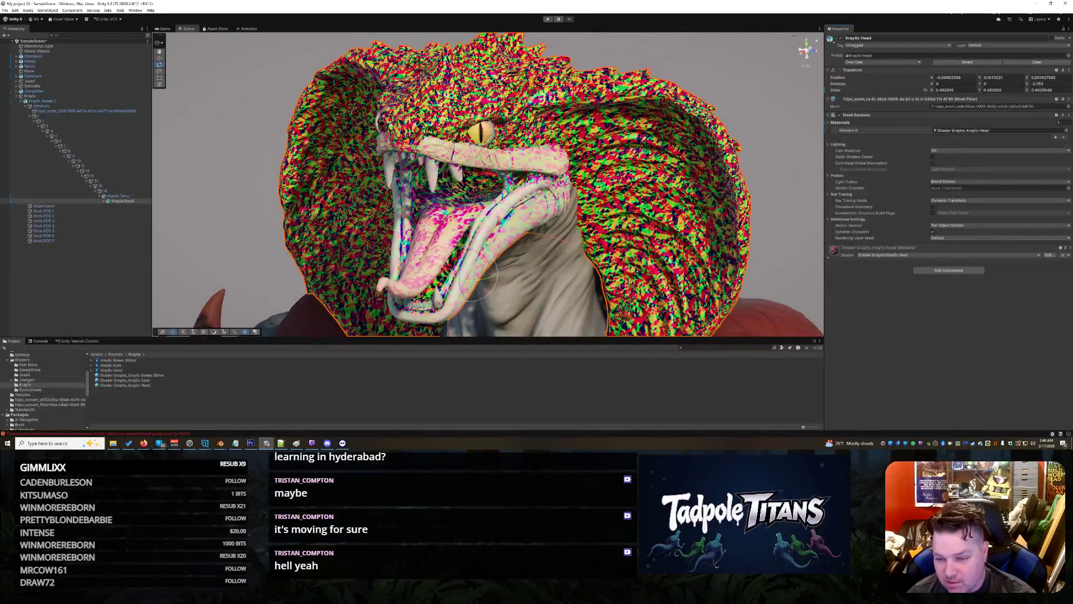
left_click(828, 256)
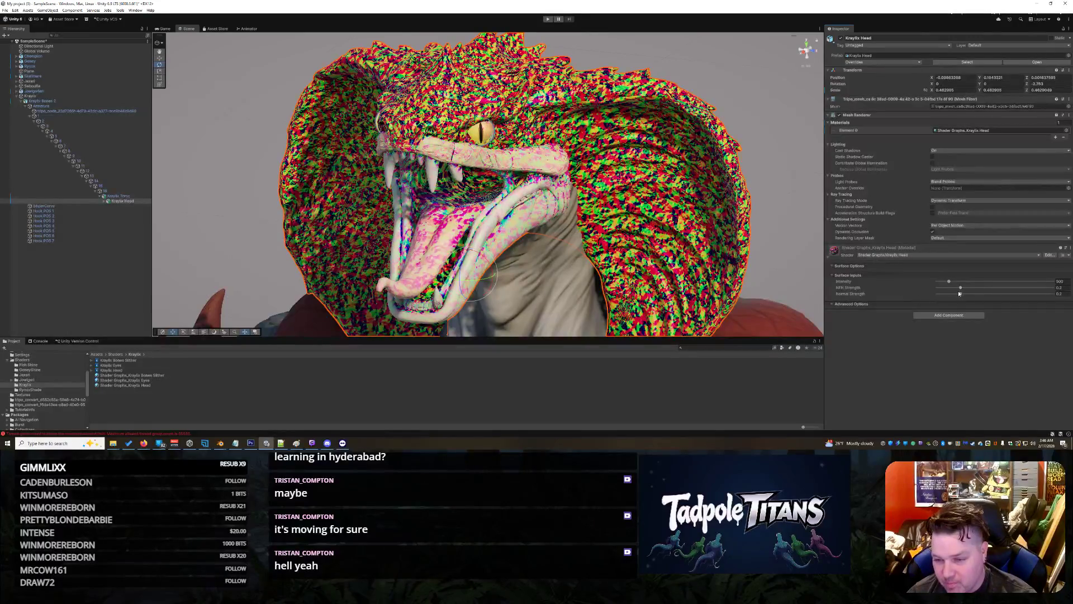
- Lower the head material's NRM Strength to about 0.082 and reduce NFH Strength
left_click_drag(961, 288, 1033, 290)
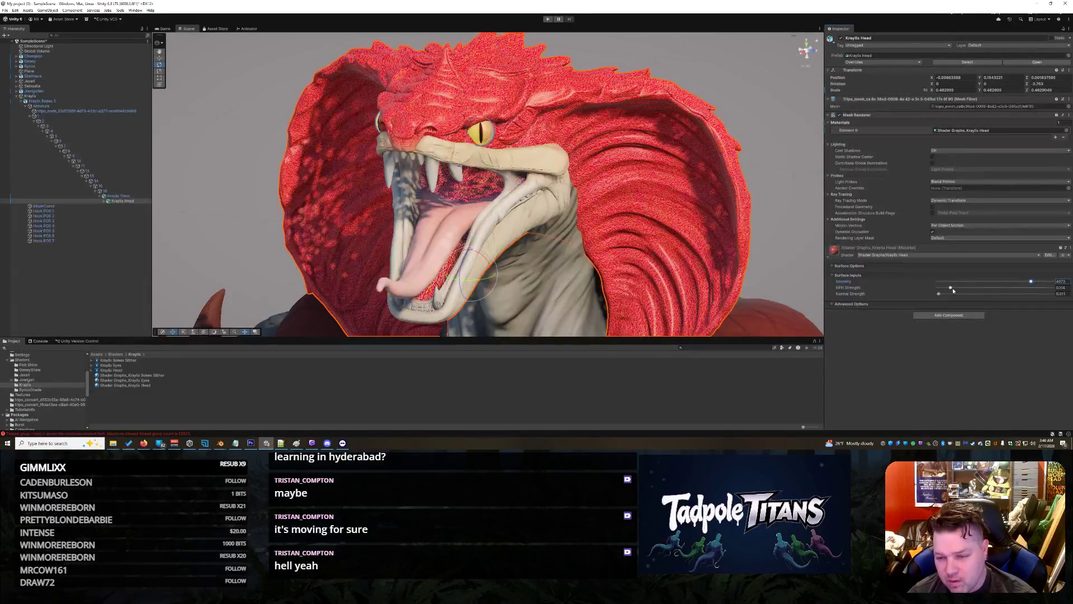
left_click_drag(952, 287, 940, 285)
scroll("down", 3)
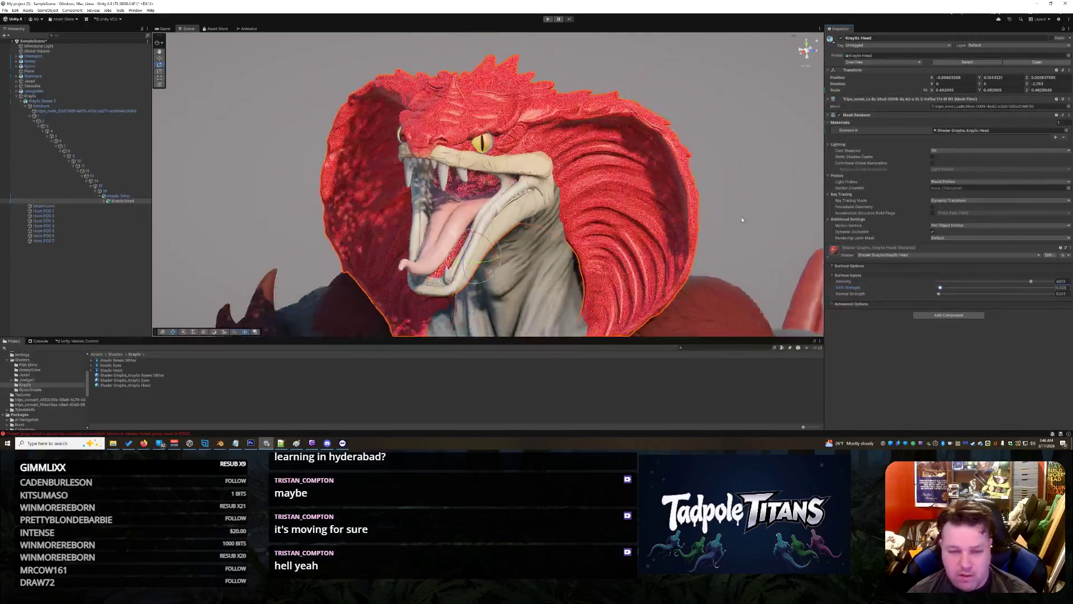
- Orbit to the front of the snake head and select the Kraylix Head model
right_click(752, 157)
left_click(752, 158)
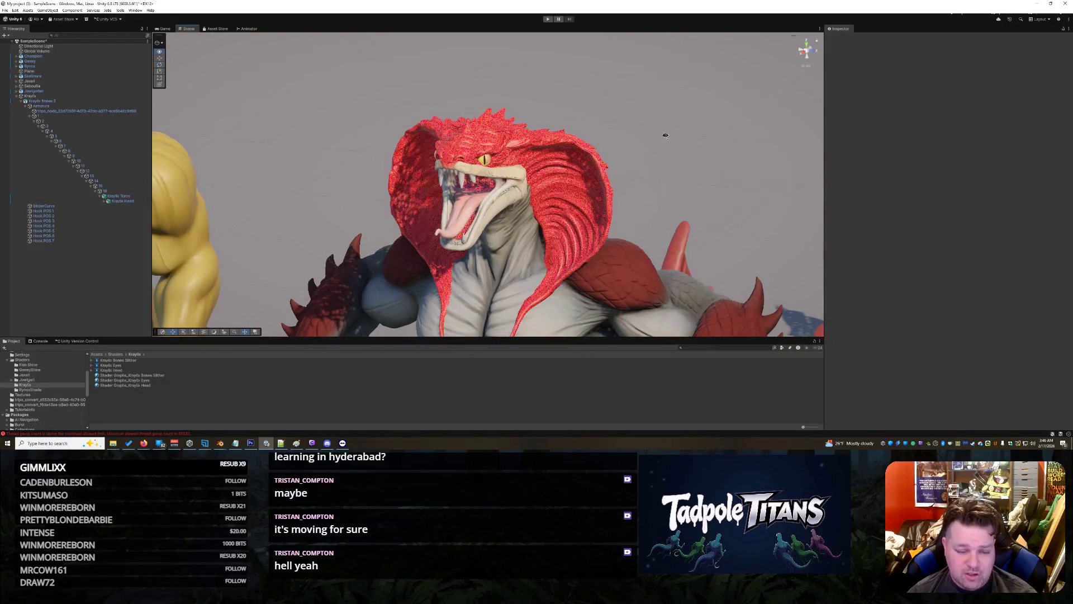
left_click_drag(664, 134, 791, 179)
scroll("up", 3)
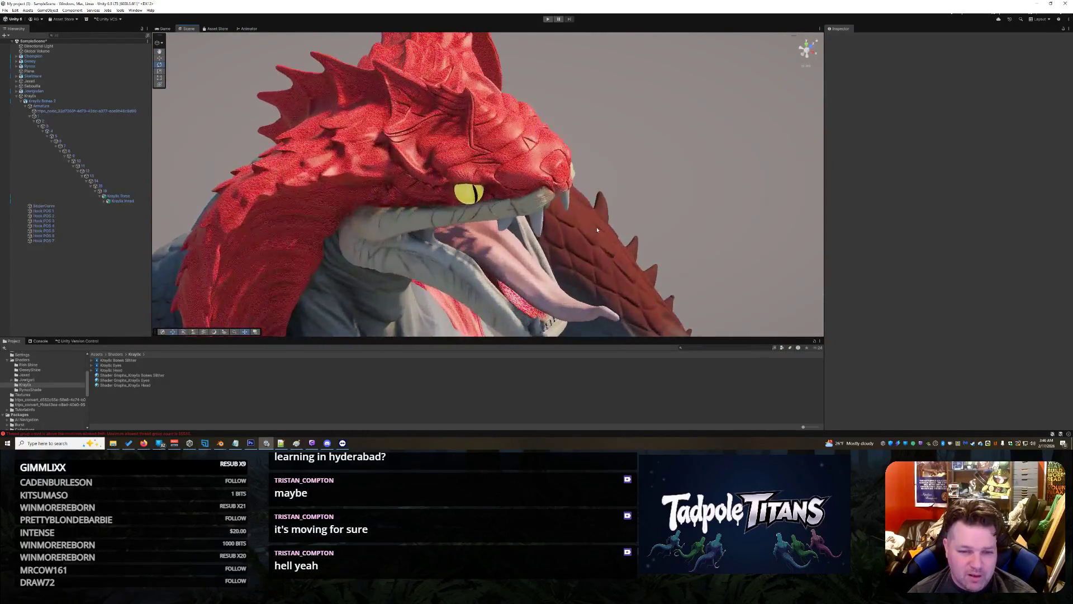
left_click_drag(664, 179, 562, 143)
left_click(612, 146)
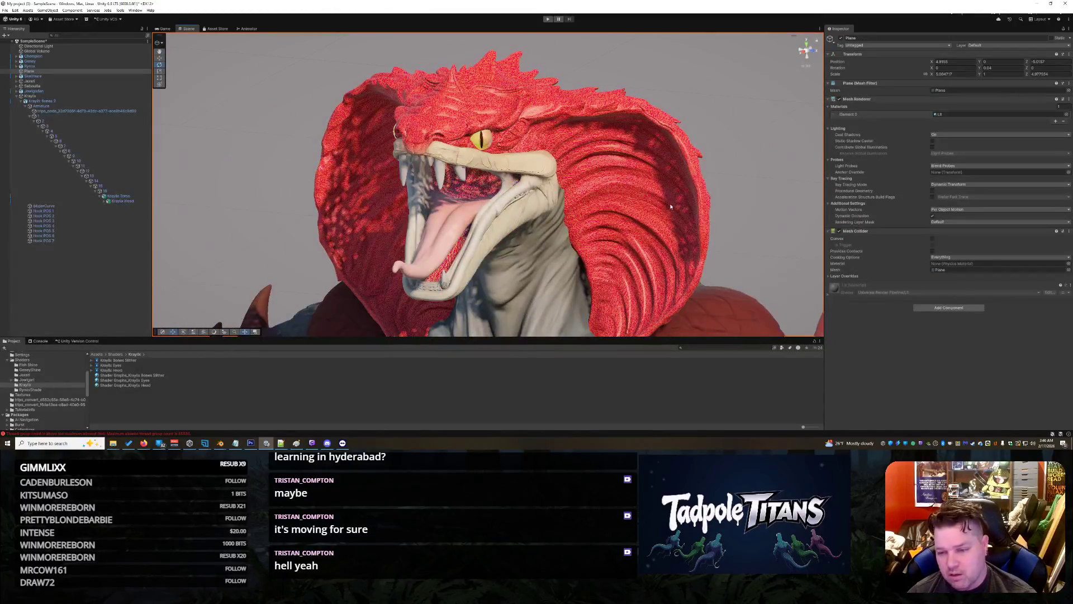
left_click(654, 205)
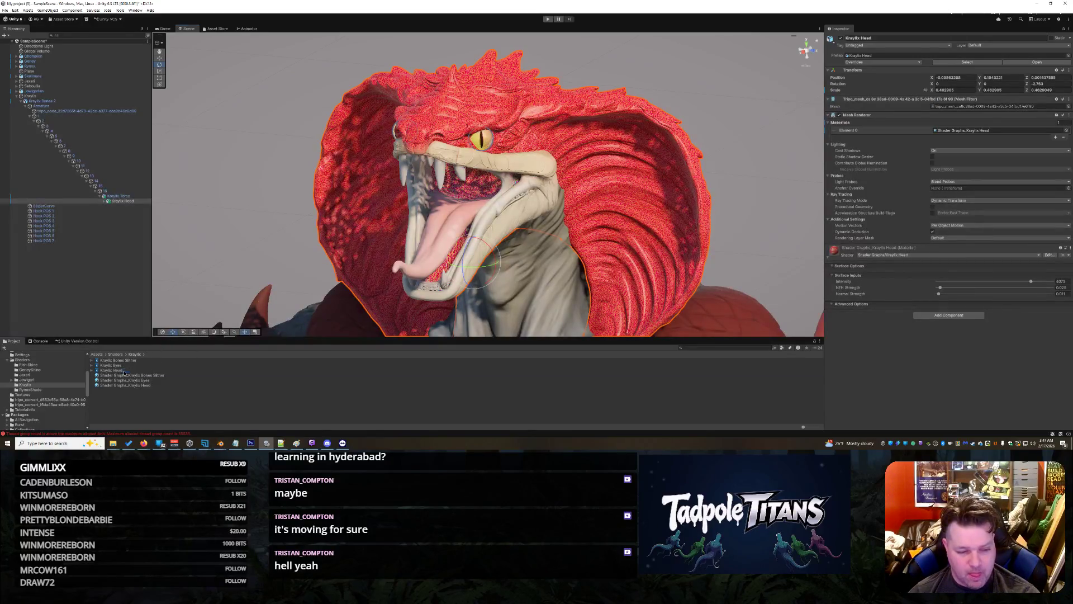
- Reopen the Kraylix Head shader graph, nudge the Combine node right, and bring the noise nodes into view
double_click(114, 370)
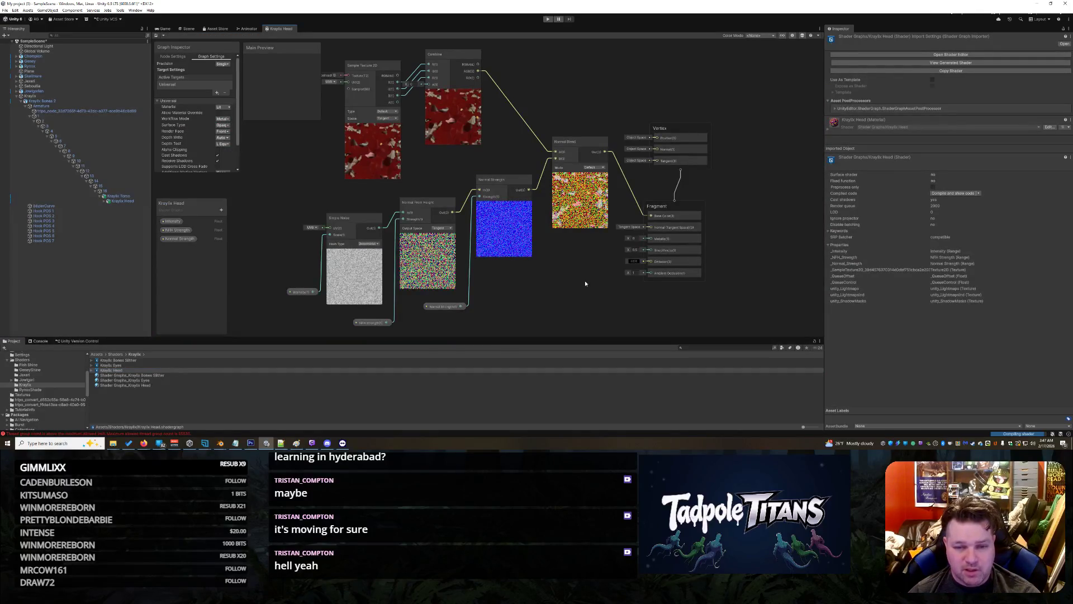
scroll("down", 3)
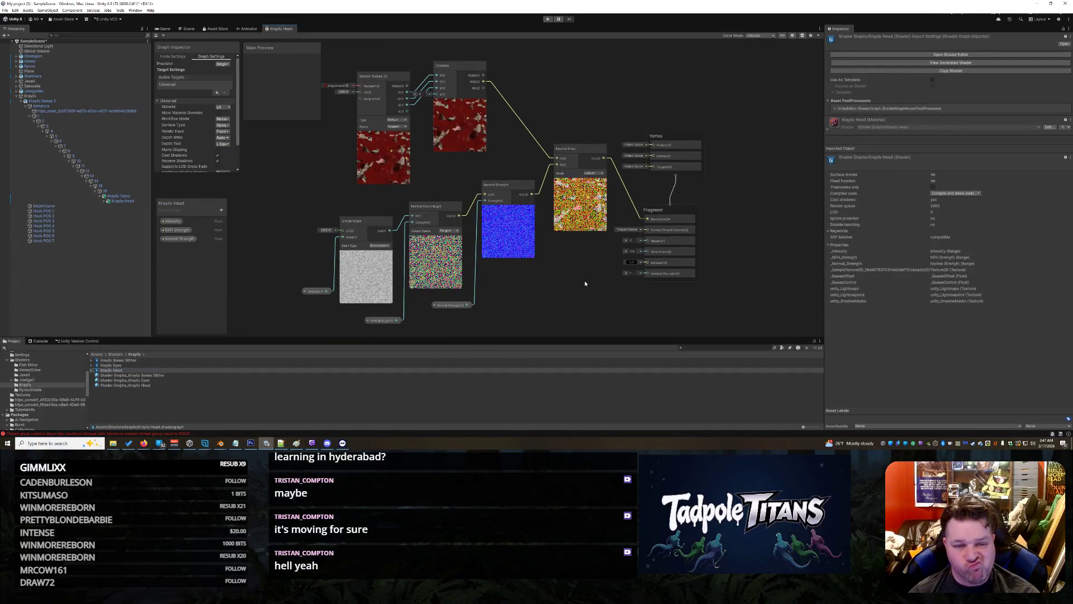
left_click_drag(453, 65, 470, 63)
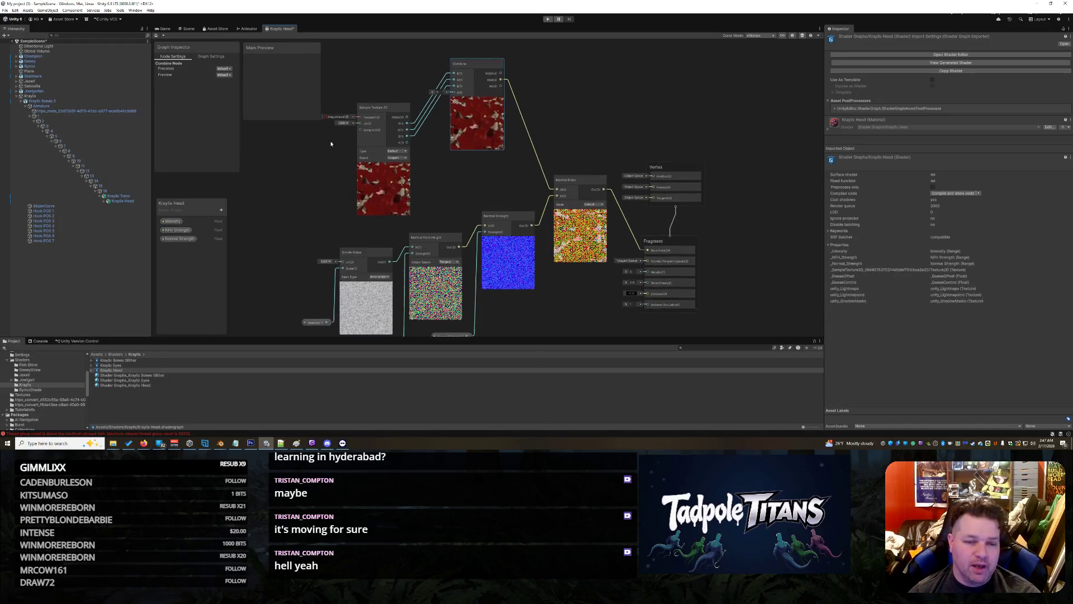
scroll("down", 3)
scroll("up", 3)
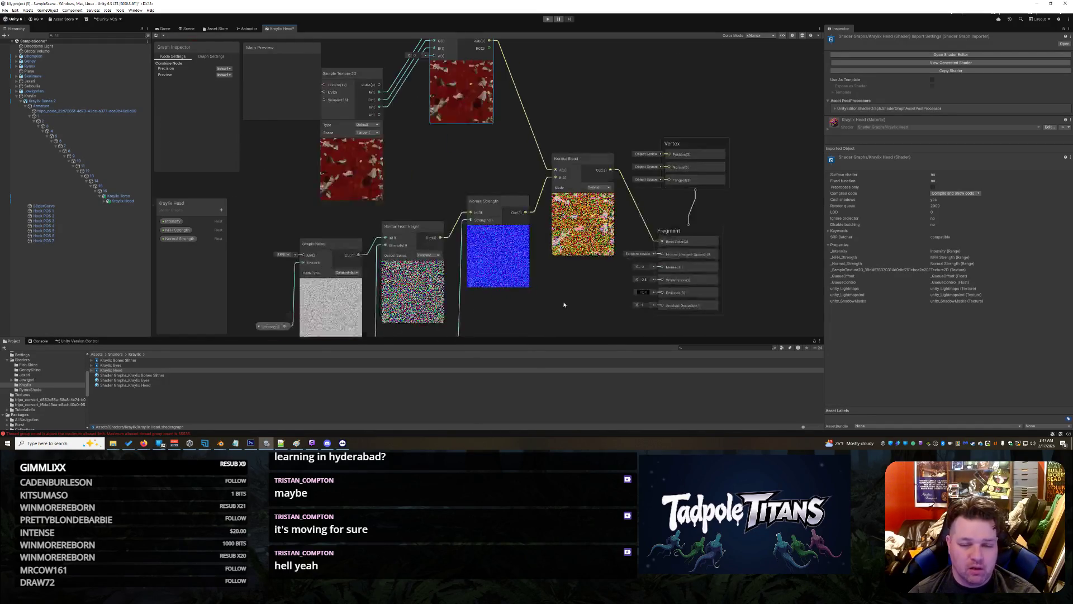
scroll("down", 3)
left_click_drag(547, 292, 554, 243)
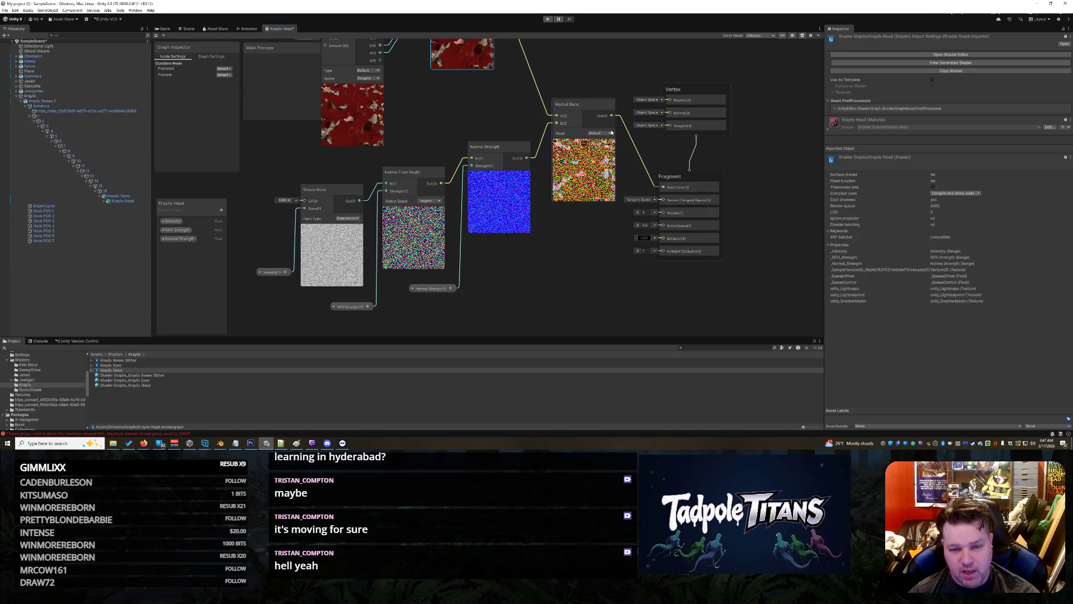
- Check the Normal Blend node's mode options, leaving it at Default
left_click(609, 133)
left_click(604, 140)
left_click(599, 133)
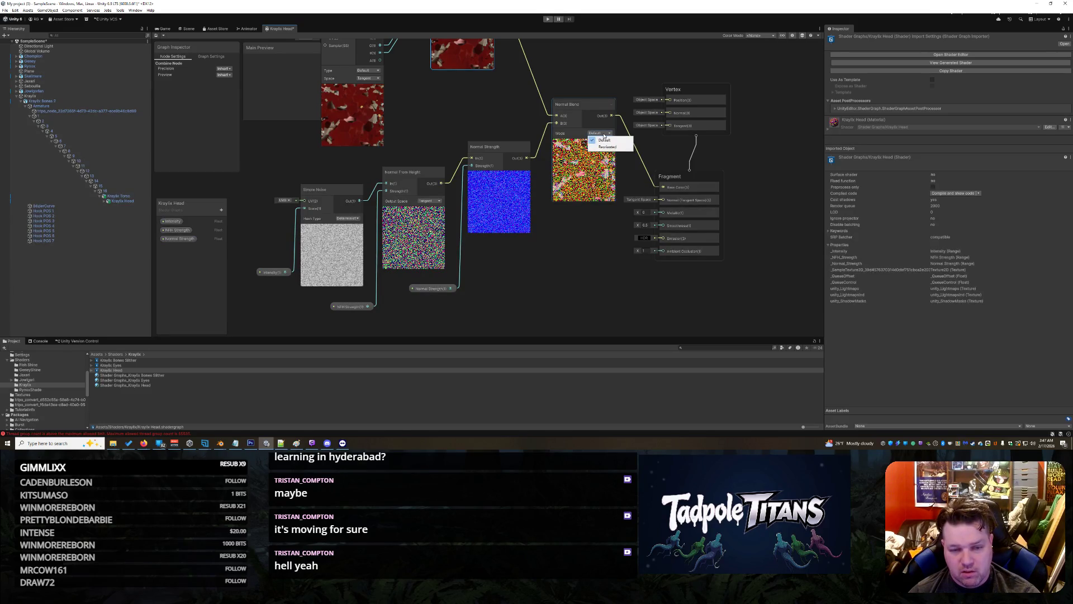
left_click(603, 140)
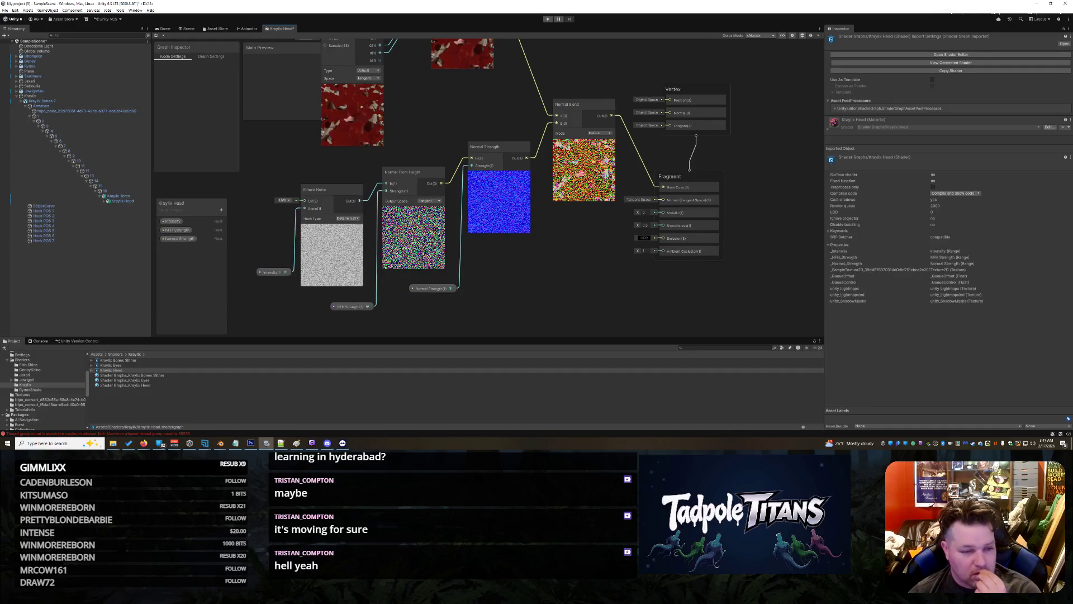
- Set the NFH Strength property's default value to 0.0
left_click(177, 230)
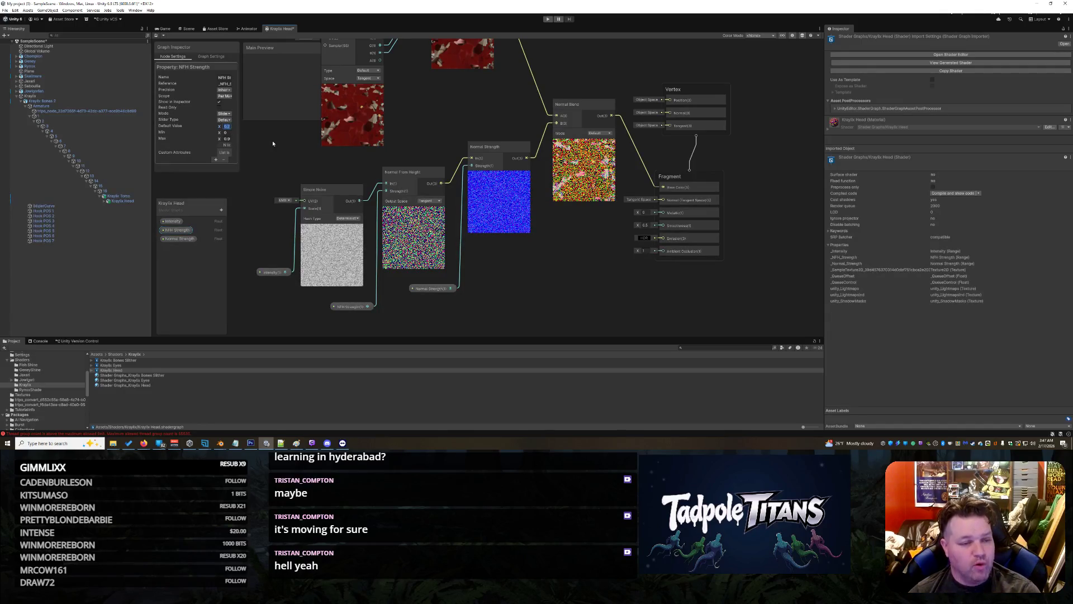
key("Return")
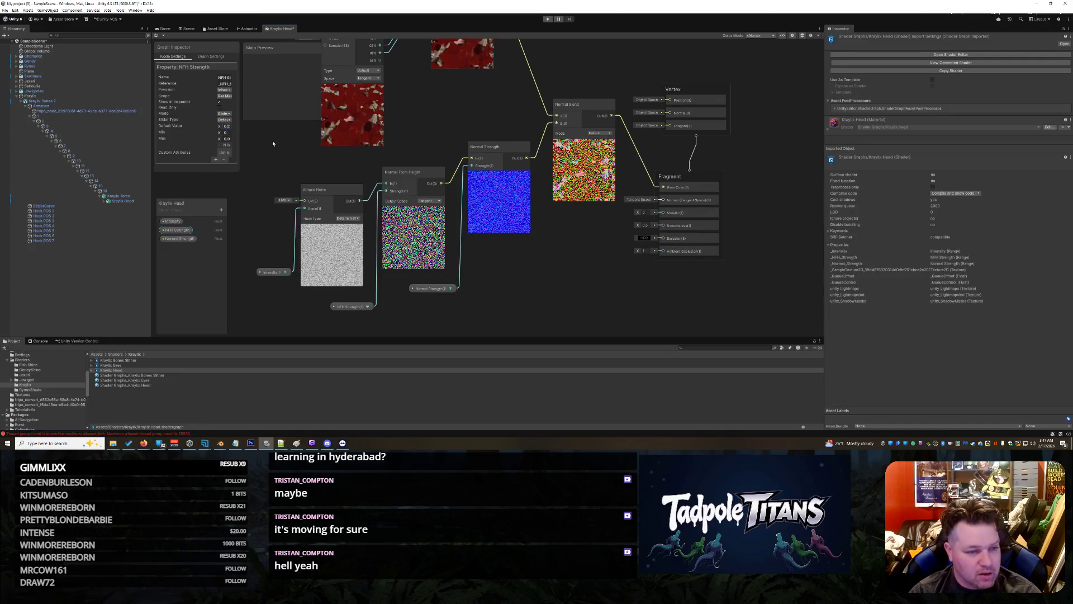
type("0.0")
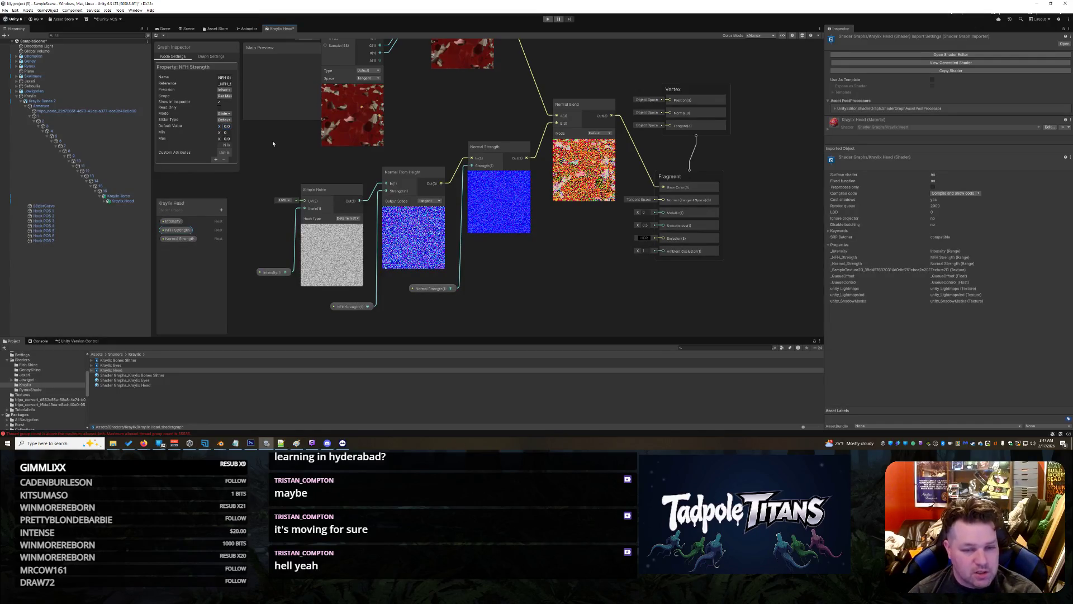
key("Tab")
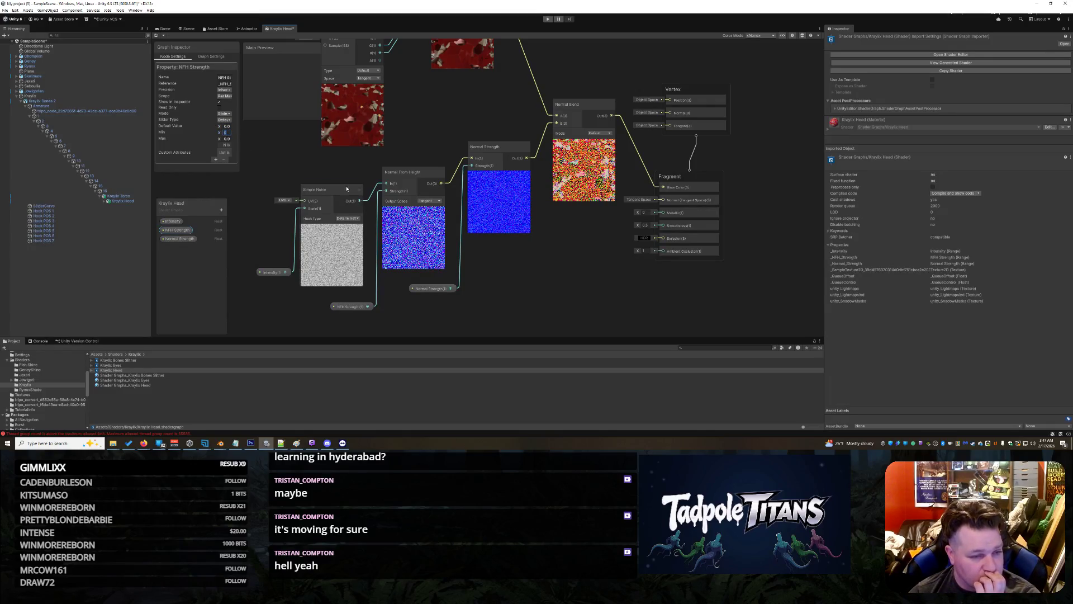
left_click(534, 289)
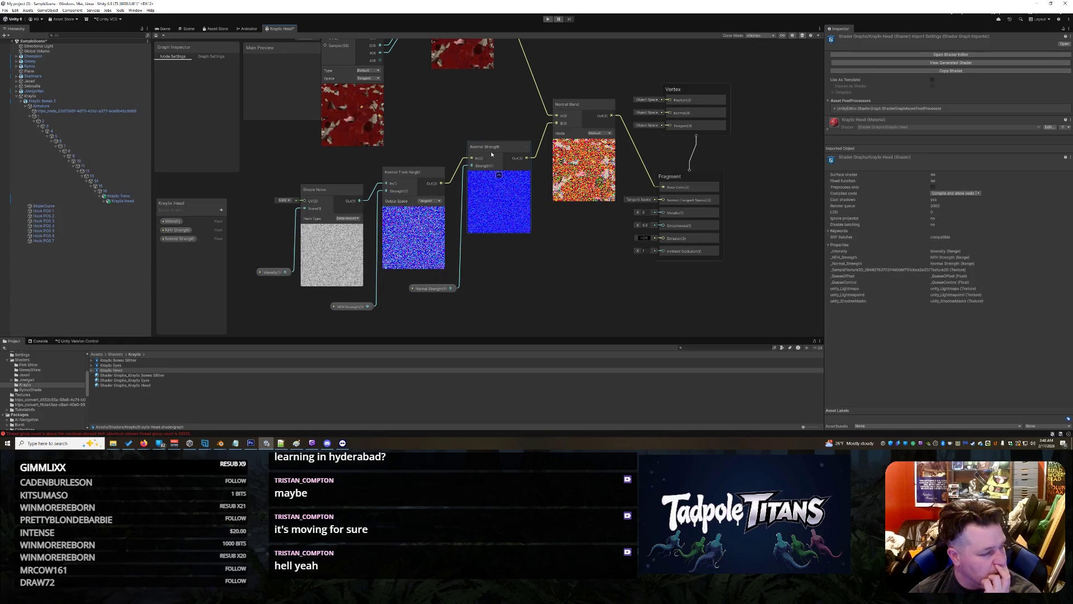
right_click(546, 292)
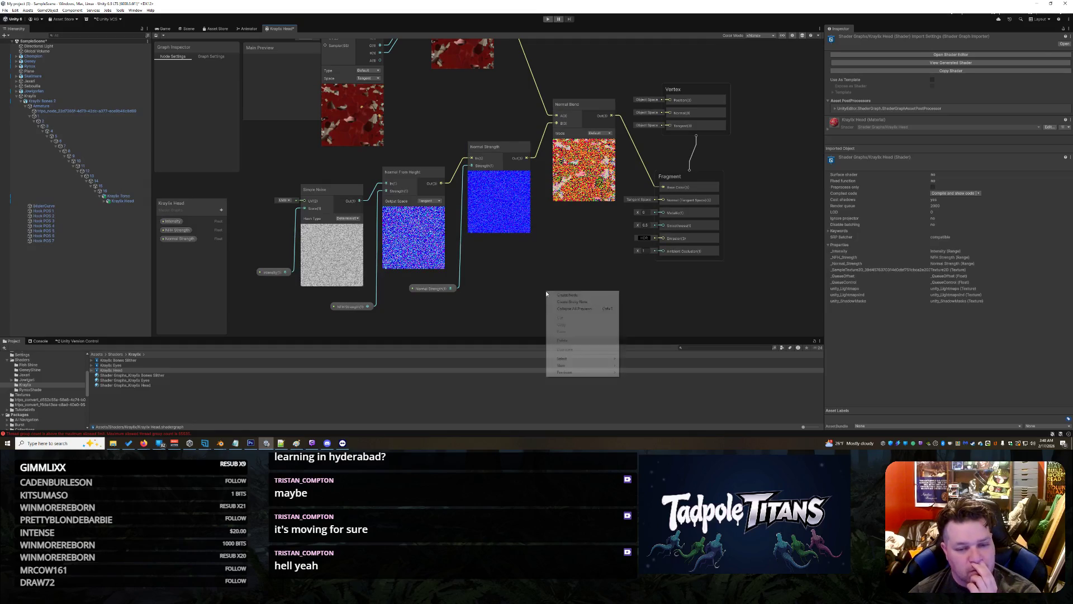
- Zoom the graph out and clear the thread group count errors from the Console
left_click(511, 288)
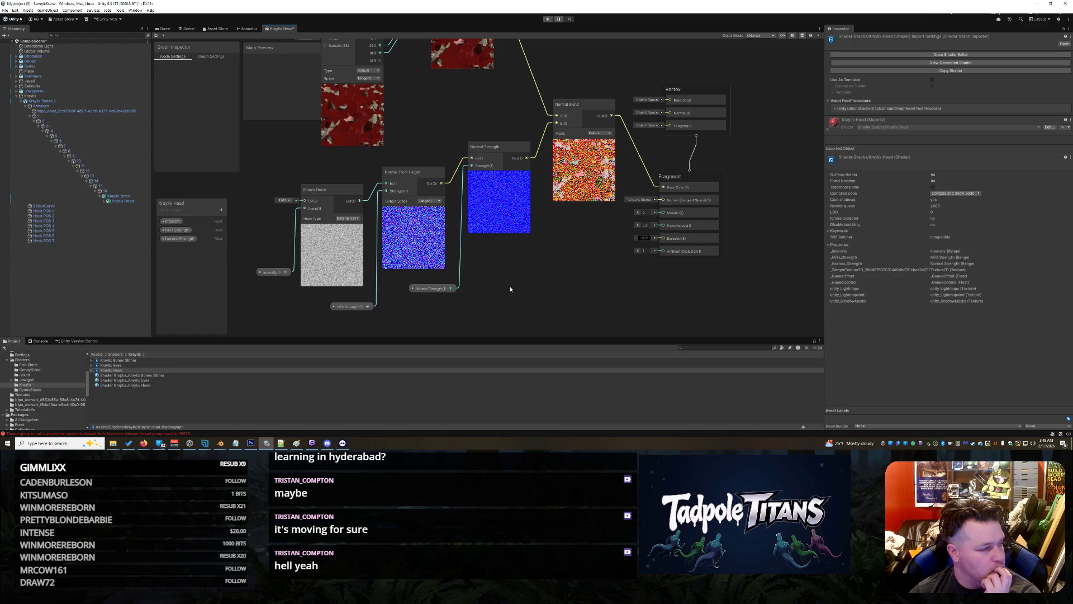
scroll("down", 3)
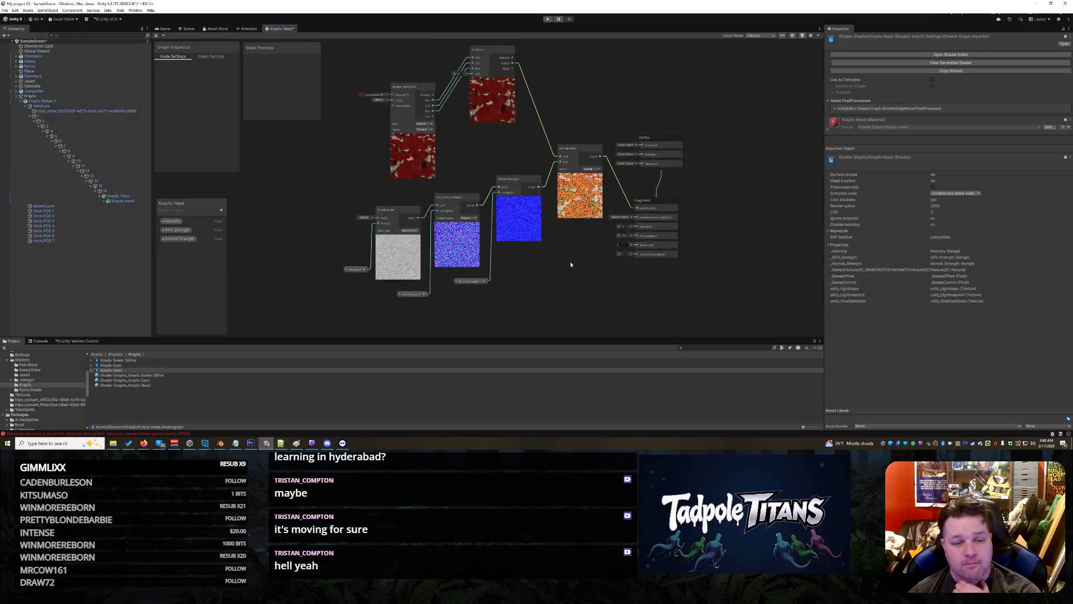
scroll("up", 3)
scroll("down", 3)
right_click(591, 271)
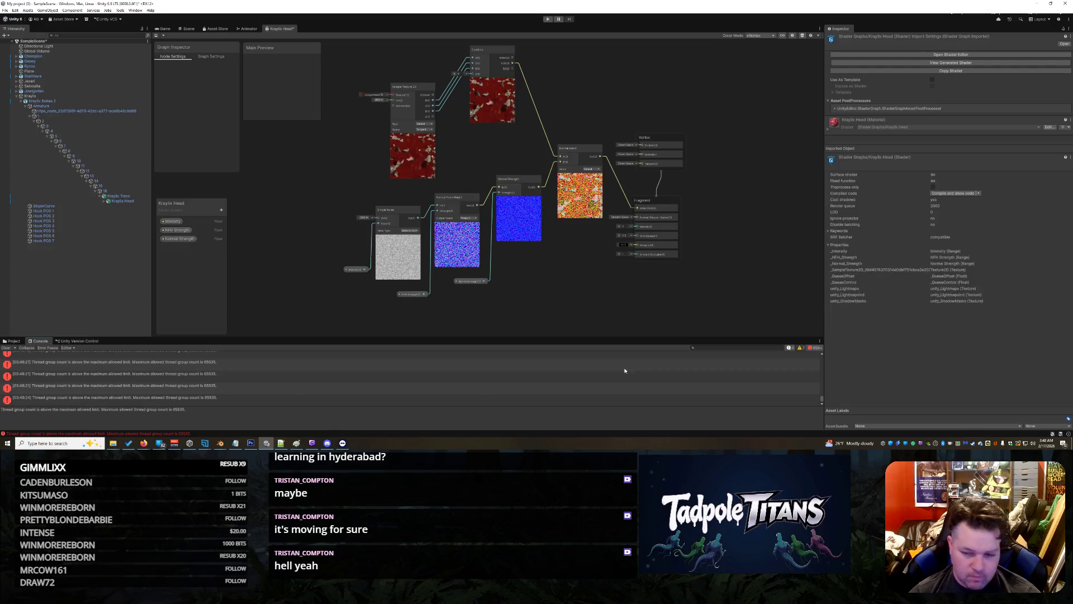
left_click(7, 347)
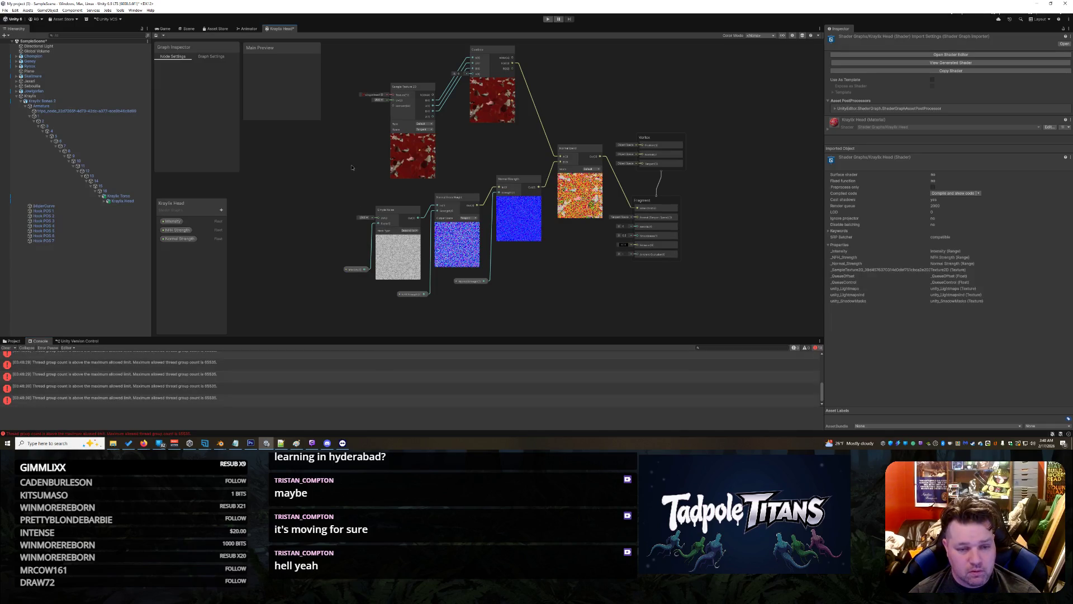
left_click(57, 444)
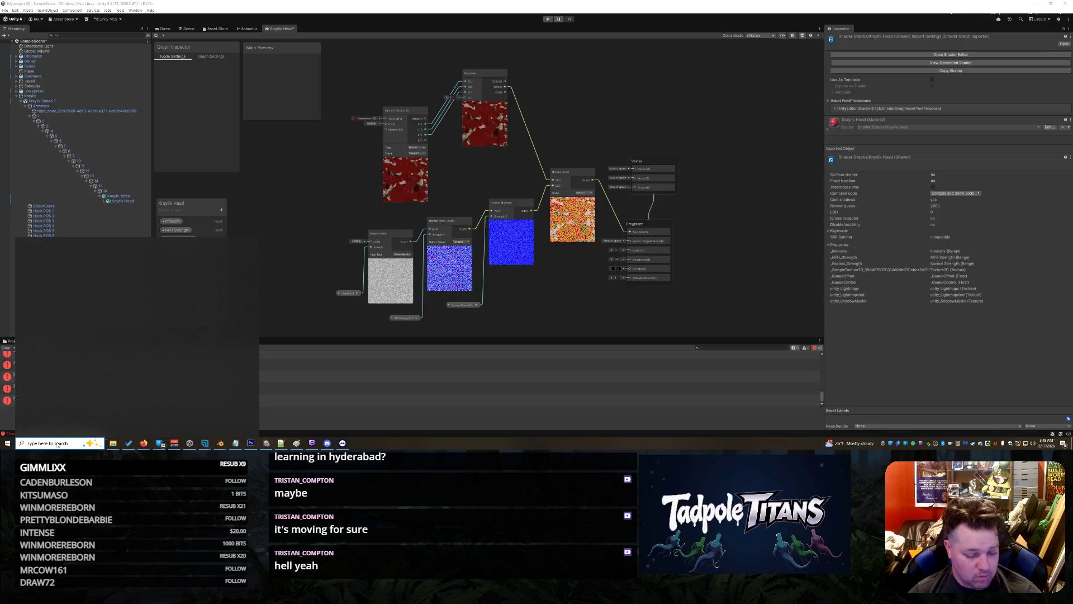
- Launch Snipping Tool via a 'snipp' search and snip the shader graph area
type("snipp")
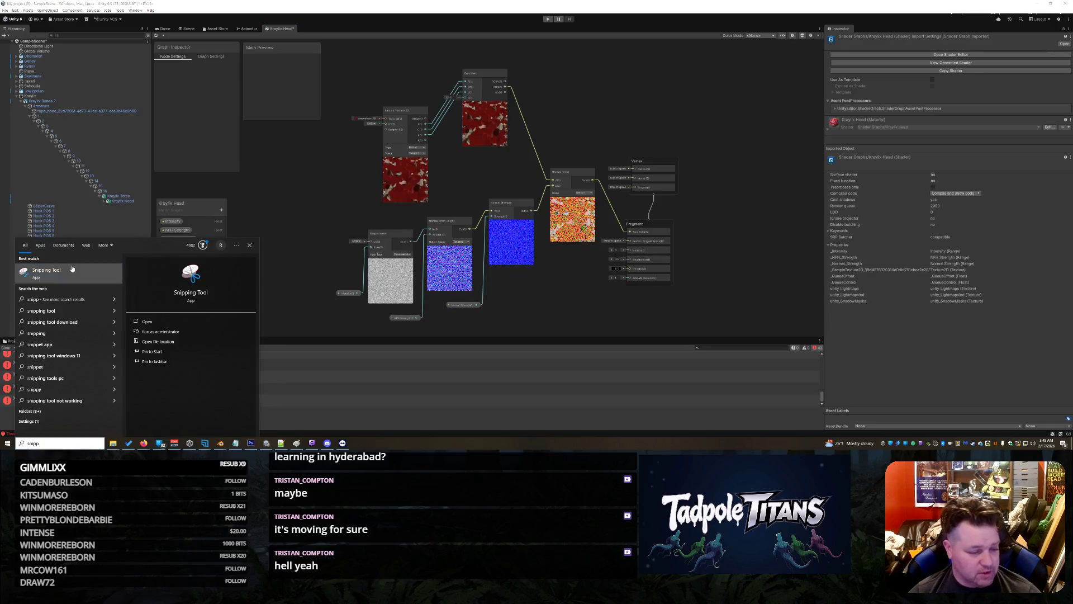
left_click(71, 269)
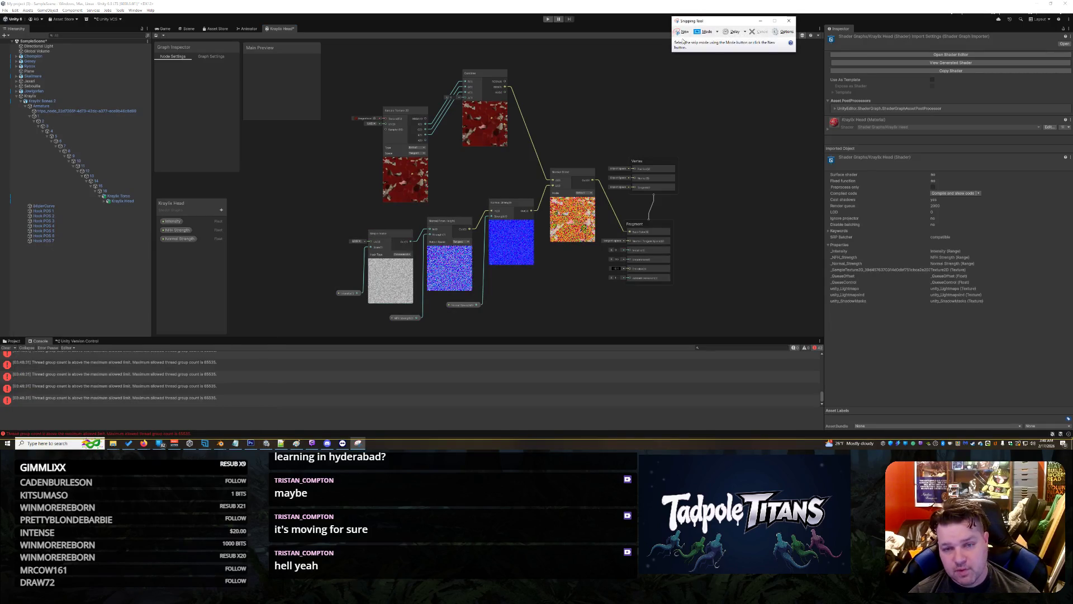
left_click(681, 32)
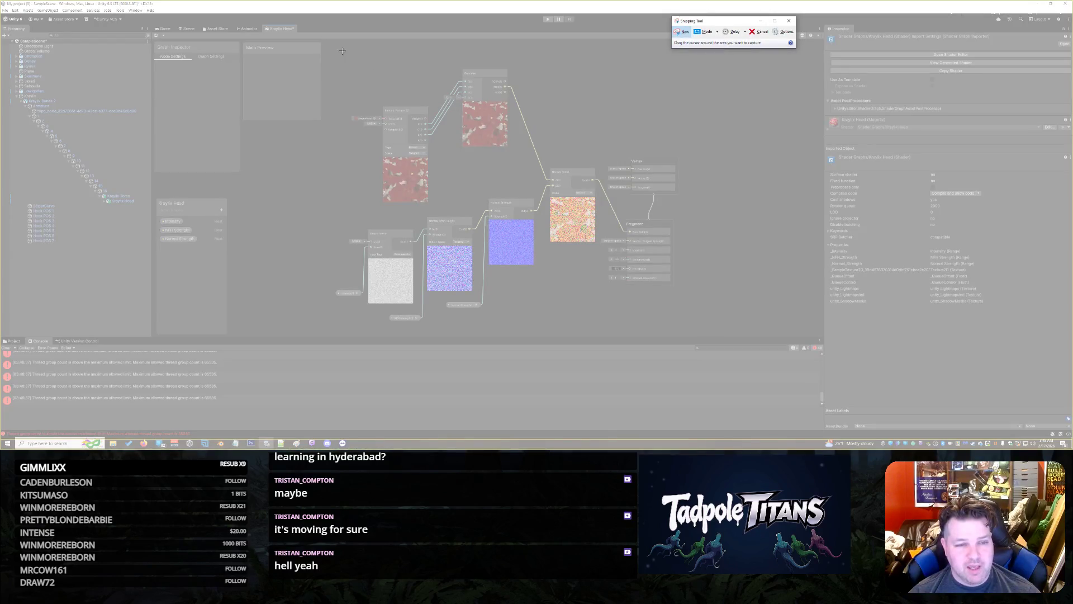
left_click_drag(342, 51, 688, 335)
left_click(695, 33)
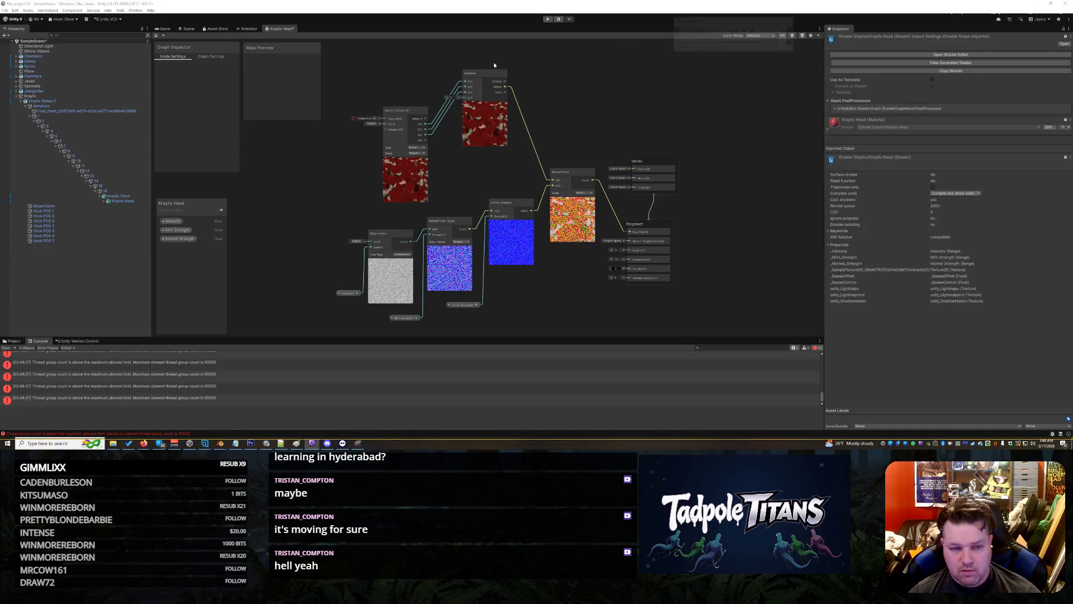
left_click_drag(322, 44, 719, 336)
right_click(479, 110)
left_click(502, 143)
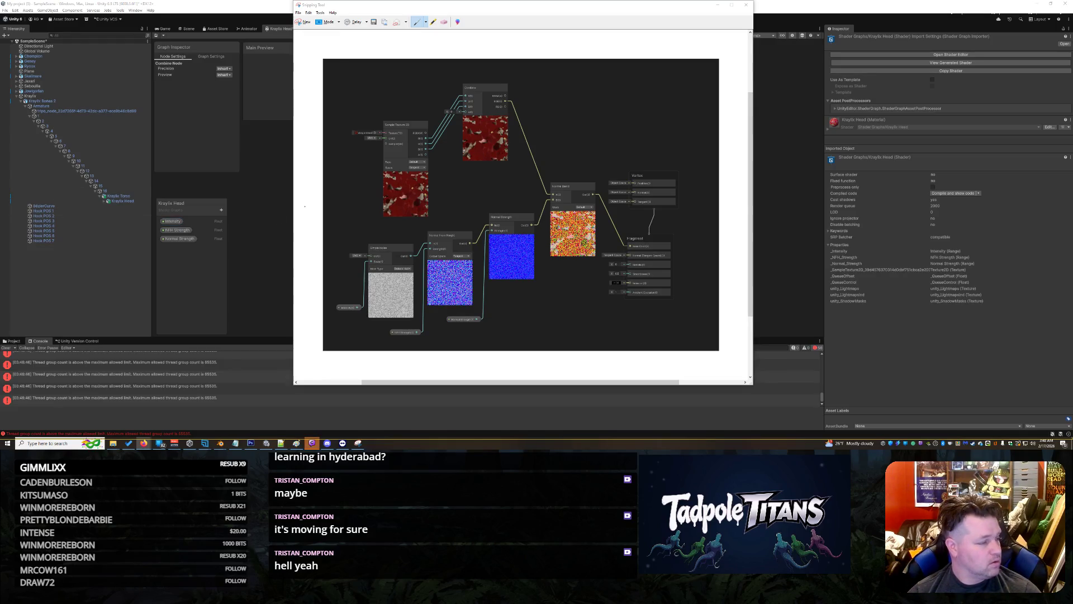
- Copy the captured graph image to the clipboard and close Snipping Tool
right_click(445, 176)
left_click(464, 188)
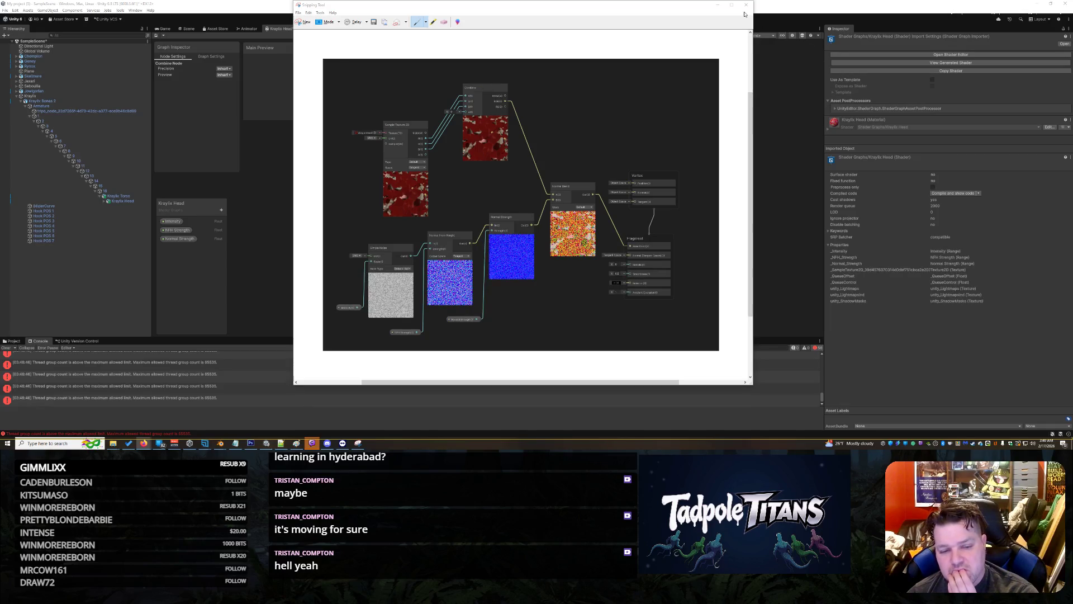
left_click(746, 4)
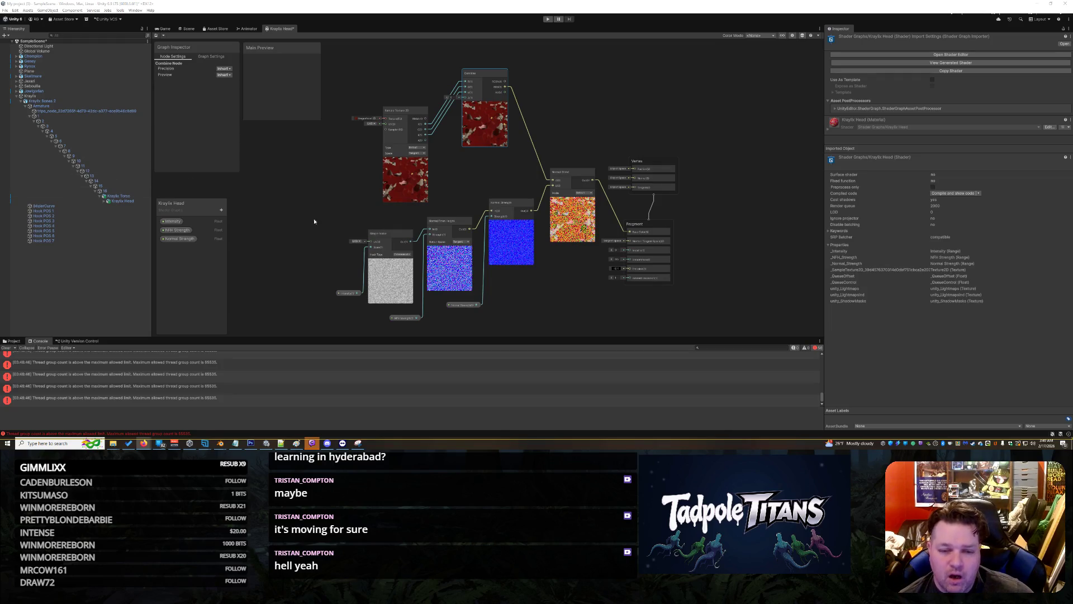
- Bring up the Kraylix Head graph's canvas menu to add a node
right_click(646, 85)
- Add a Normal Unpack node and arrange it near the Sample Texture 2D and Combine nodes
left_click(655, 86)
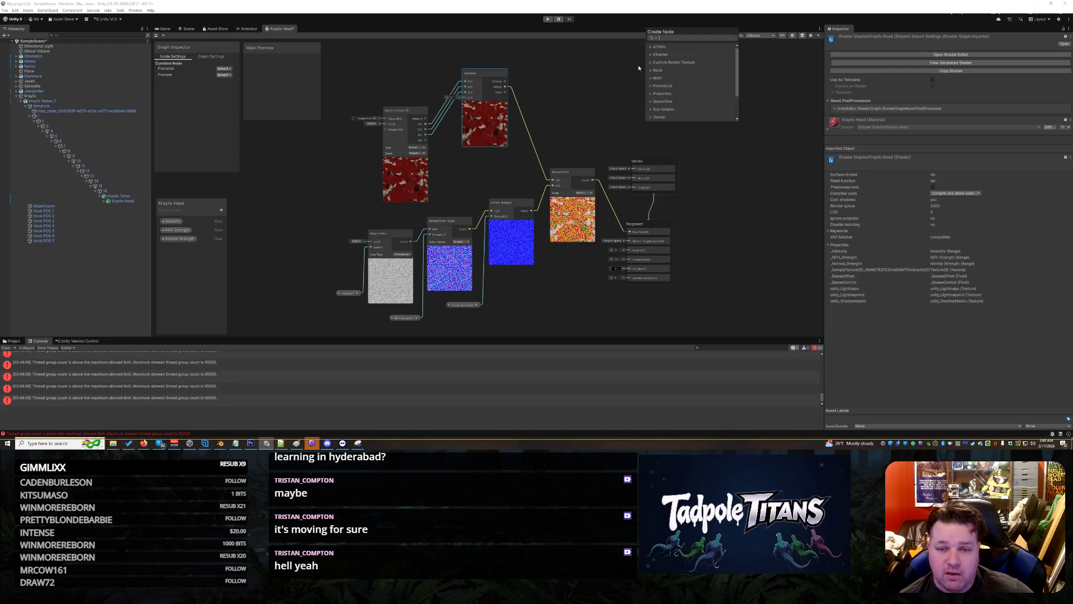
type("normal un")
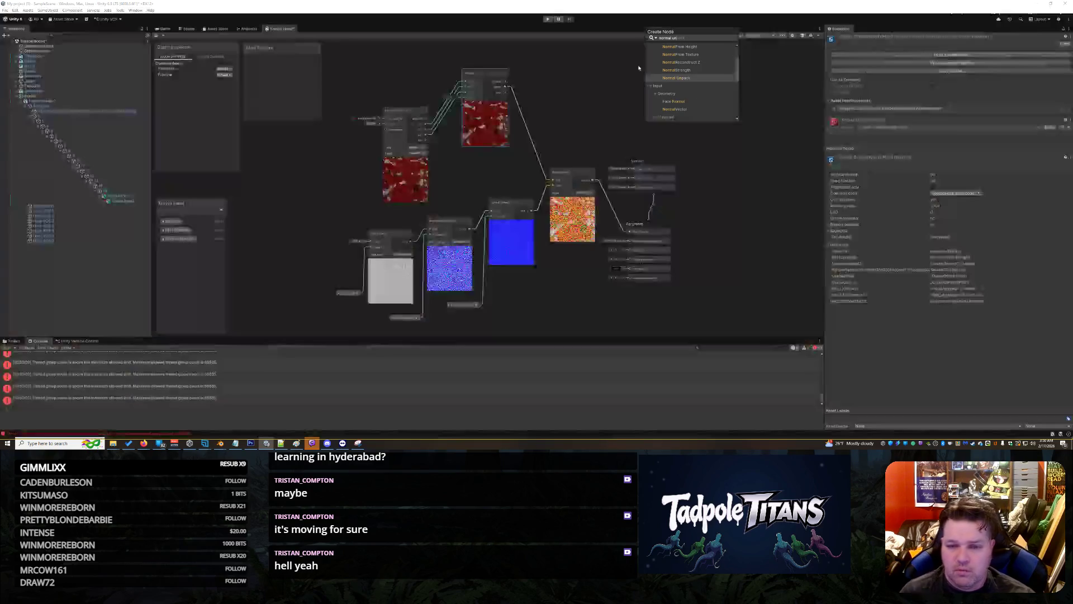
key("Return")
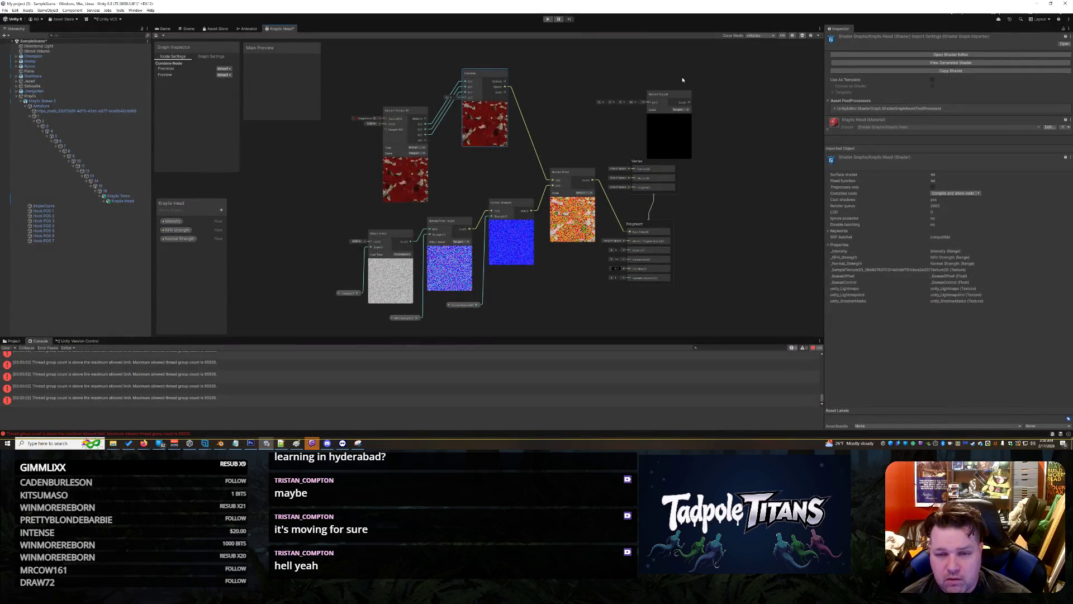
left_click_drag(676, 92, 568, 79)
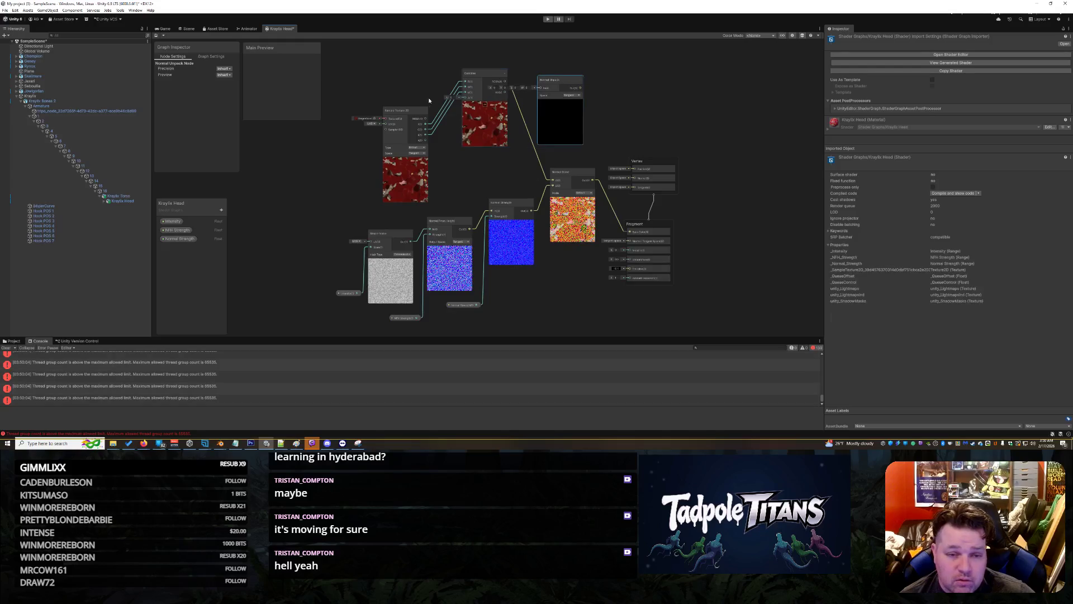
left_click_drag(416, 112, 363, 108)
left_click_drag(477, 76, 443, 99)
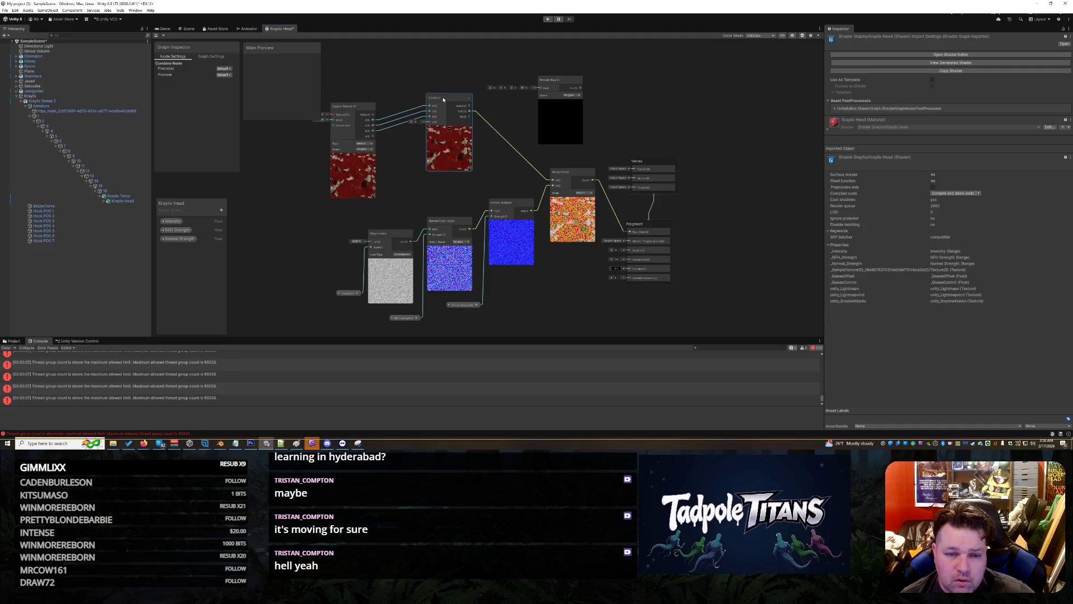
- Delete the Combine node and wire the texture's RGBA output into Normal Unpack's In
right_click(443, 99)
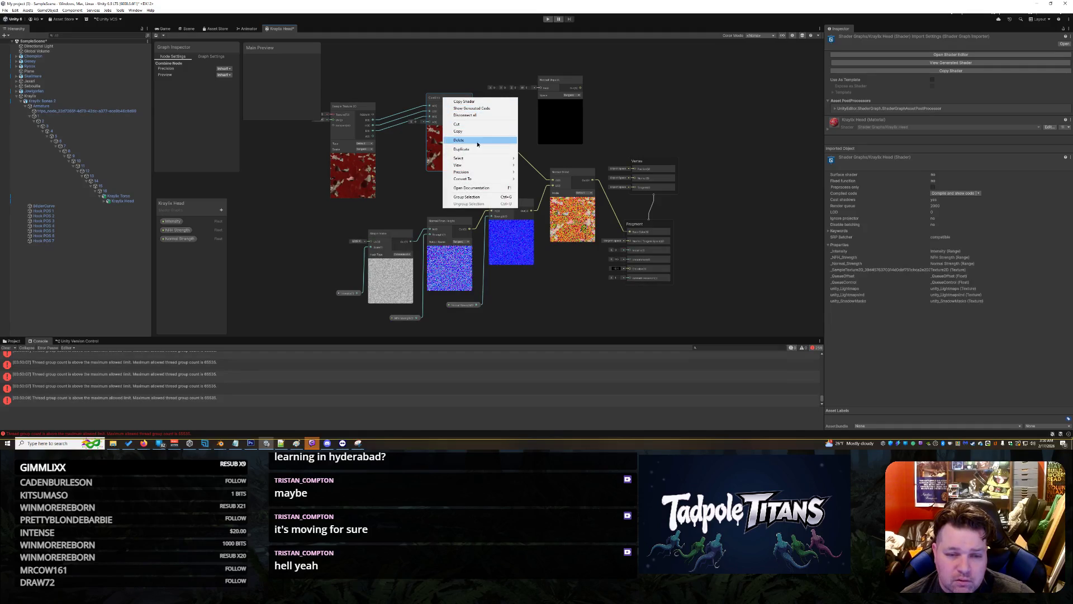
left_click(477, 144)
left_click_drag(559, 79, 488, 100)
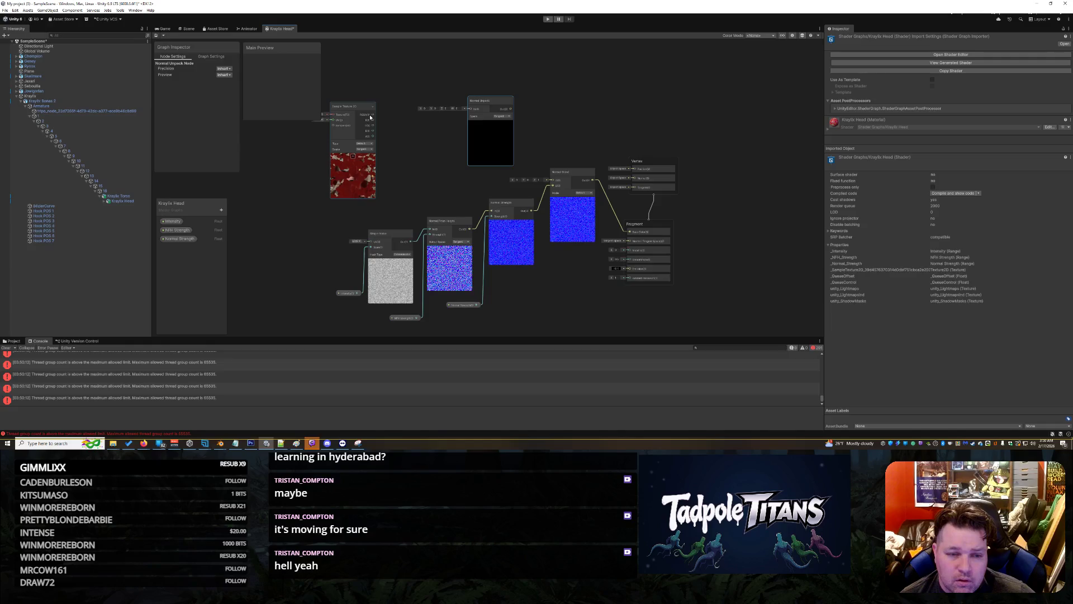
left_click_drag(370, 117, 553, 185)
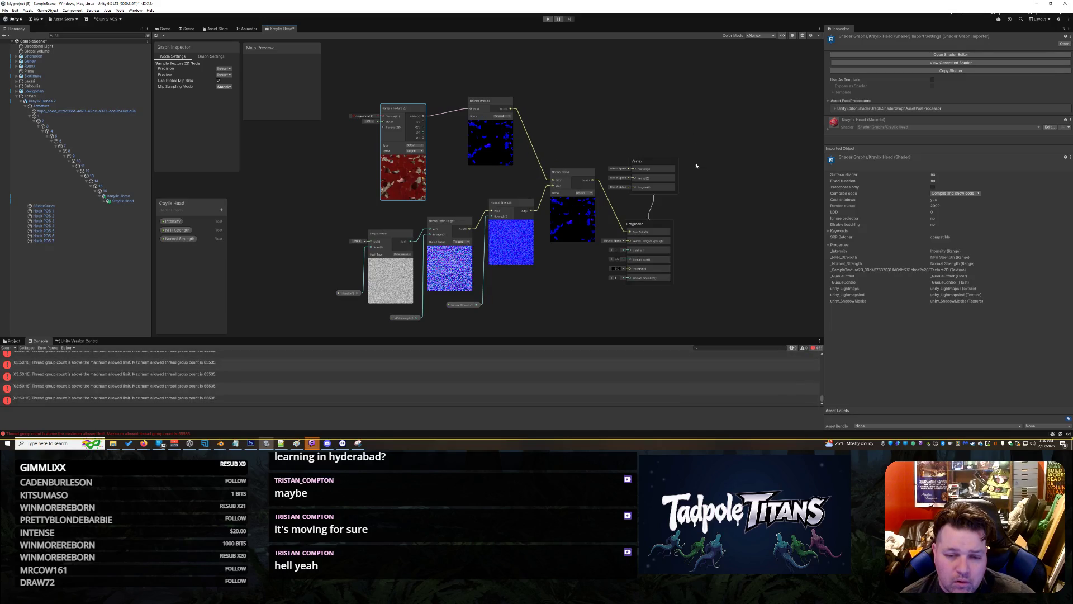
scroll("up", 3)
scroll("down", 3)
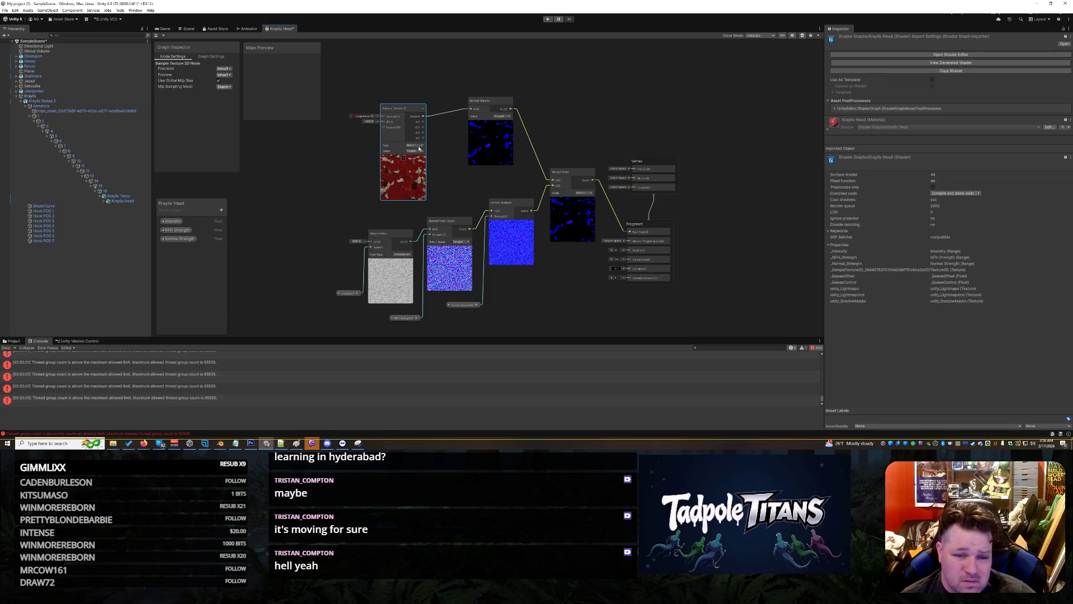
- Set the Sample Texture 2D node's Type to Normal and reposition the Normal Unpack node
left_click(418, 145)
left_click(423, 158)
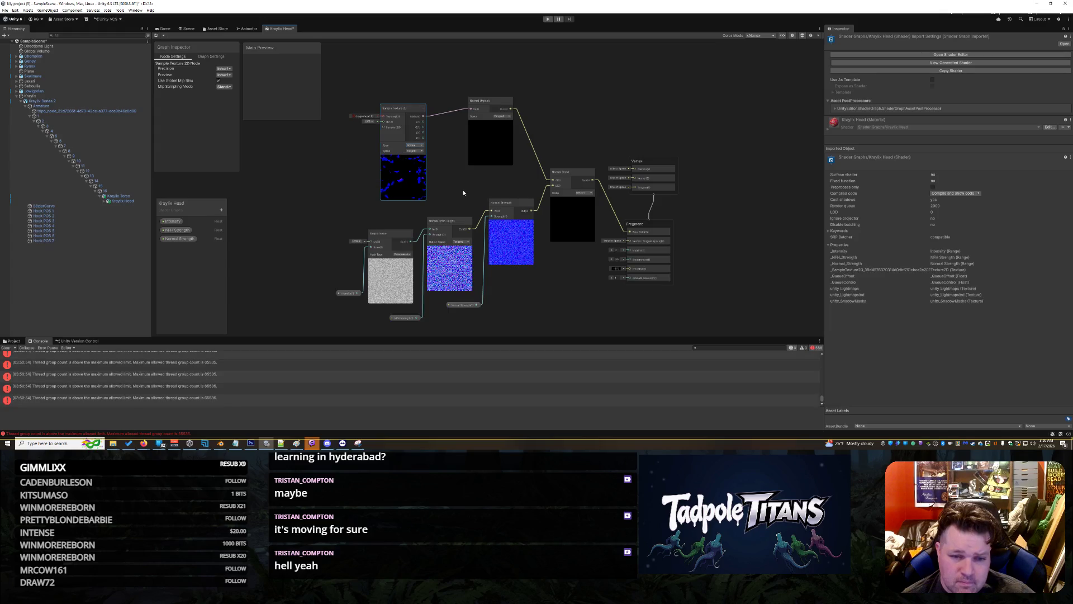
left_click_drag(463, 190, 466, 169)
scroll("up", 3)
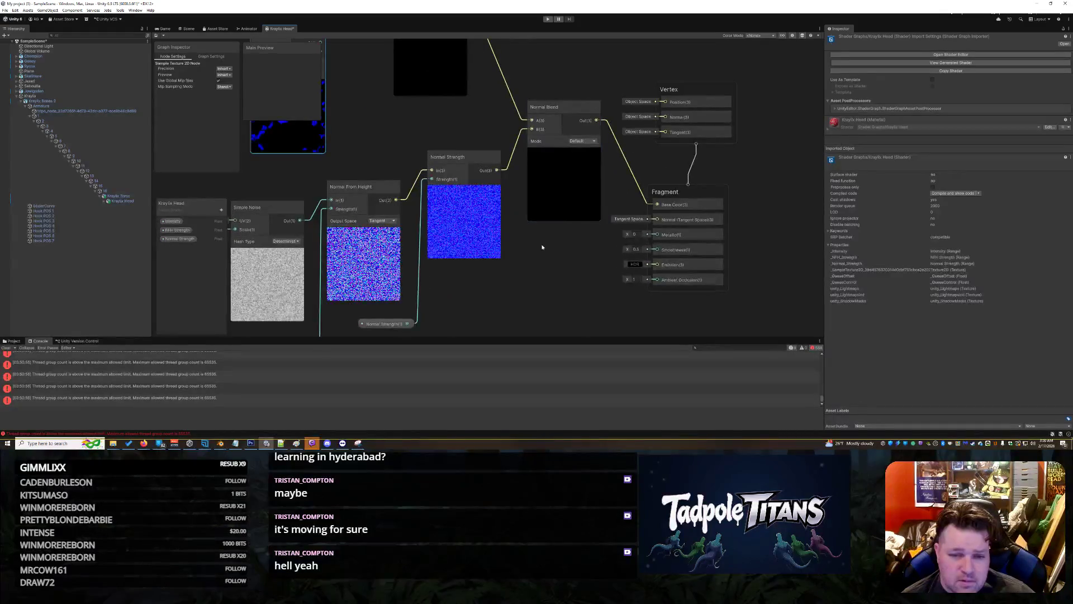
left_click_drag(541, 241, 565, 321)
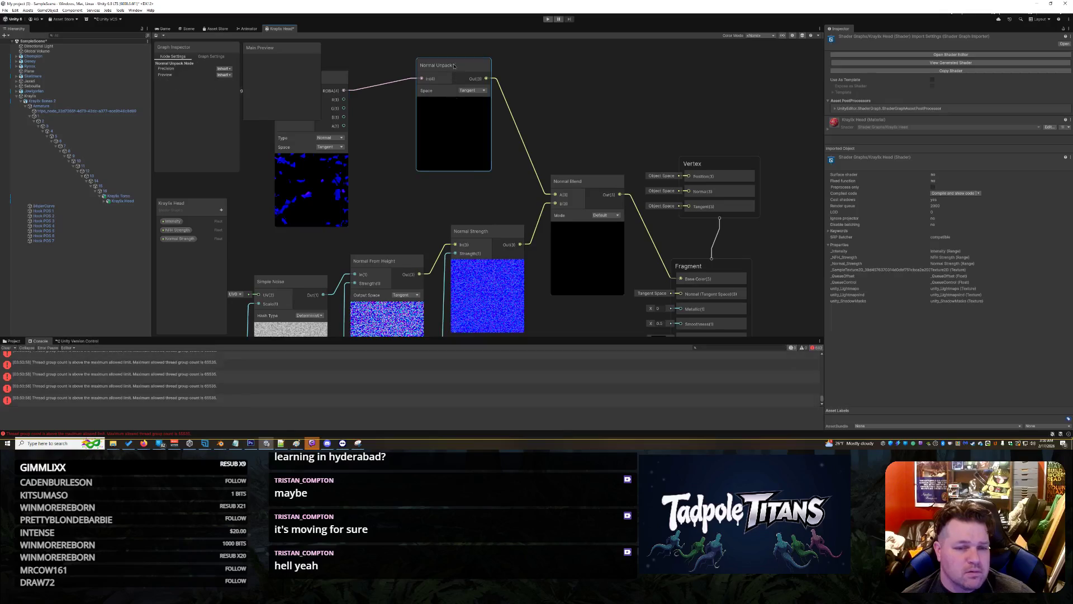
left_click_drag(454, 65, 469, 93)
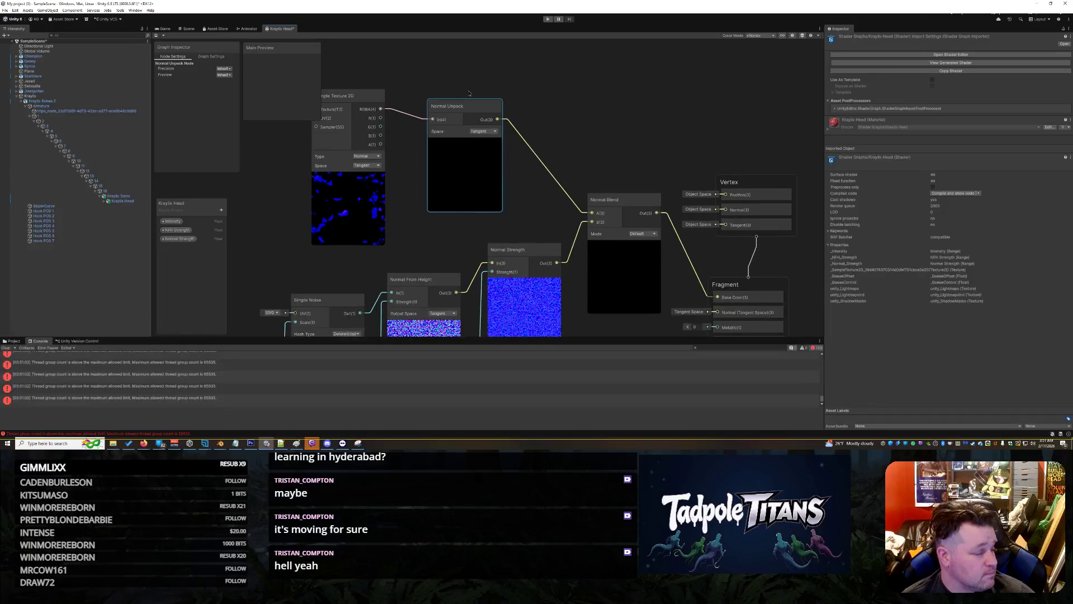
left_click_drag(536, 108, 524, 105)
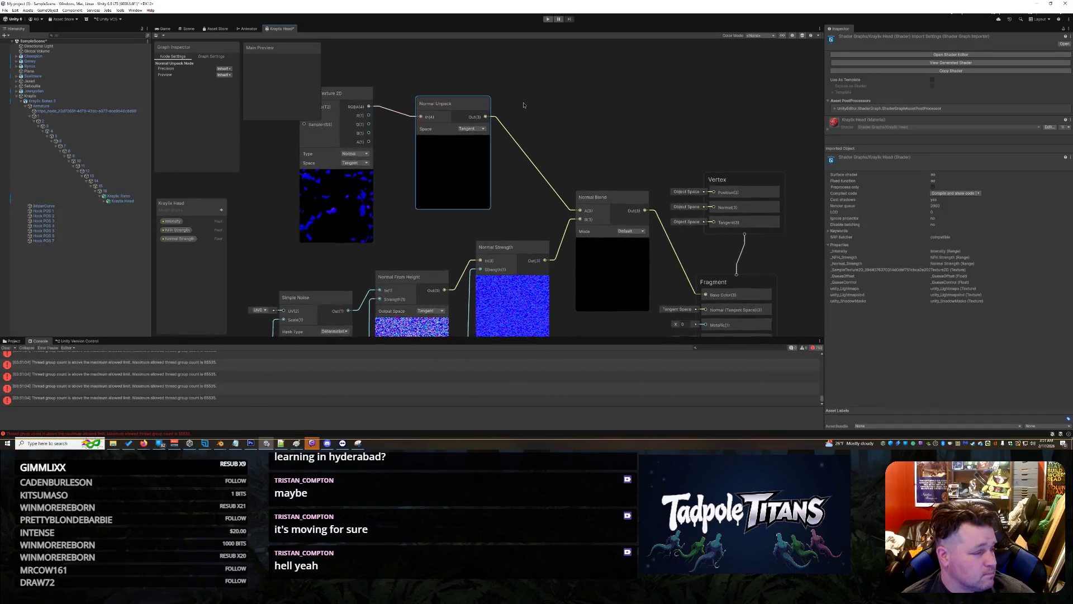
scroll("down", 3)
right_click(455, 101)
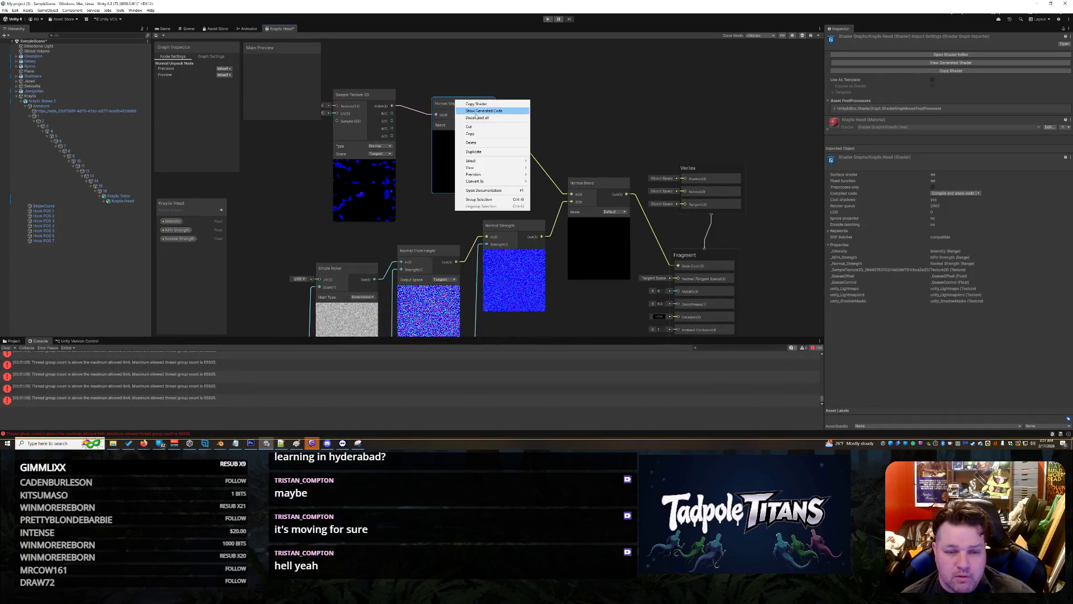
- Delete Normal Unpack and connect the texture's RGBA output straight into Normal Blend's A input
left_click(471, 142)
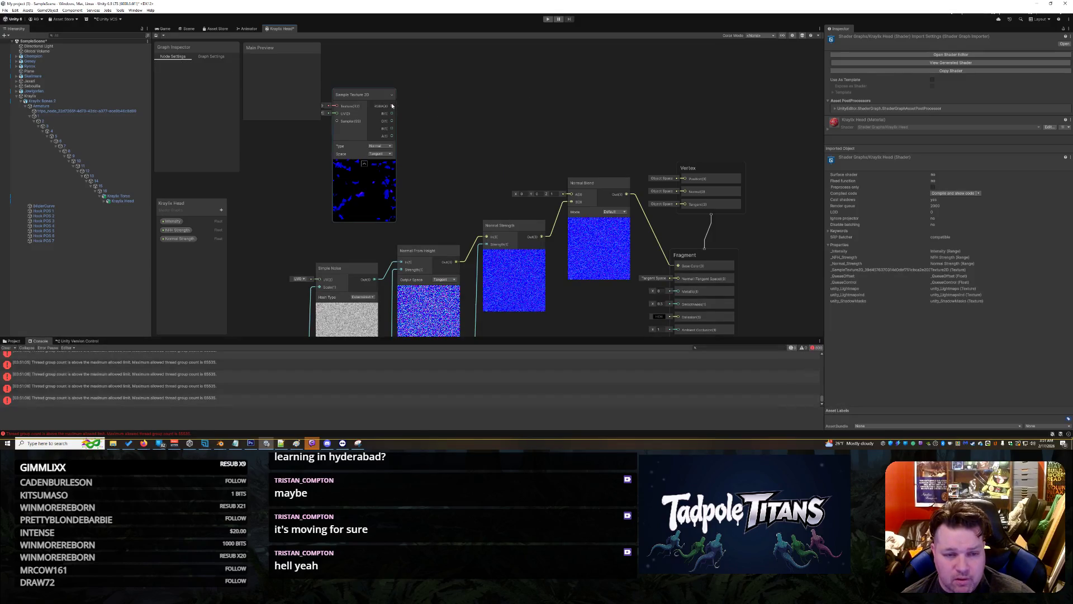
left_click_drag(392, 106, 571, 194)
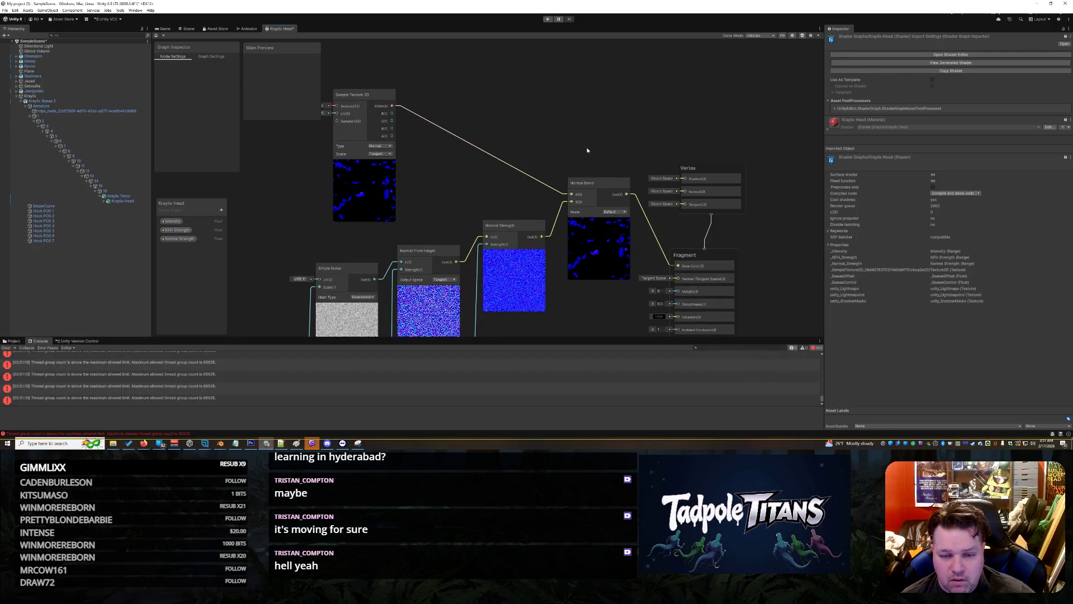
left_click_drag(369, 95, 421, 84)
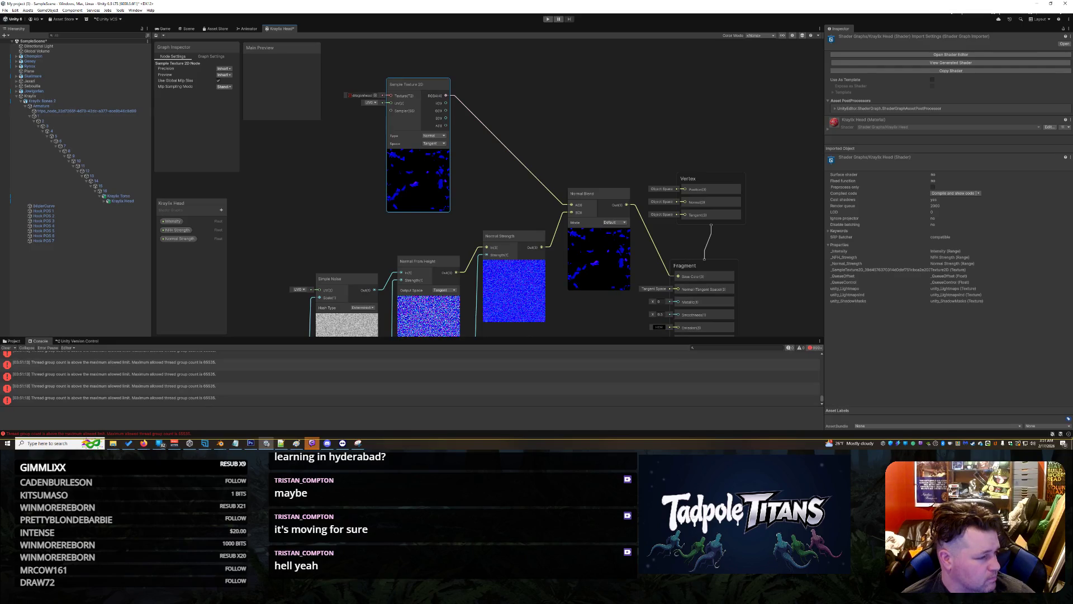
scroll("down", 3)
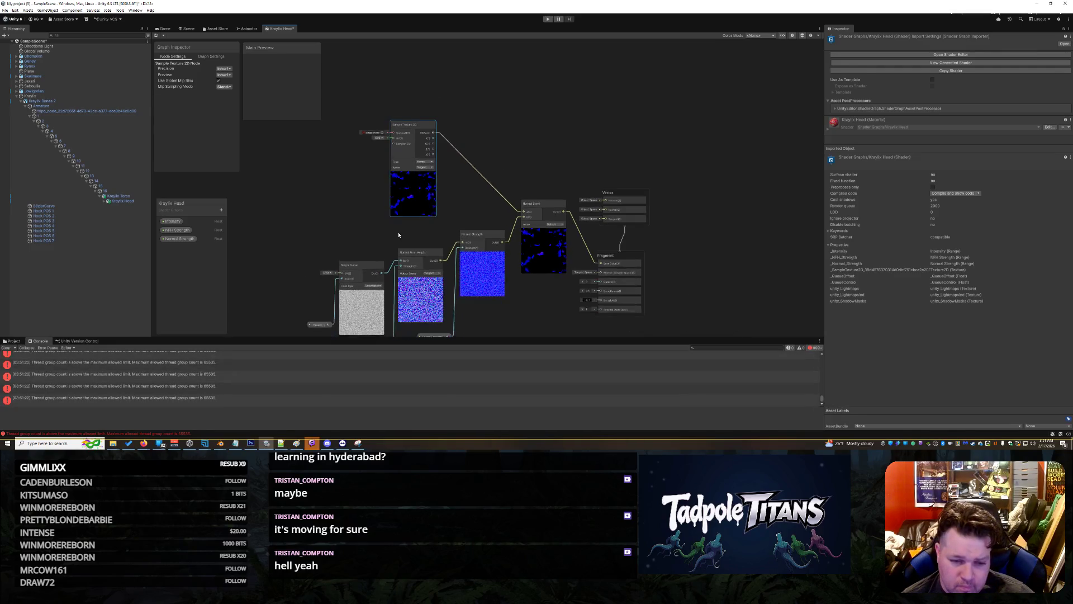
scroll("up", 3)
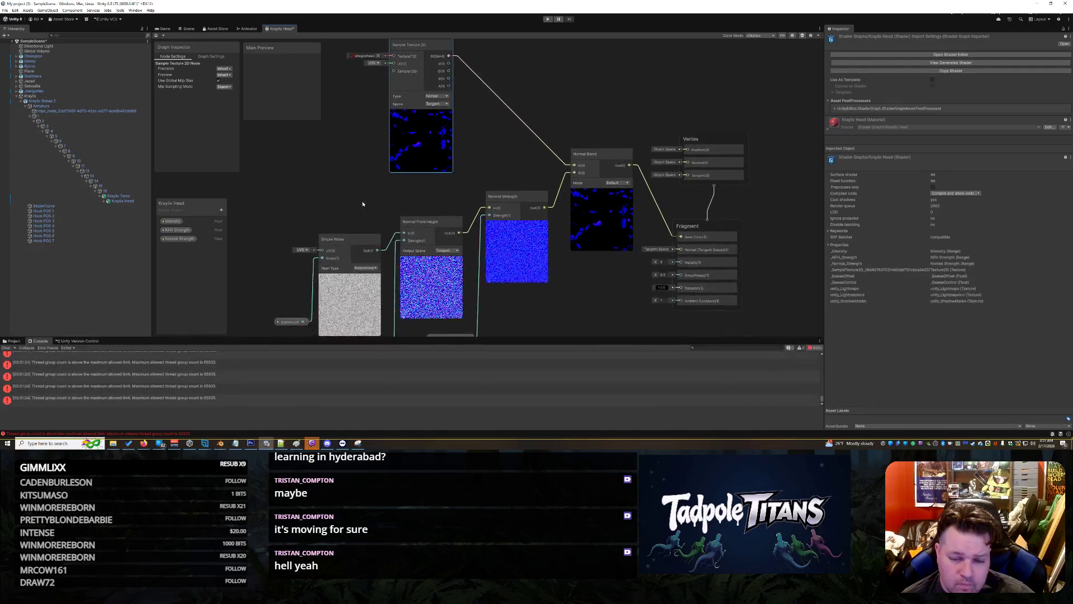
left_click(626, 184)
- Switch the Normal Blend node's Mode dropdown from Default to Reoriented
left_click(626, 196)
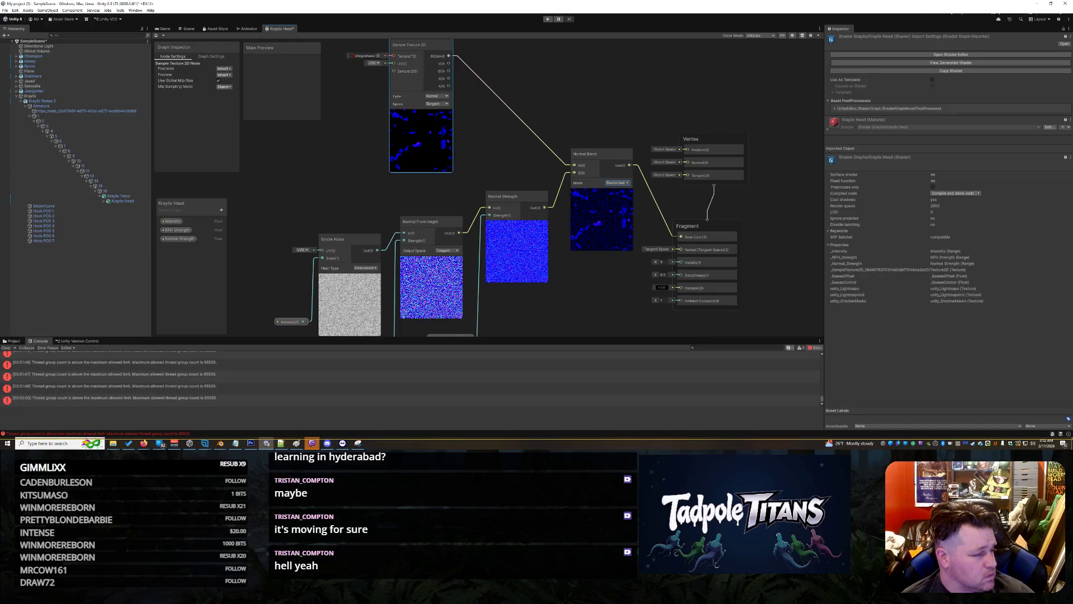
- Add a UV node from a 'uv' search and wire its Out to the Sample Texture 2D's UV input
right_click(285, 192)
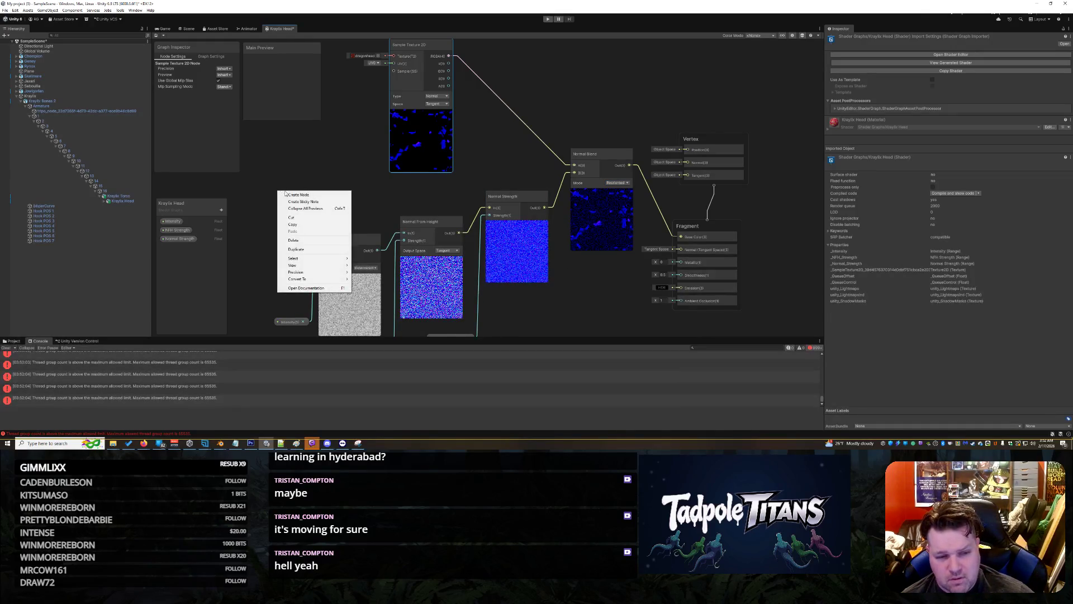
left_click(297, 194)
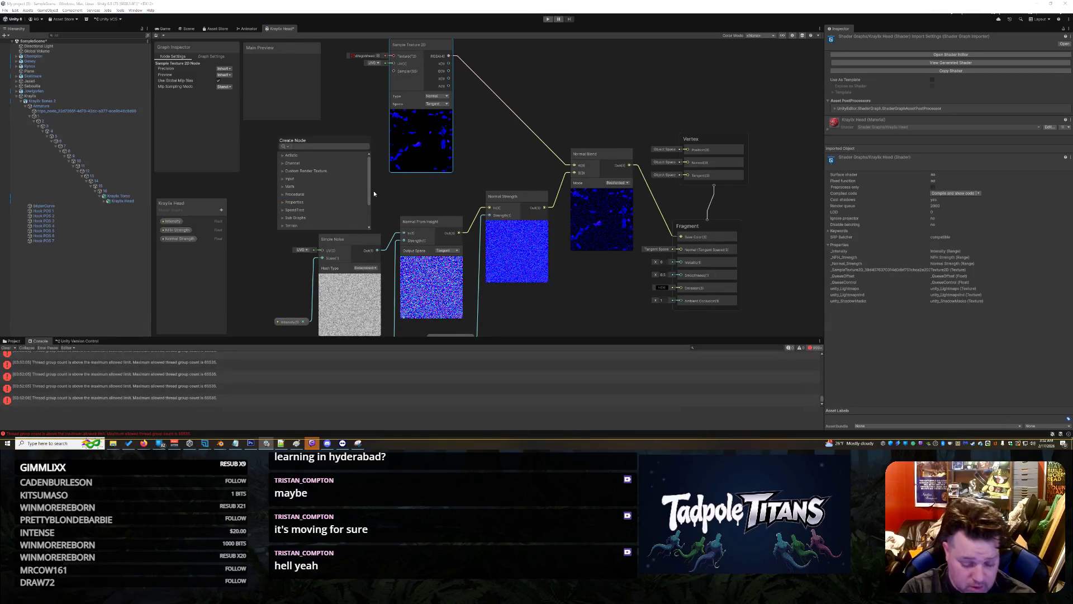
type("uv")
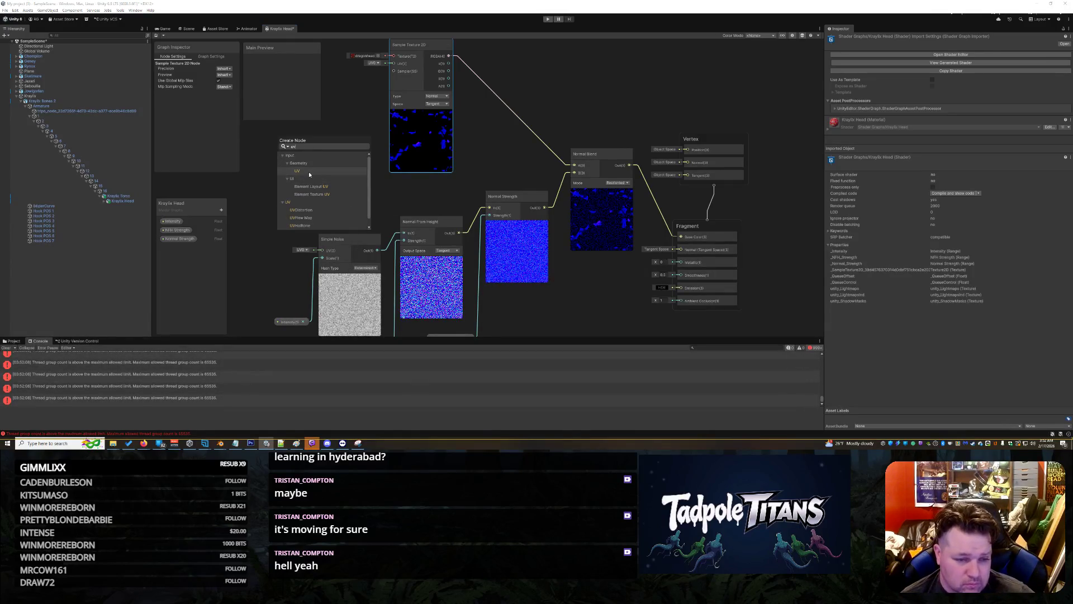
left_click(309, 171)
left_click_drag(307, 243, 322, 250)
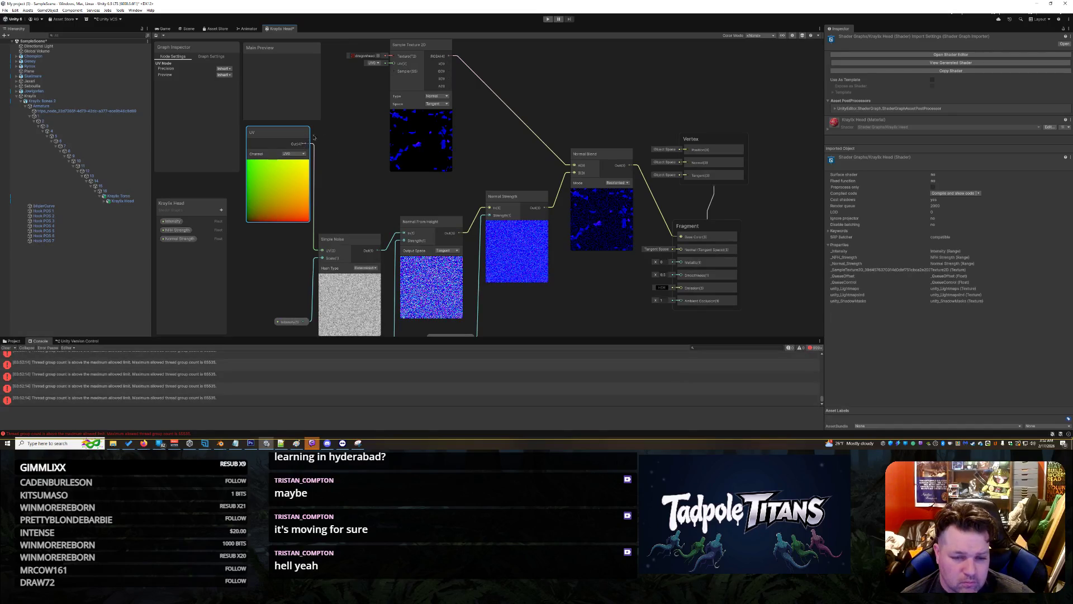
left_click_drag(305, 143, 394, 83)
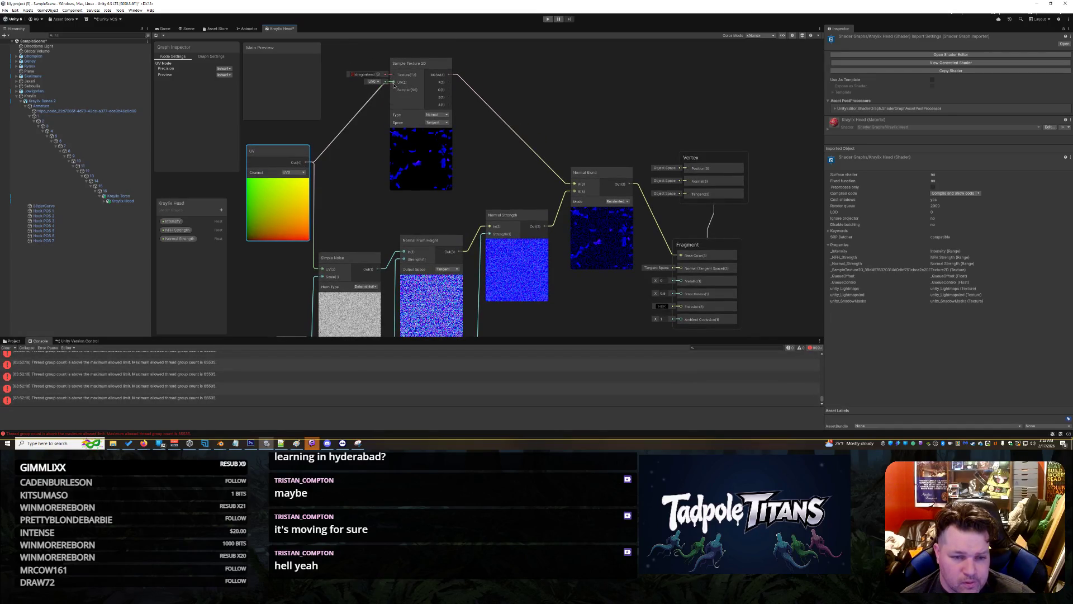
- Pan the graph toward the property nodes, then view the blue-hooded dragon head in the Scene view
scroll("down", 3)
scroll("up", 3)
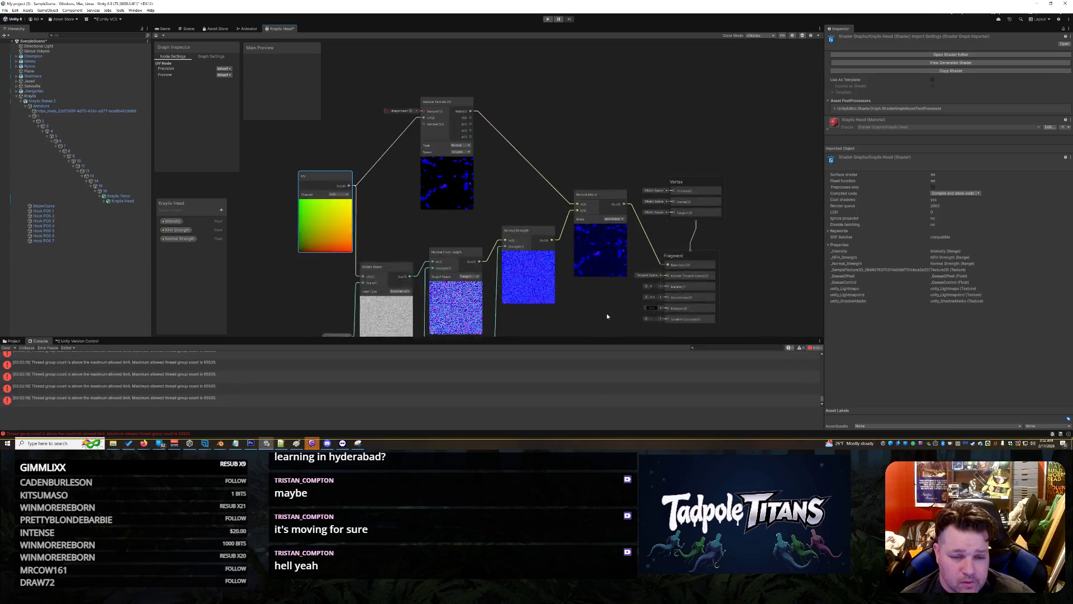
left_click_drag(328, 120, 303, 162)
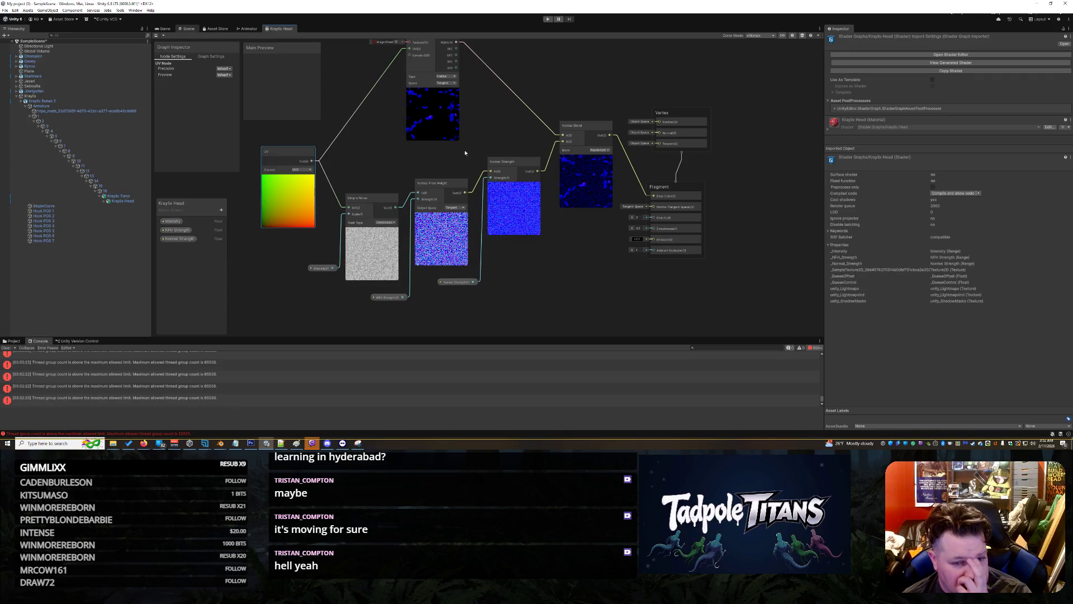
left_click(187, 28)
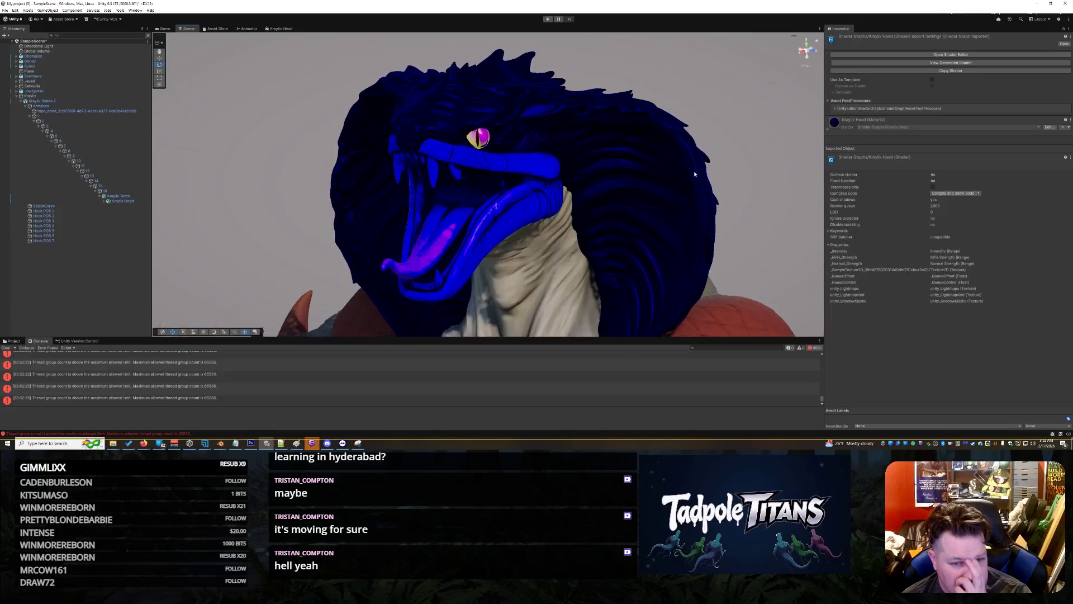
- Set the Kraylix Head's Normal Strength to 0 and read the latest console error
left_click(610, 158)
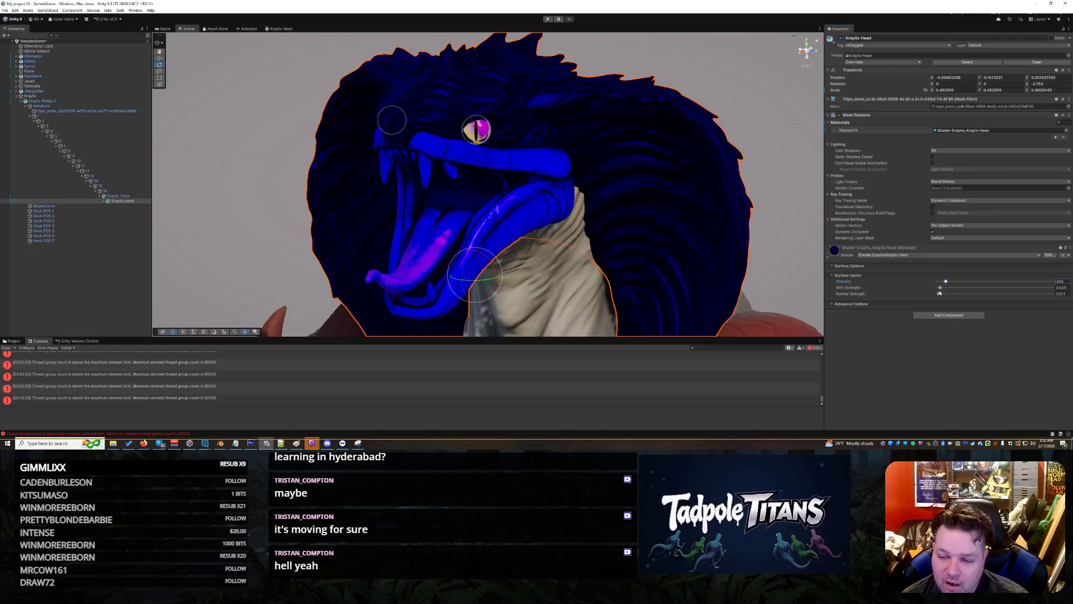
left_click_drag(939, 294, 925, 305)
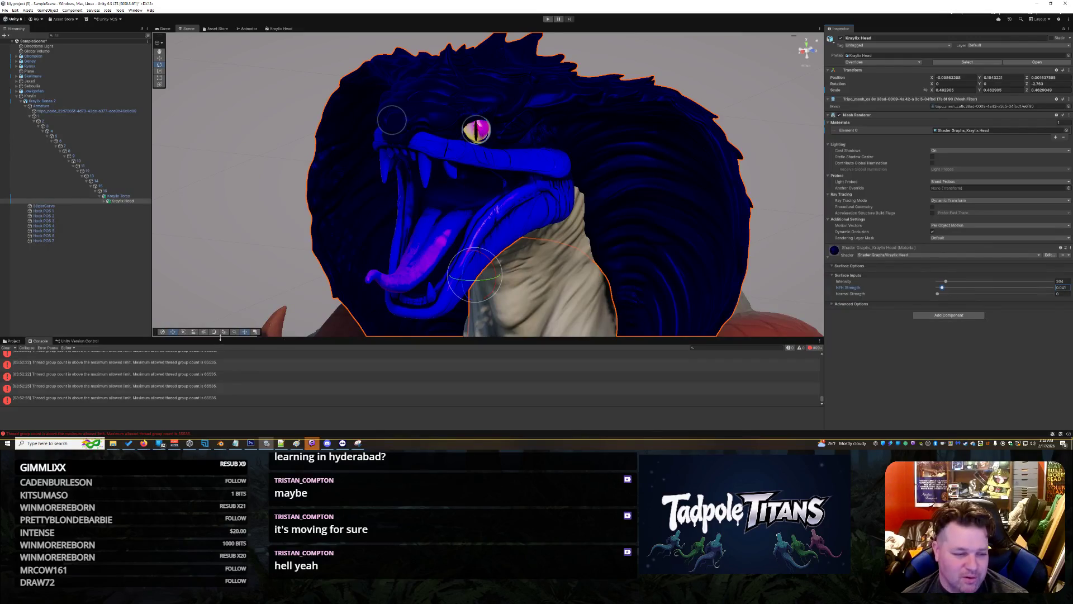
left_click(154, 399)
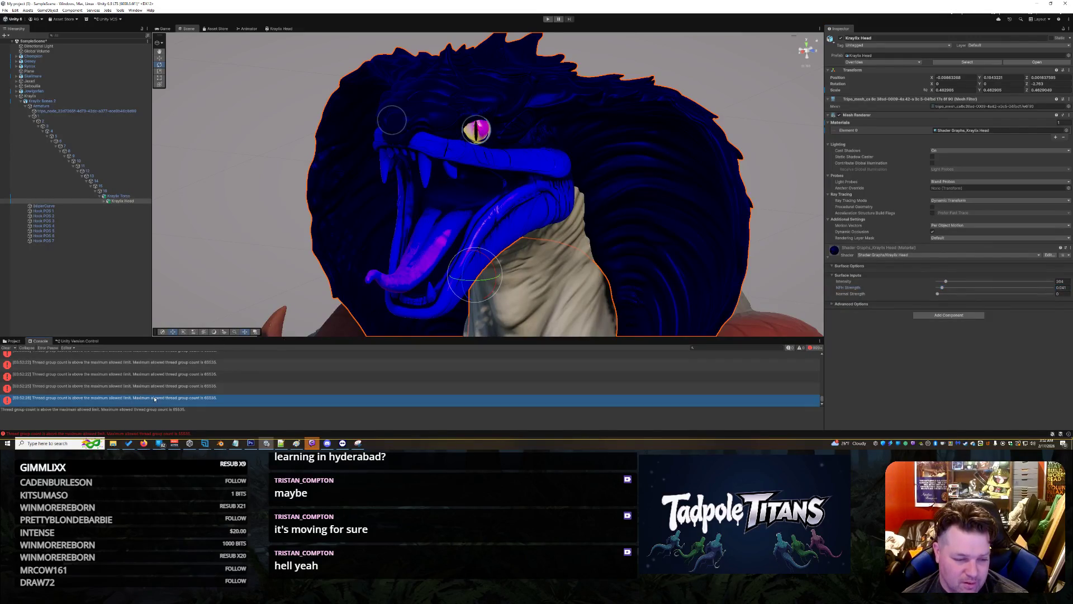
left_click(812, 347)
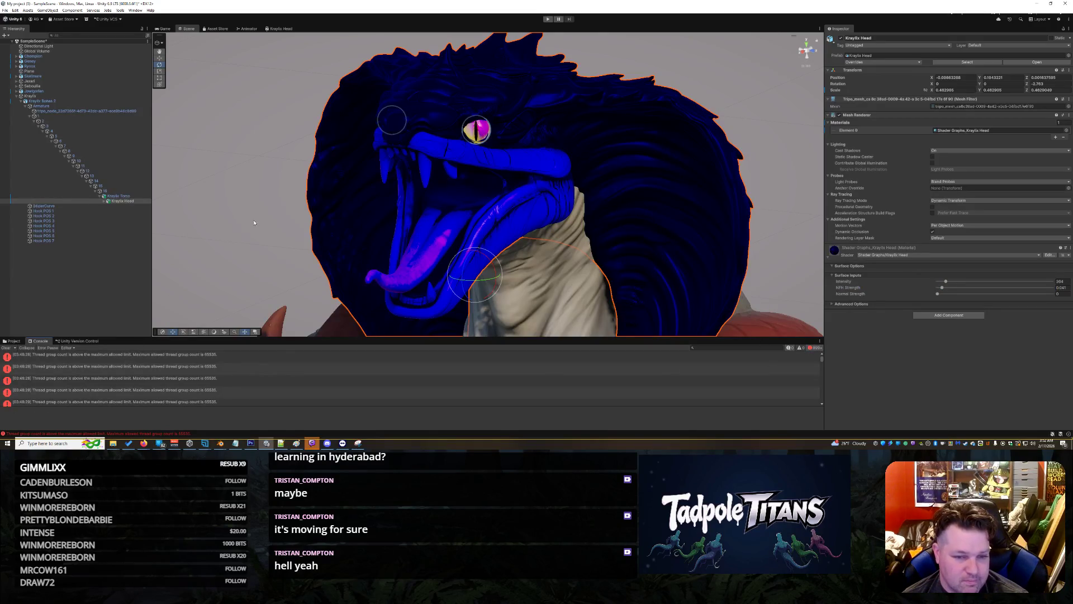
- Select the Plane, clear the console errors, and return to the Kraylix Head shader graph
left_click(257, 209)
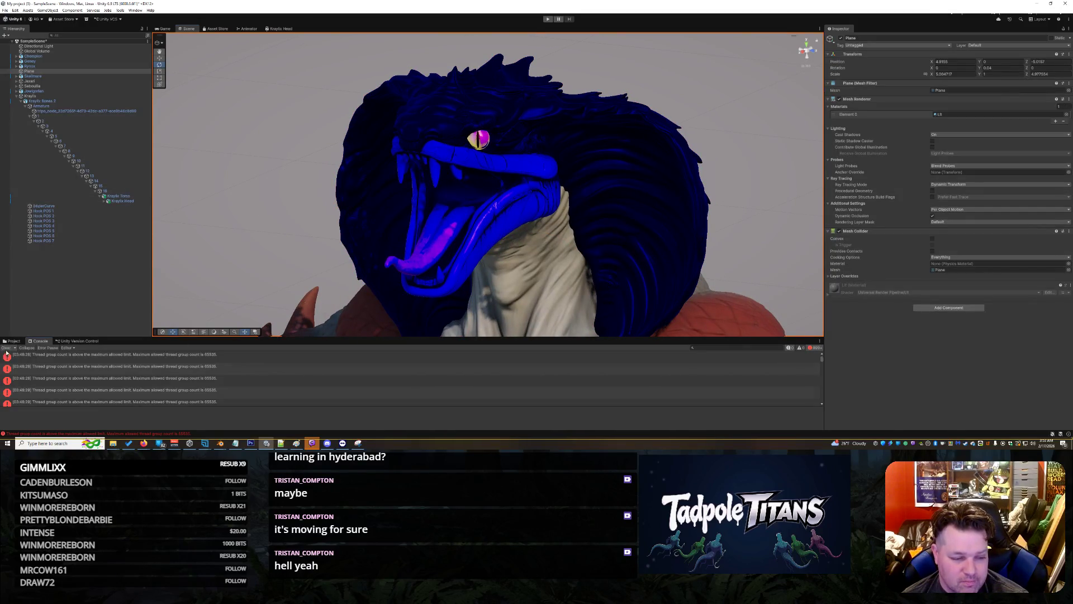
left_click(7, 349)
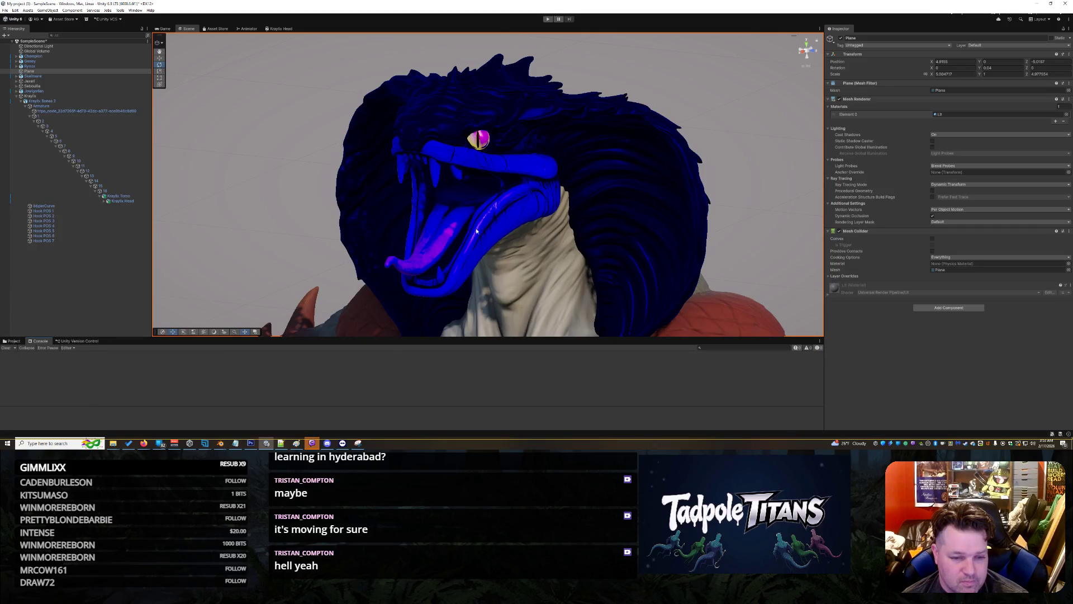
scroll("down", 3)
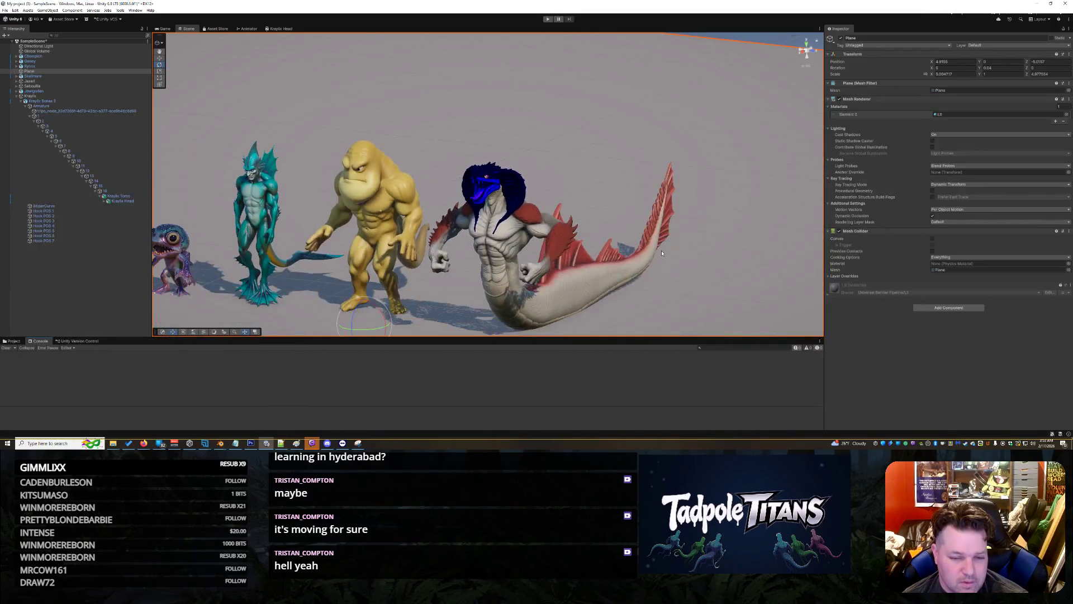
scroll("up", 3)
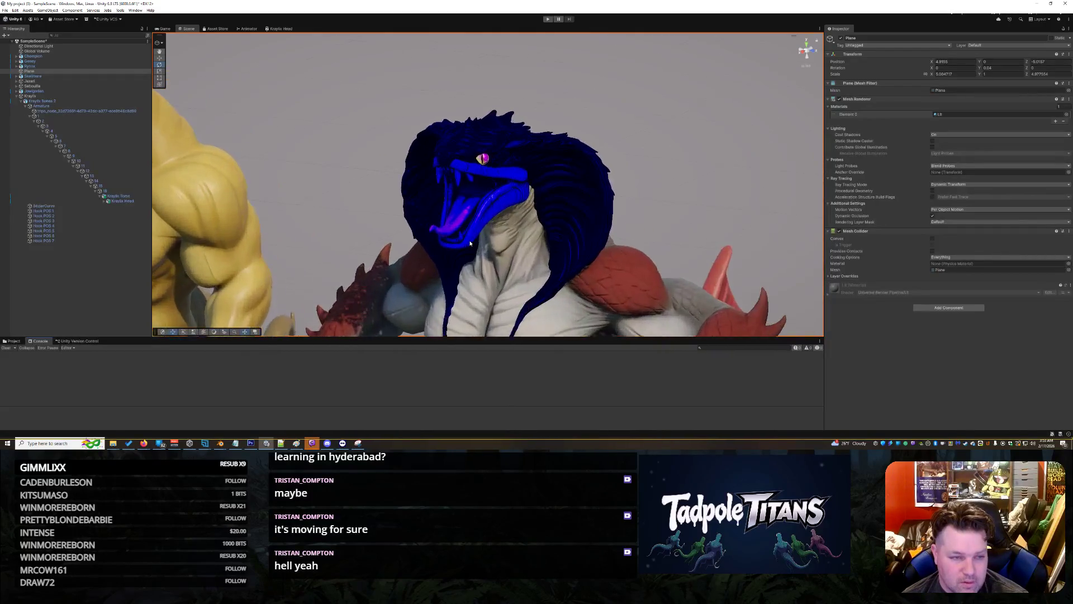
scroll("up", 3)
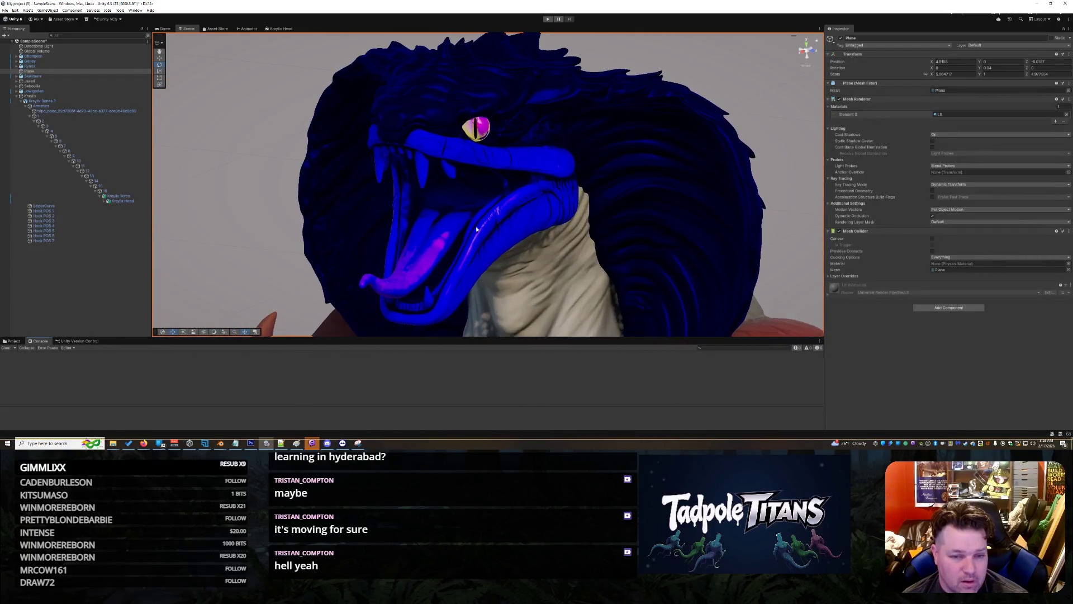
left_click(276, 29)
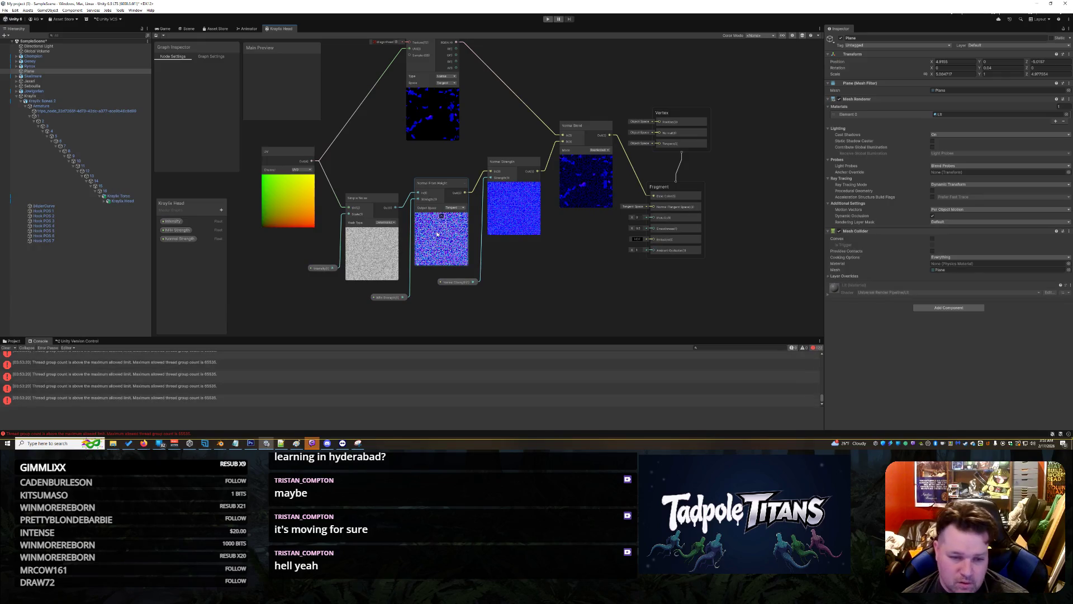
- Delete the Normal From Height node, the NFH Strength property and the Normal Strength node
right_click(439, 188)
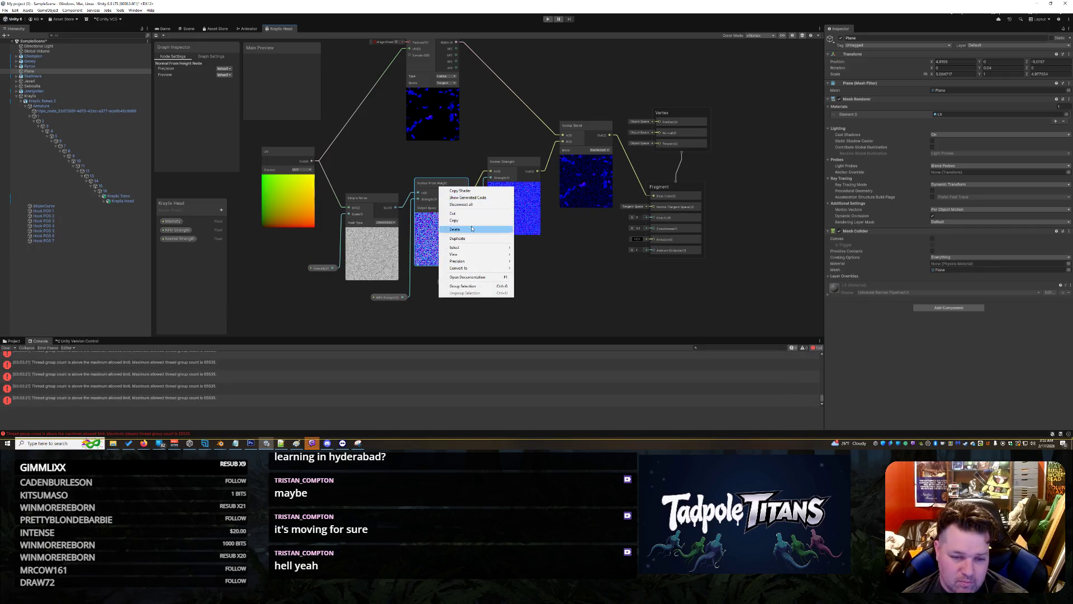
left_click(452, 229)
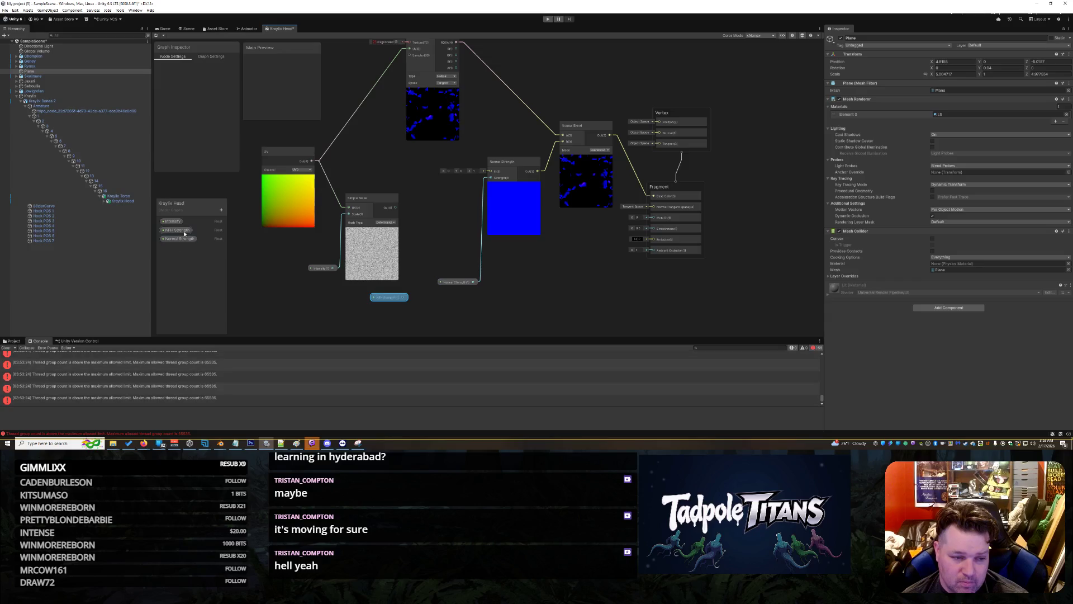
right_click(184, 230)
left_click(200, 242)
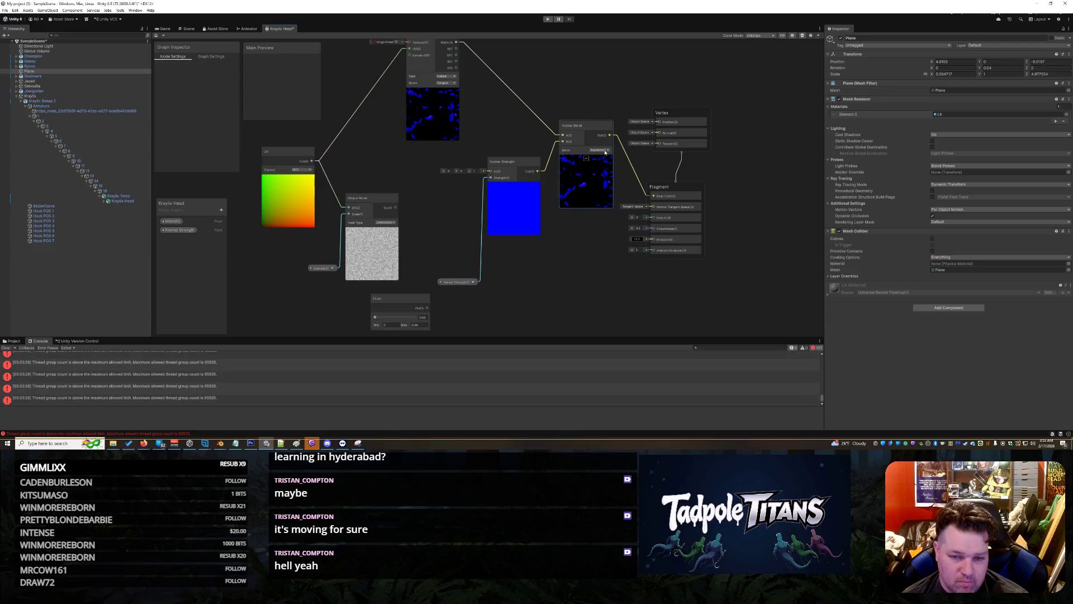
left_click_drag(425, 68, 361, 116)
right_click(506, 162)
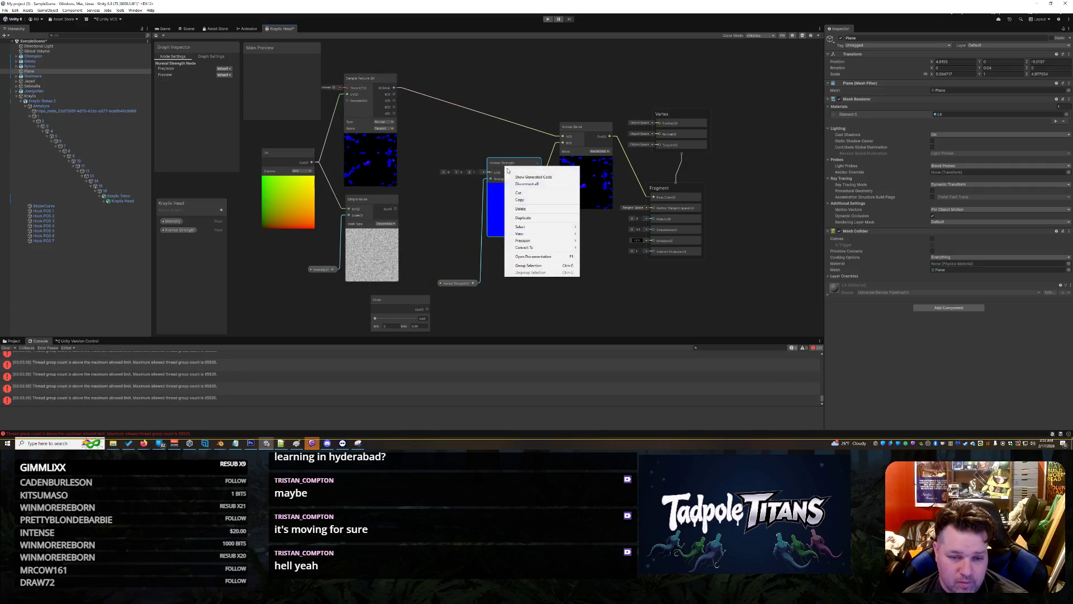
left_click(541, 206)
- Delete a Slider, the Normal Blend node, a Normal Strength node and the Intensity property, keeping Normal Strength
right_click(410, 306)
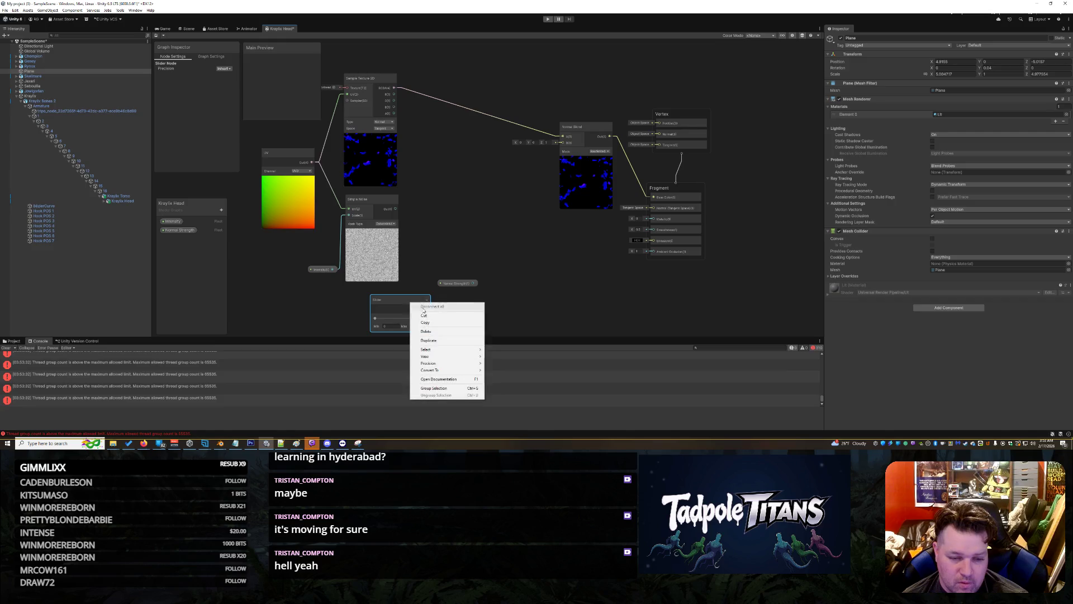
left_click(441, 331)
right_click(584, 133)
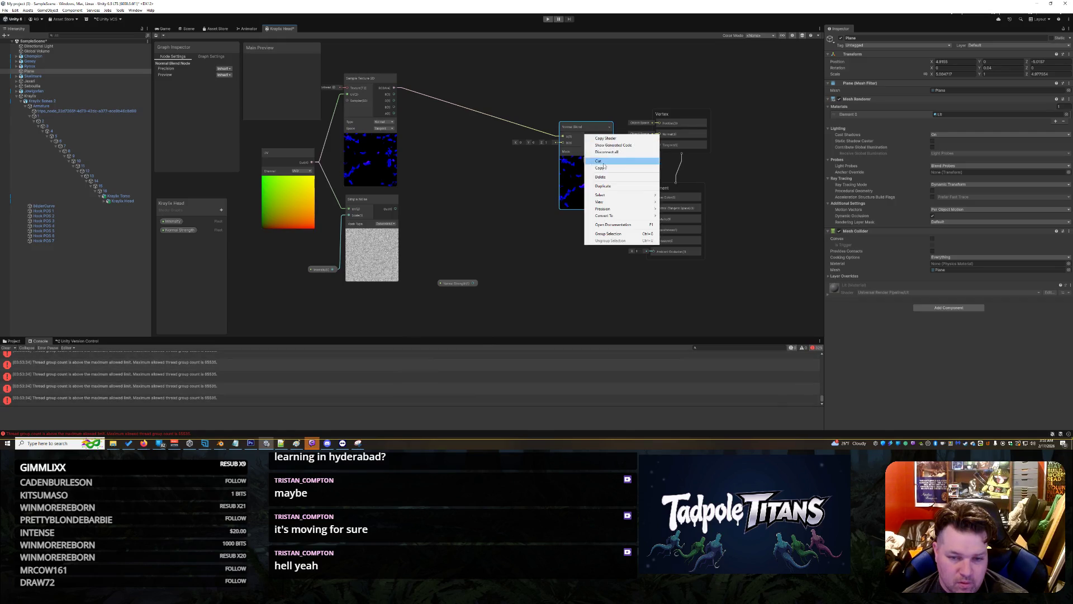
left_click(616, 178)
right_click(458, 283)
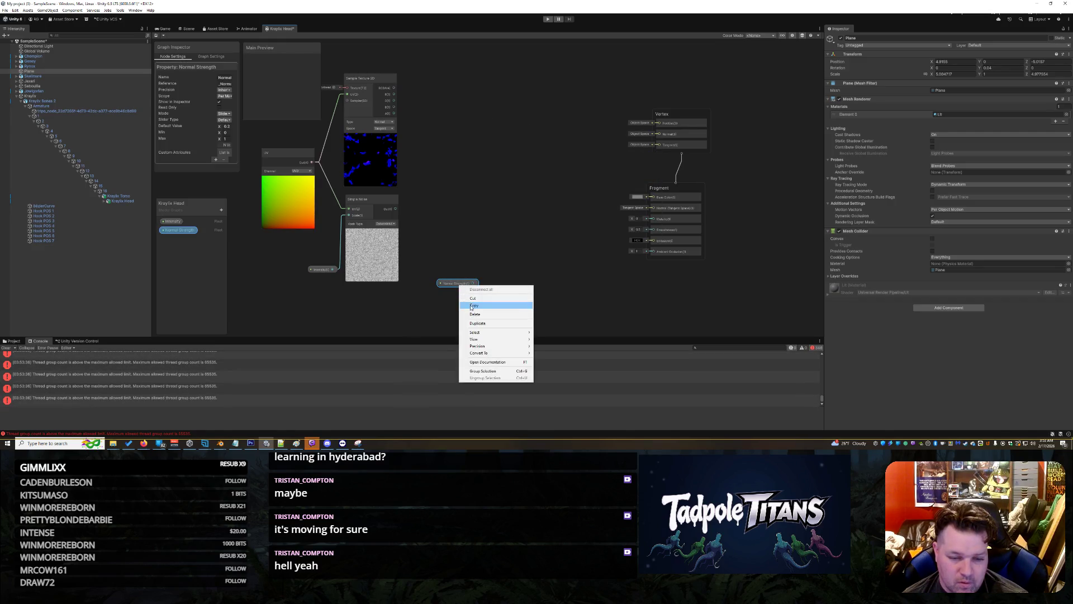
left_click(495, 312)
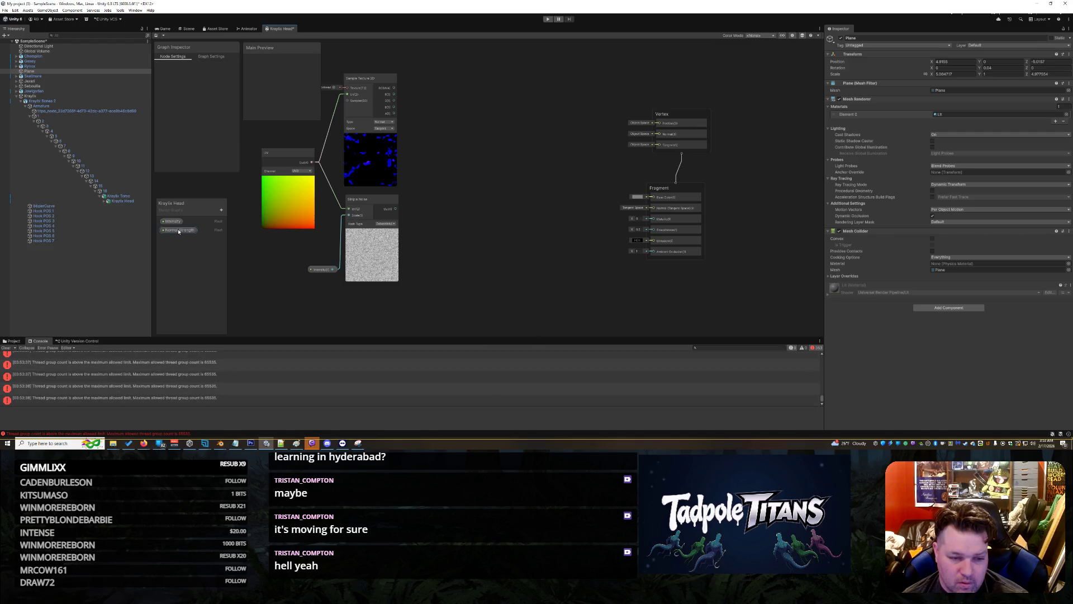
key("Delete")
left_click(177, 221)
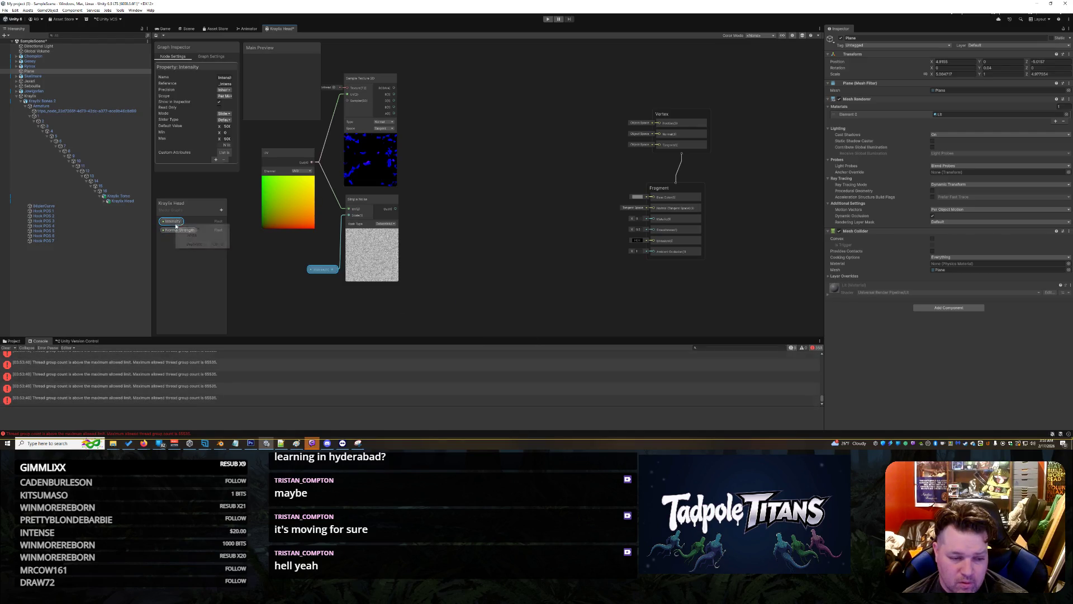
right_click(178, 223)
key("Escape")
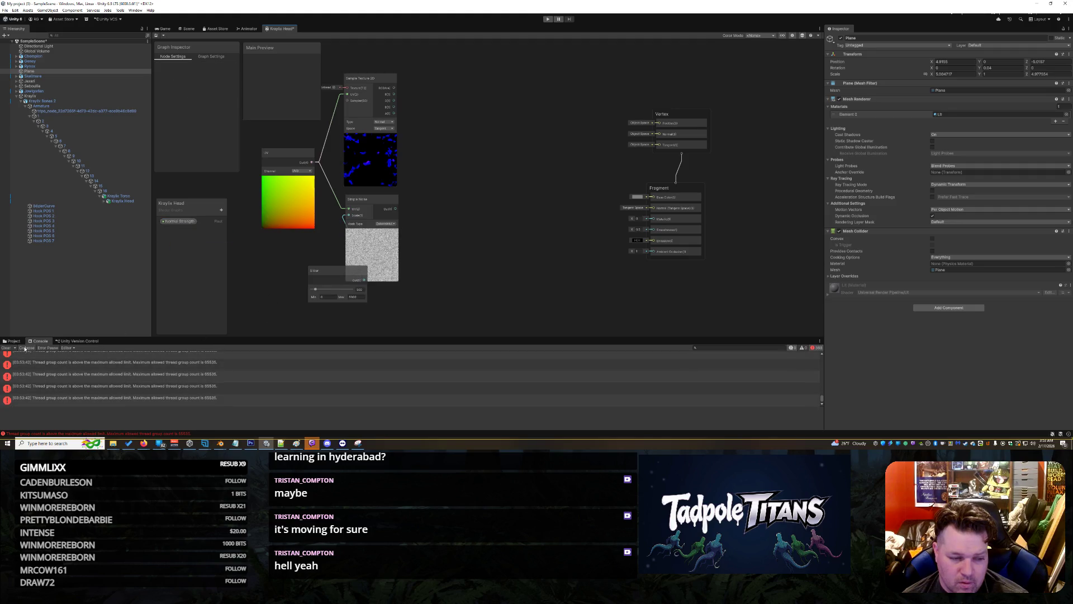
- Delete the remaining Slider and UV nodes and browse the sampled texture's picker
left_click_drag(331, 277, 283, 274)
right_click(284, 275)
left_click(298, 301)
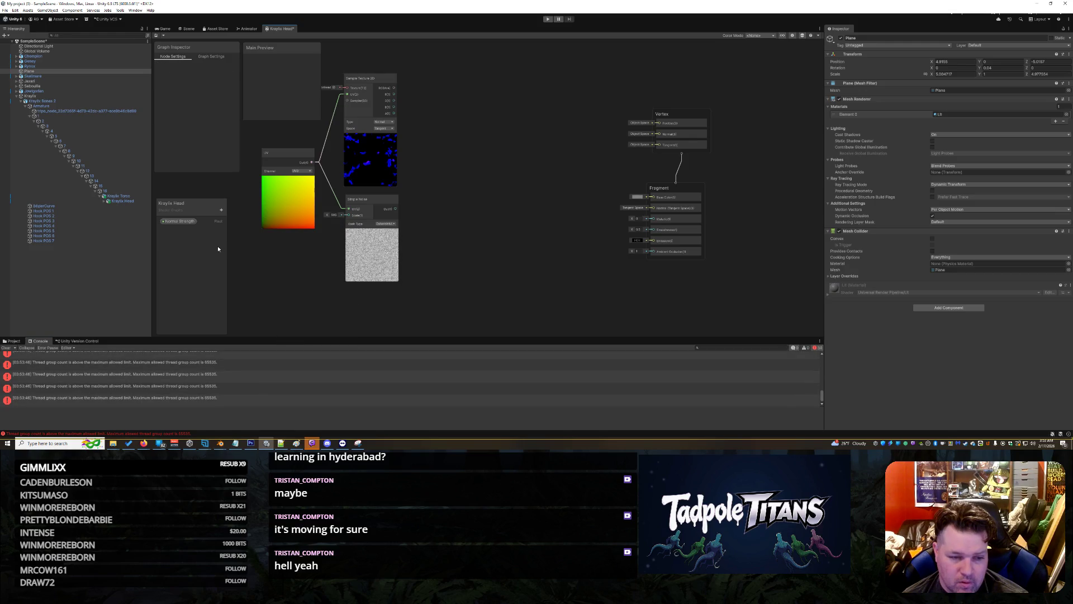
right_click(288, 155)
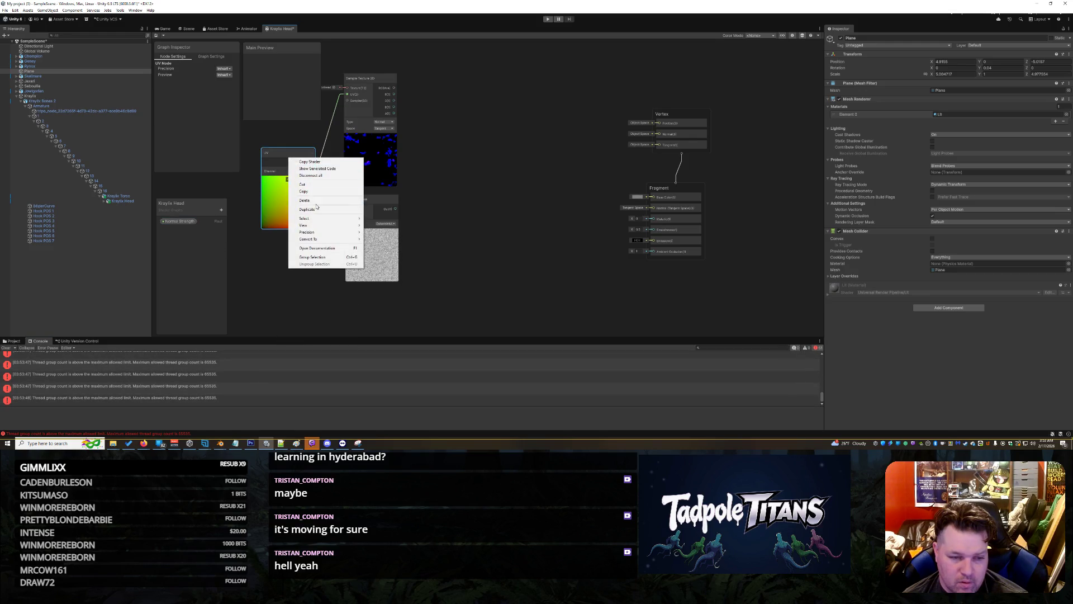
left_click(296, 200)
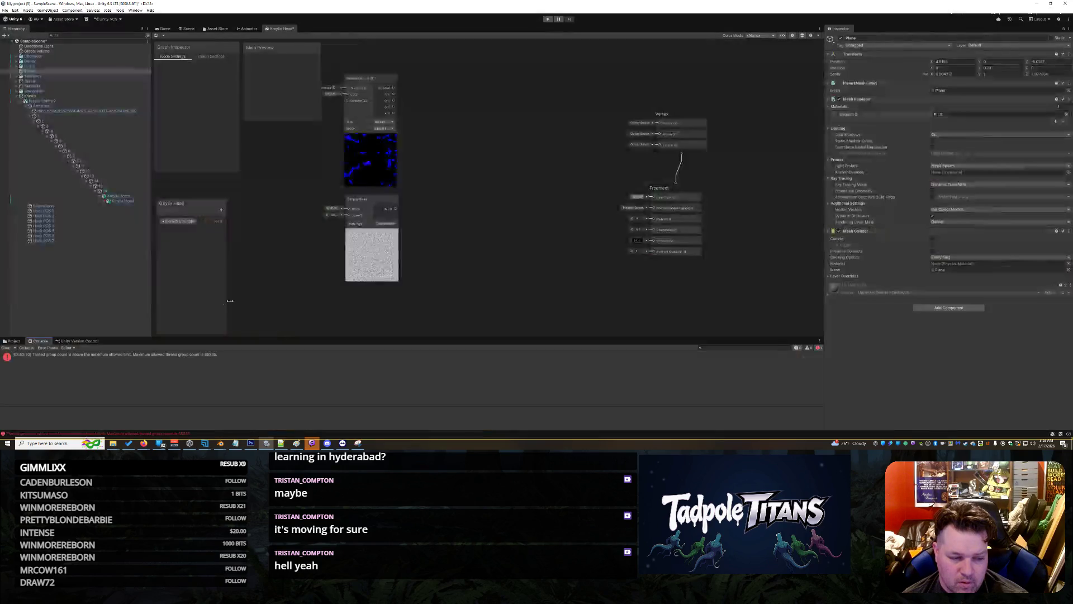
left_click_drag(357, 199, 286, 209)
left_click_drag(384, 80, 431, 172)
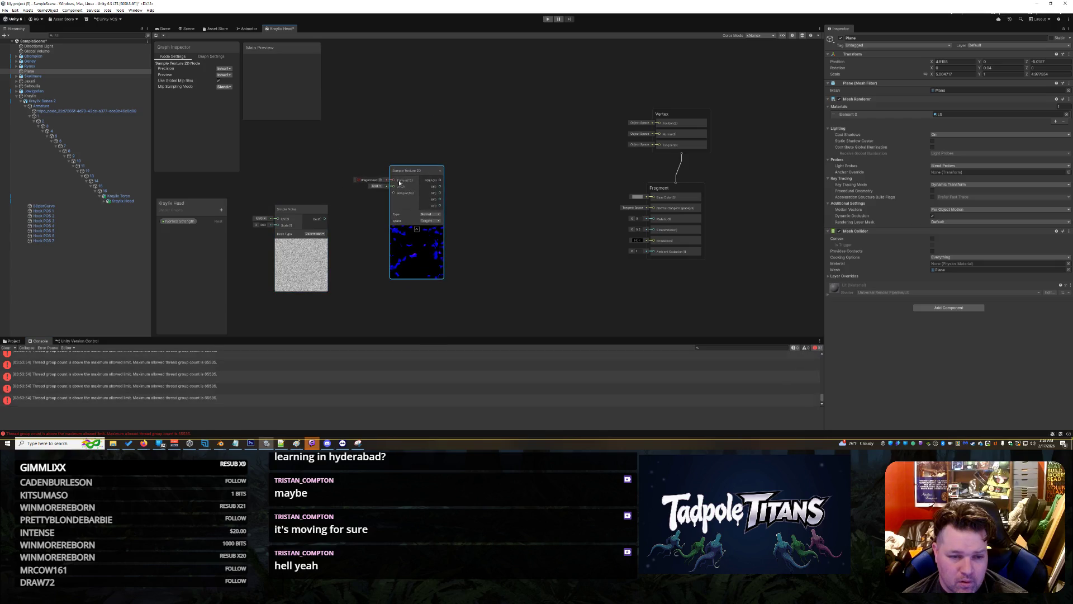
left_click(379, 181)
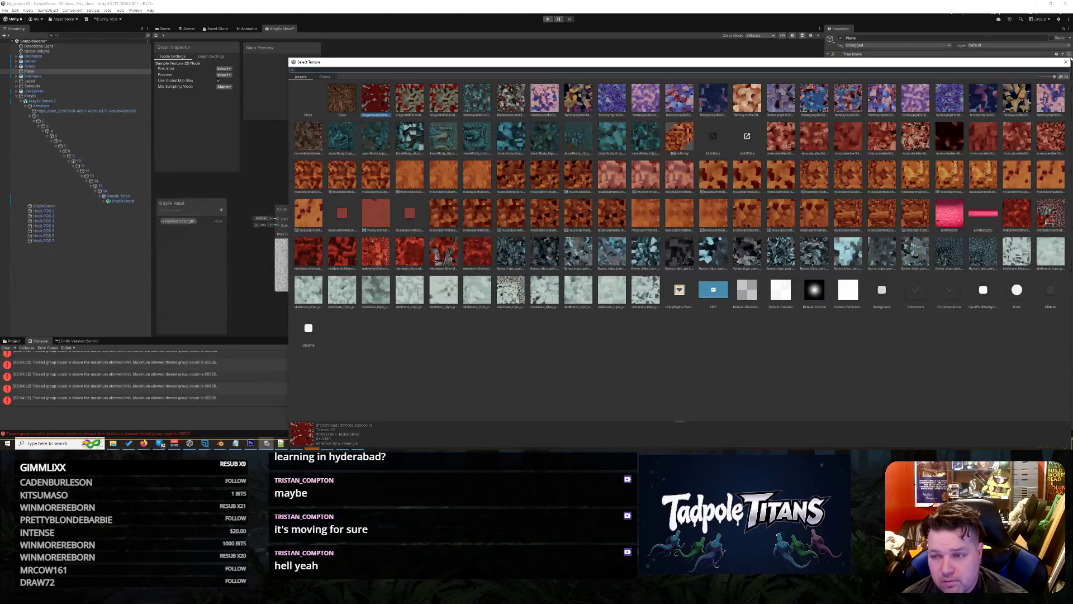
left_click(1067, 62)
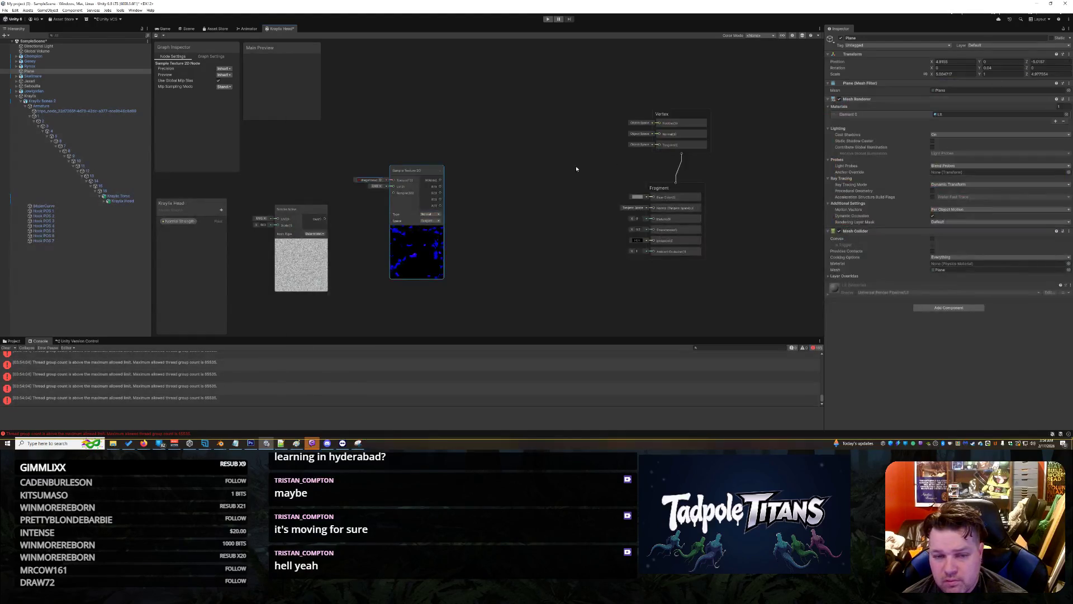
- Delete the Sample Texture 2D and Simple Noise nodes, leaving an empty graph
right_click(408, 172)
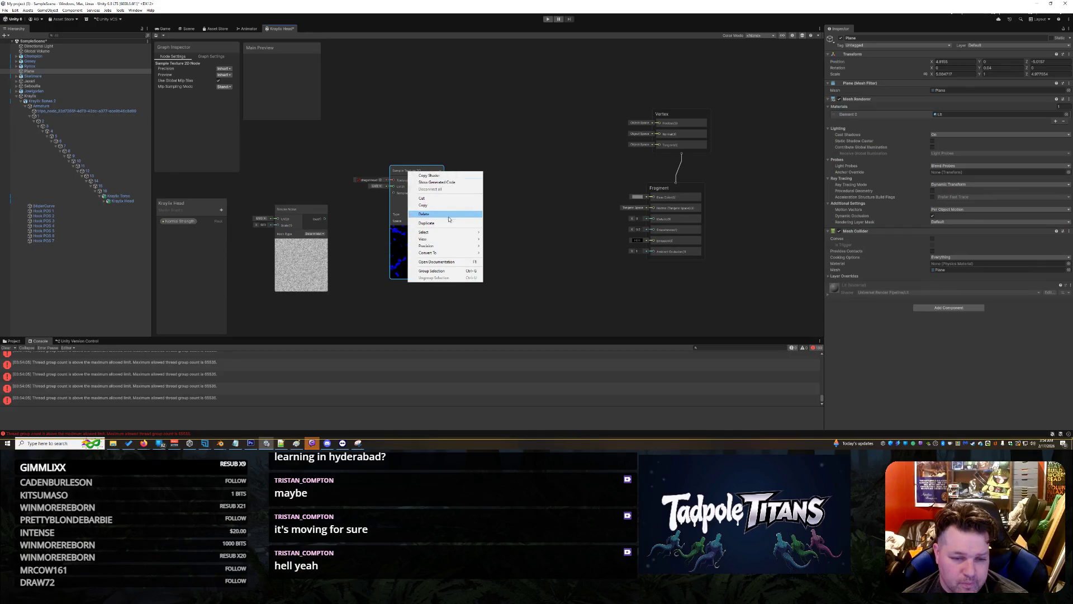
left_click(425, 214)
left_click(294, 210)
left_click_drag(295, 210, 326, 174)
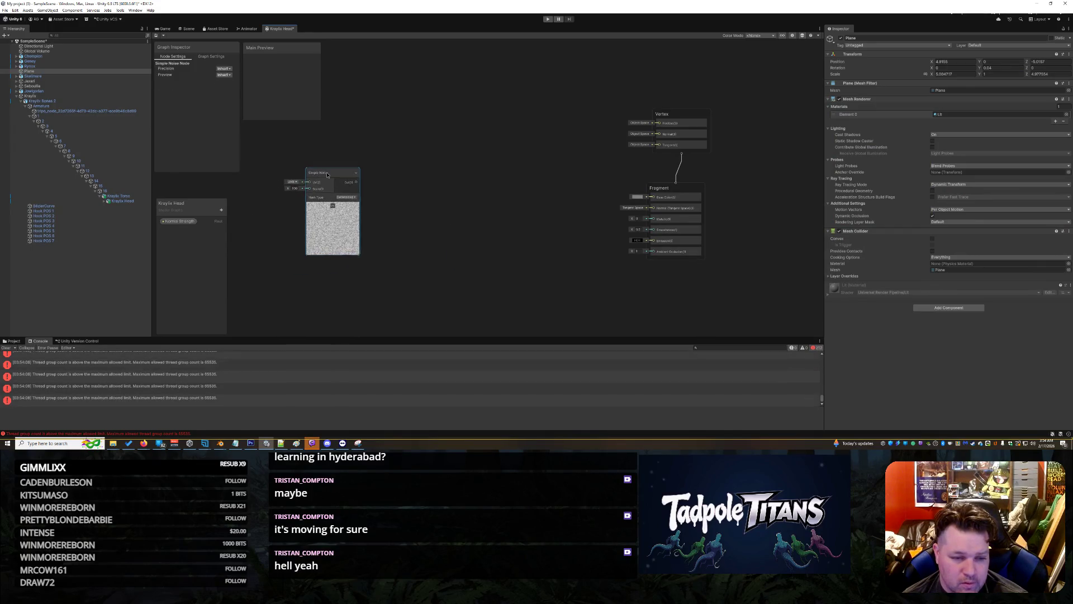
right_click(326, 174)
left_click(350, 217)
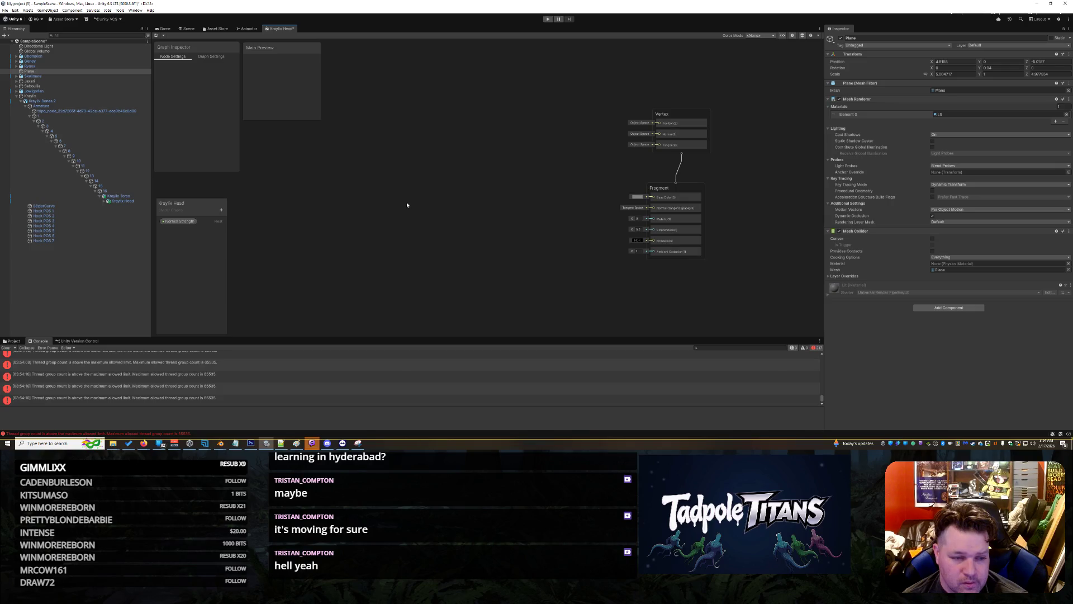
right_click(359, 196)
right_click(354, 210)
right_click(353, 208)
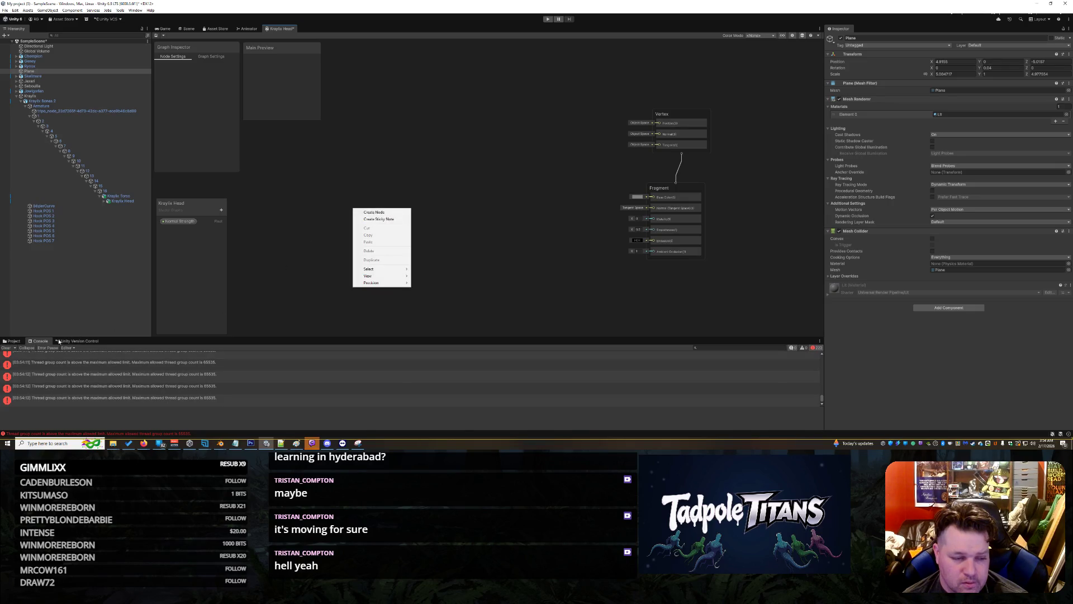
- Clear the console errors and close the Kraylix Head graph tab
left_click(6, 348)
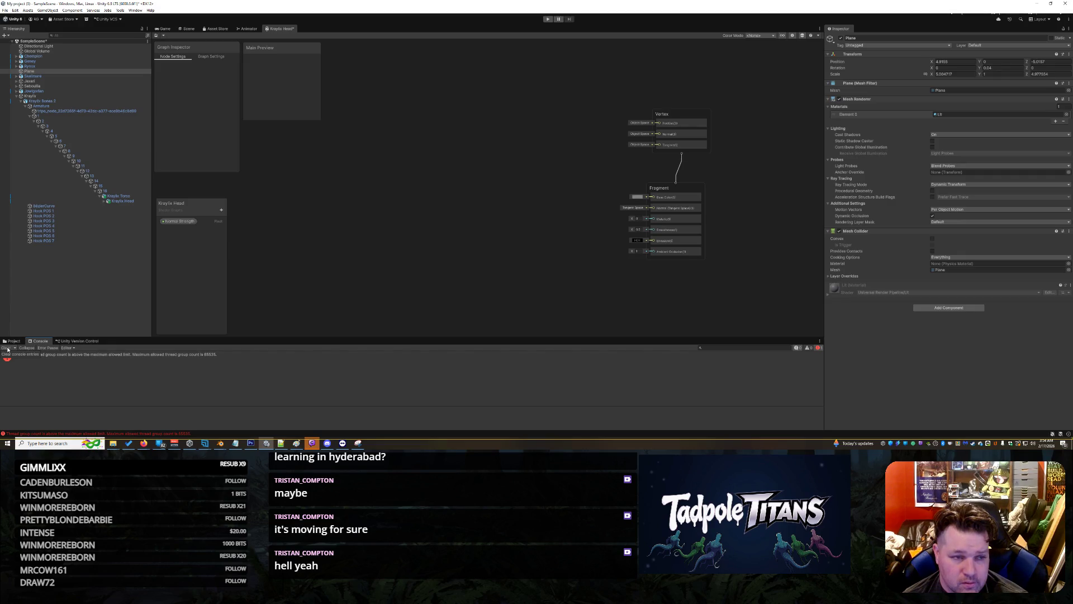
left_click(6, 347)
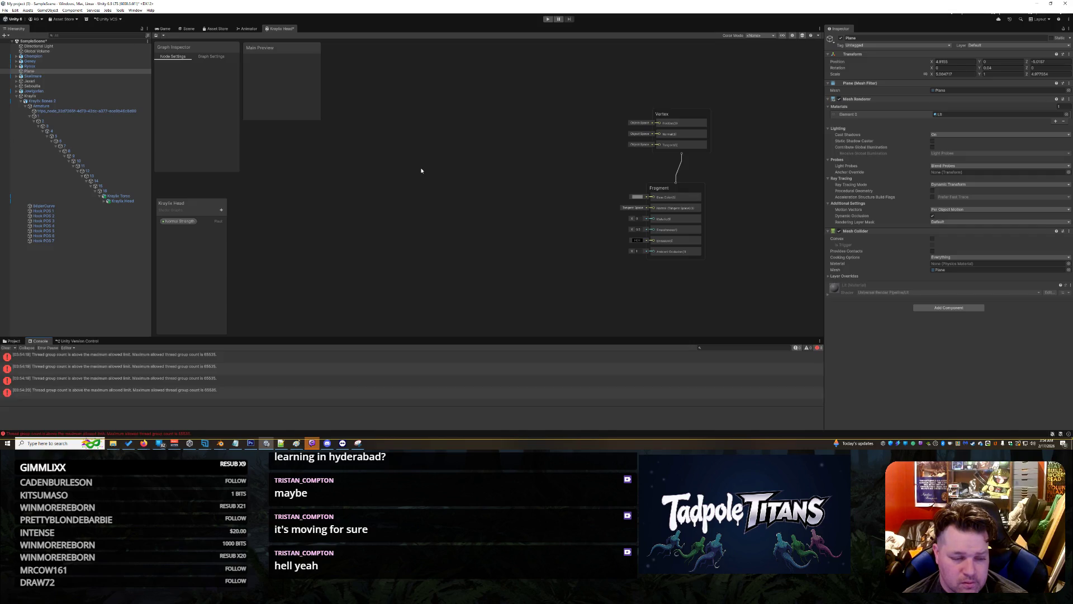
right_click(280, 33)
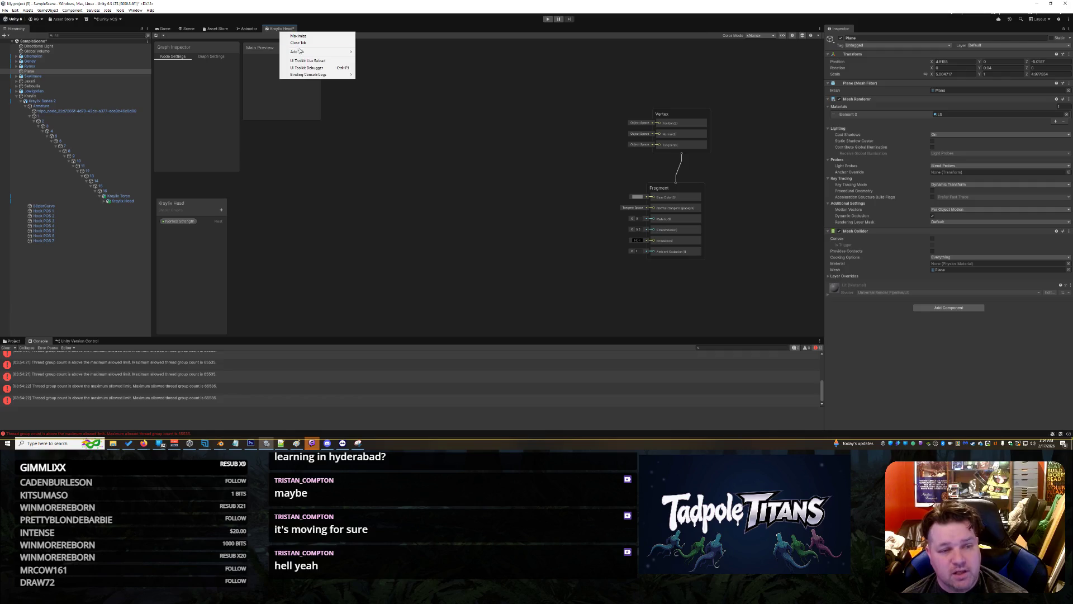
left_click(402, 205)
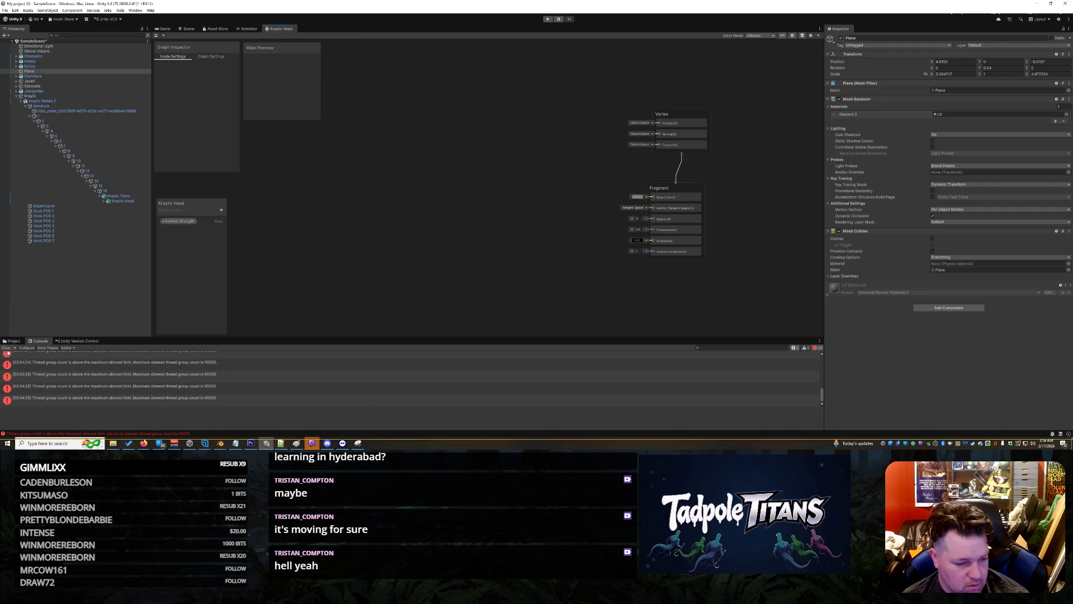
left_click(7, 349)
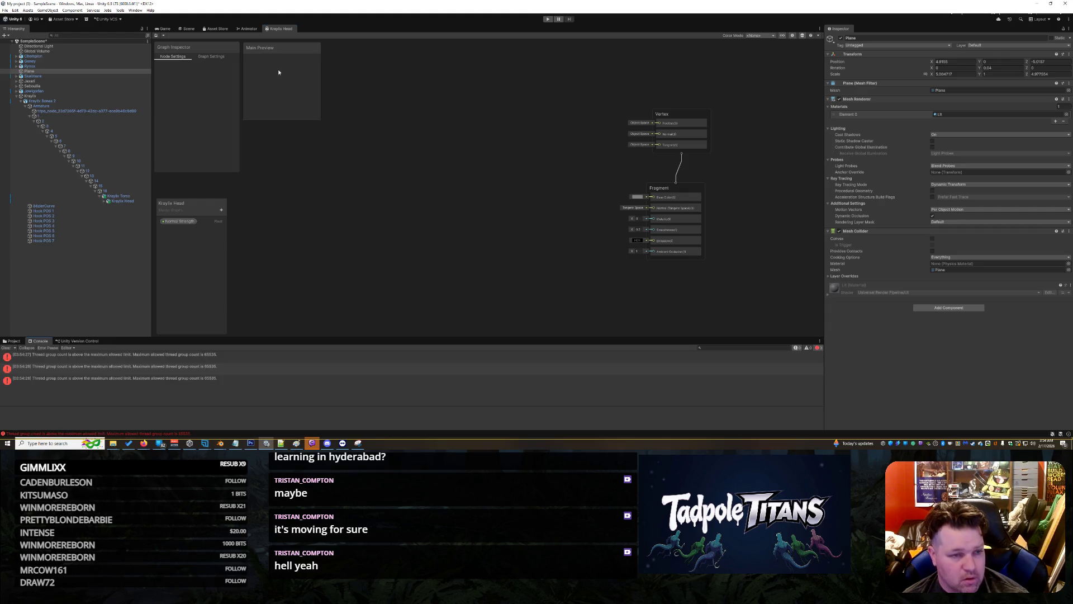
right_click(276, 34)
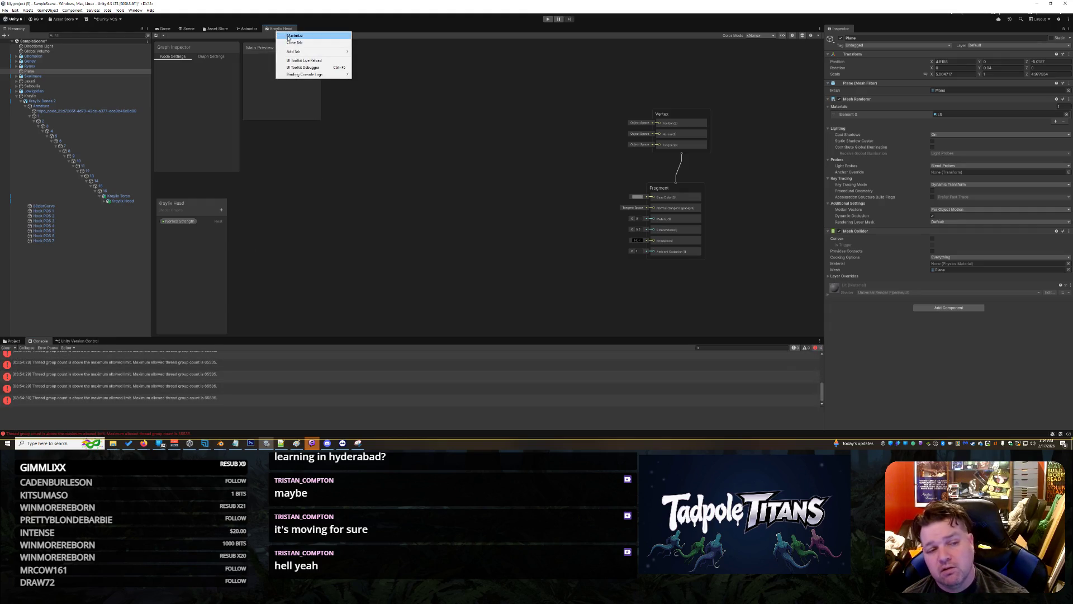
left_click(290, 42)
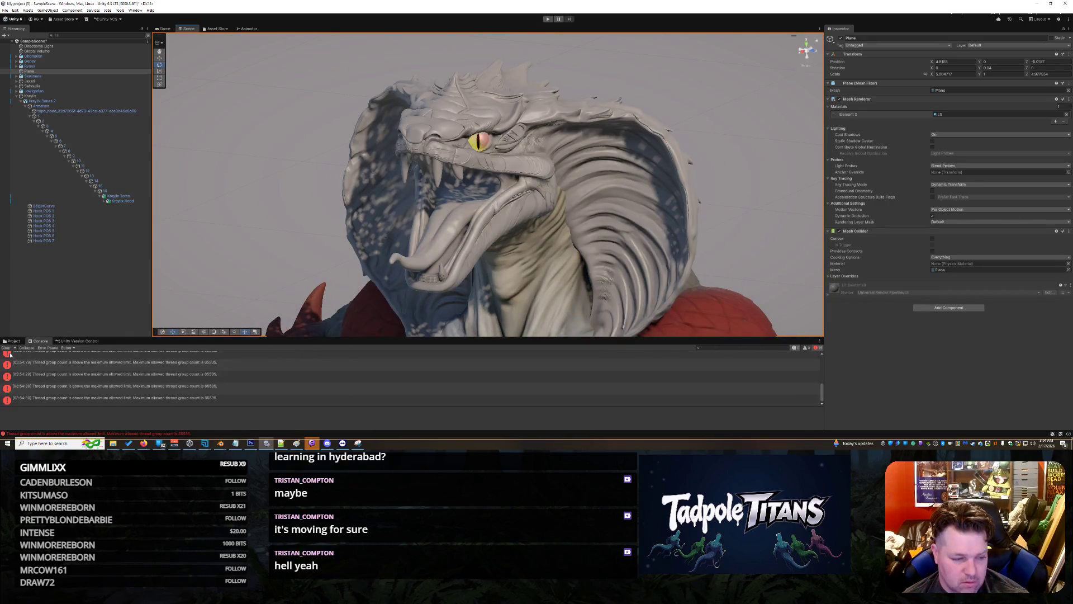
- Clear the console and select the Kraylix head model and the Plane in the scene
left_click(6, 347)
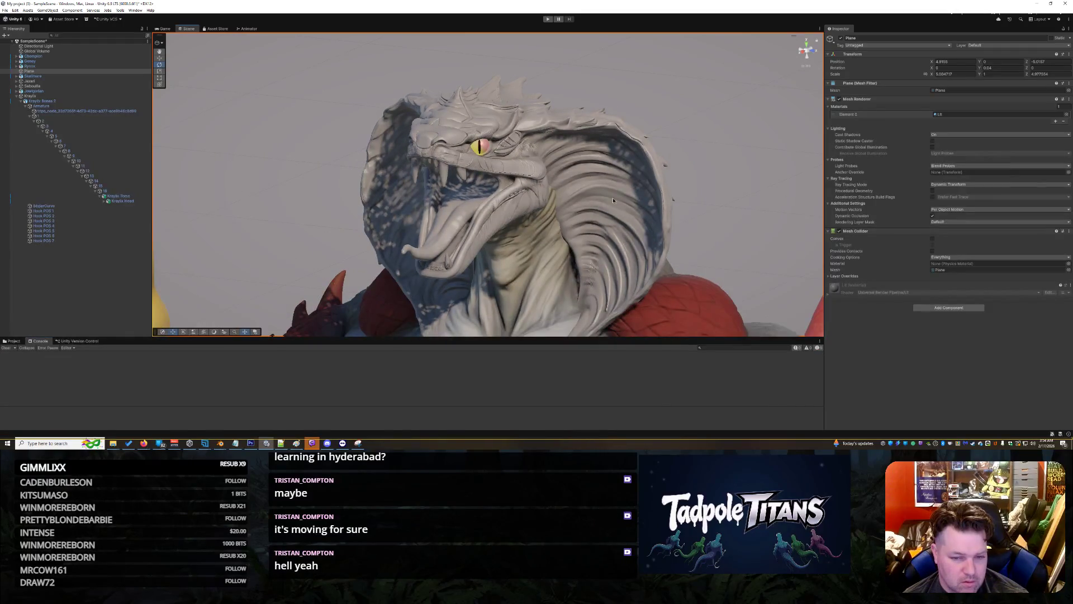
left_click(613, 200)
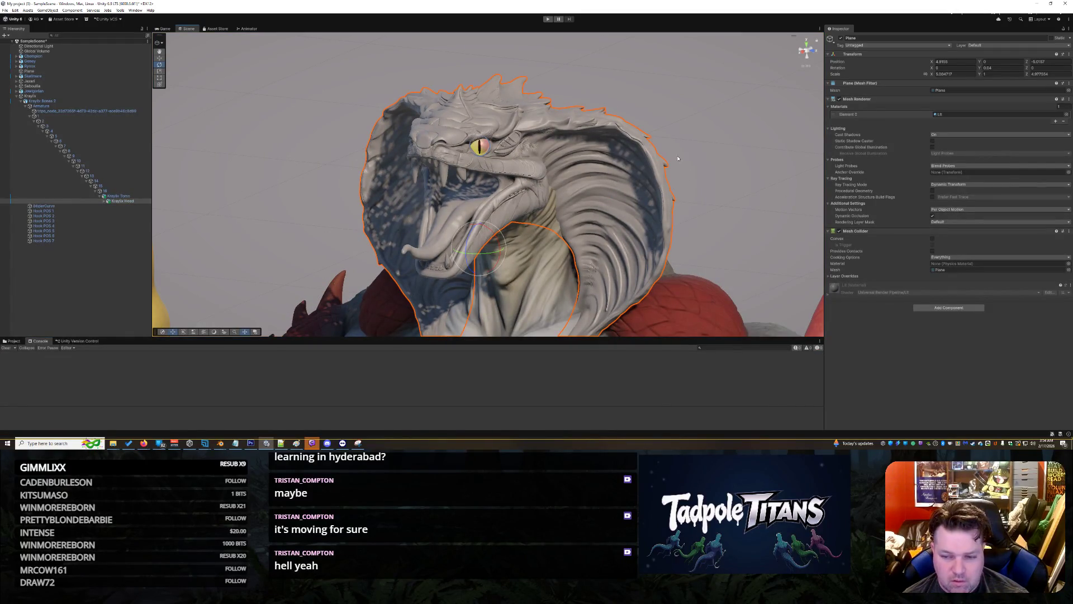
left_click(687, 165)
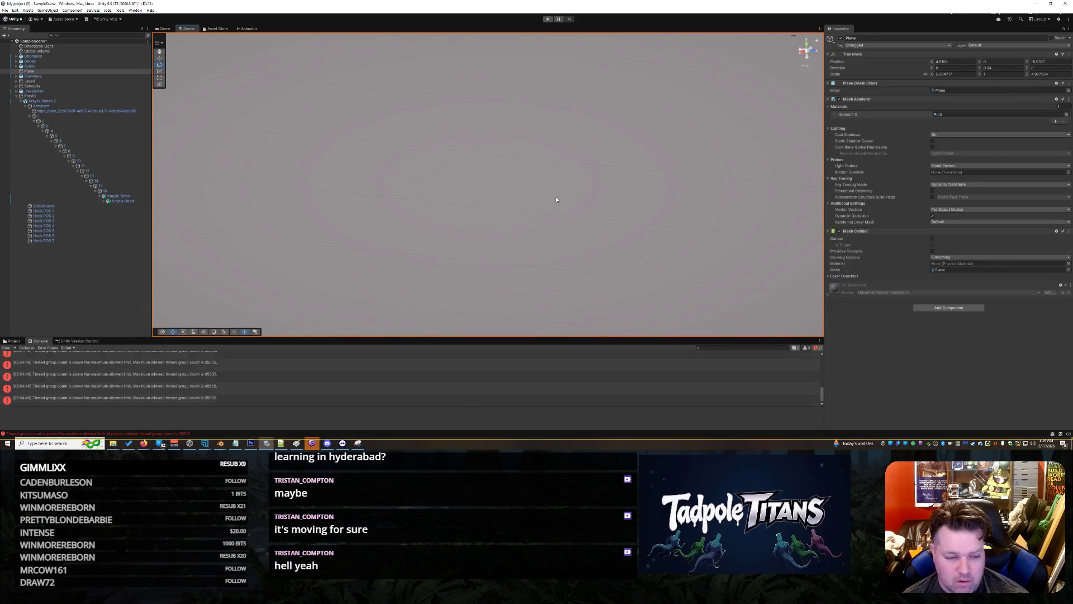
scroll("down", 3)
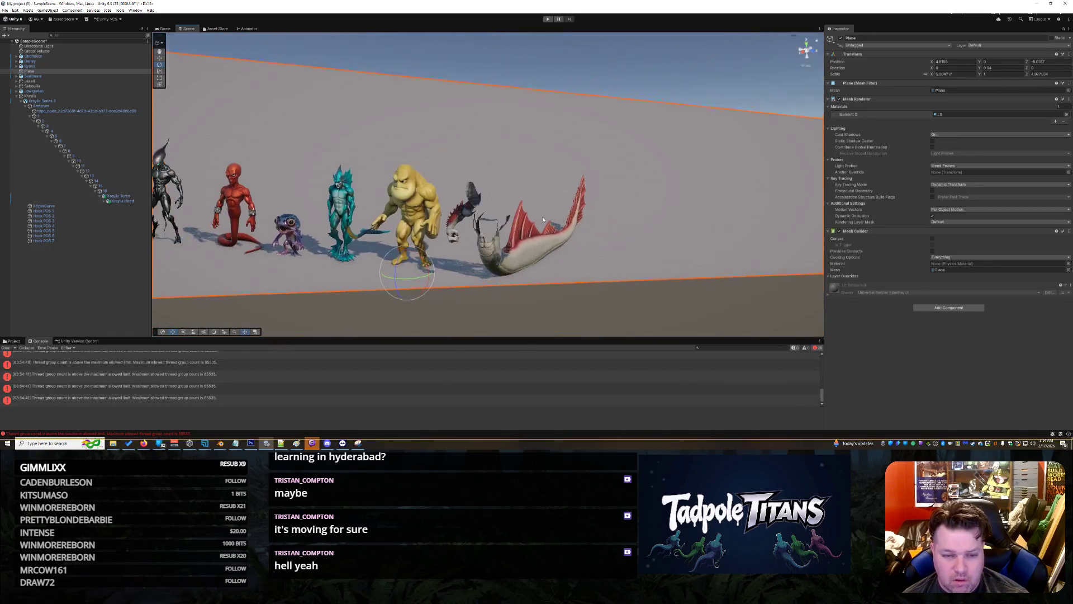
scroll("up", 3)
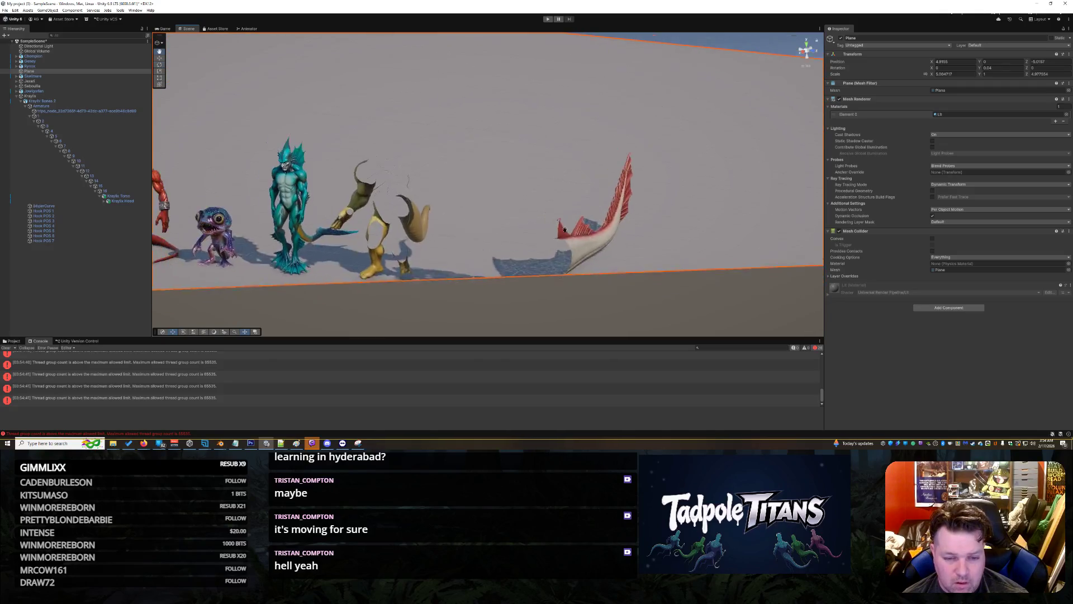
left_click_drag(595, 239, 100, 321)
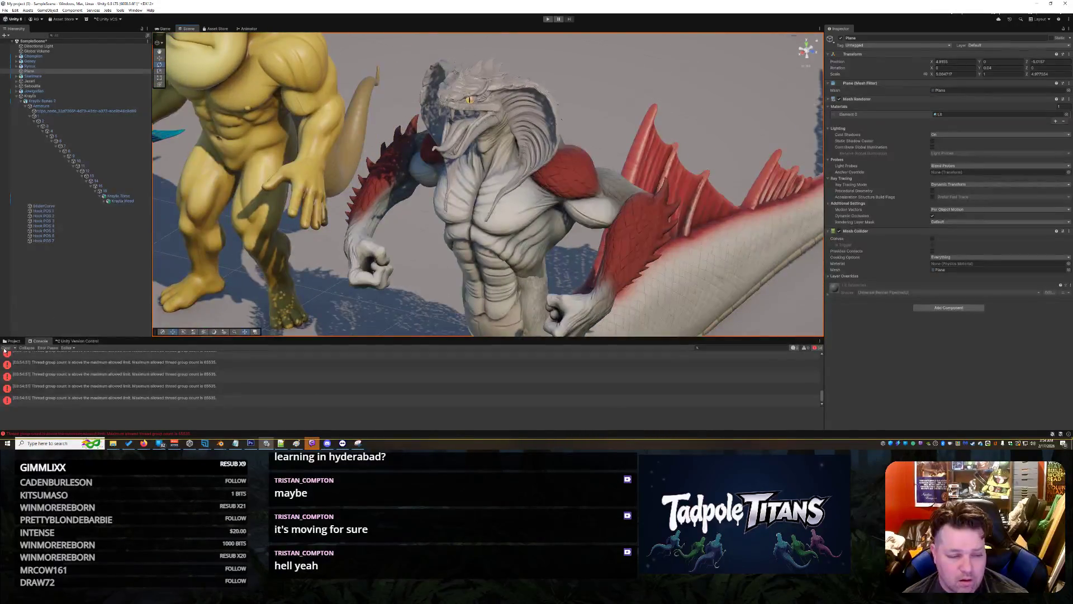
- Clear the thread group errors and reselect the Kraylix Head object
left_click(5, 349)
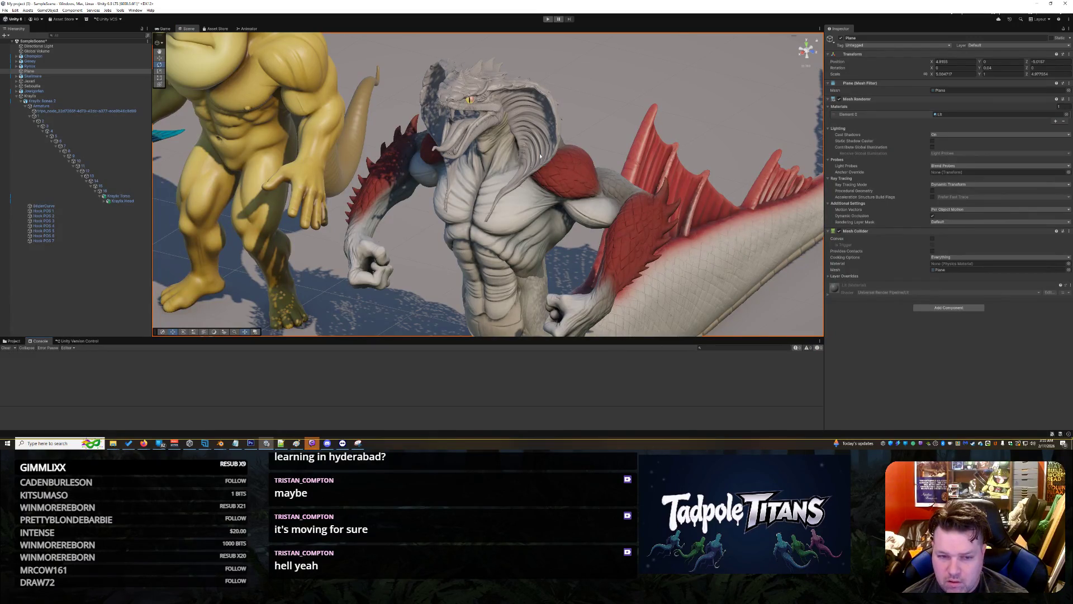
left_click(494, 107)
left_click(473, 103)
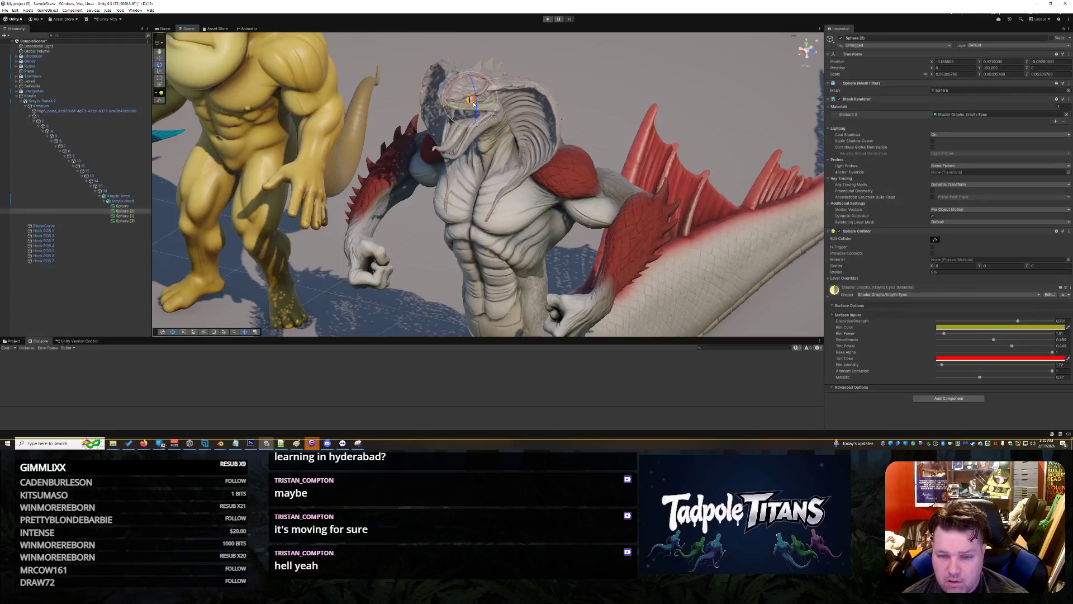
scroll("up", 3)
left_click(558, 111)
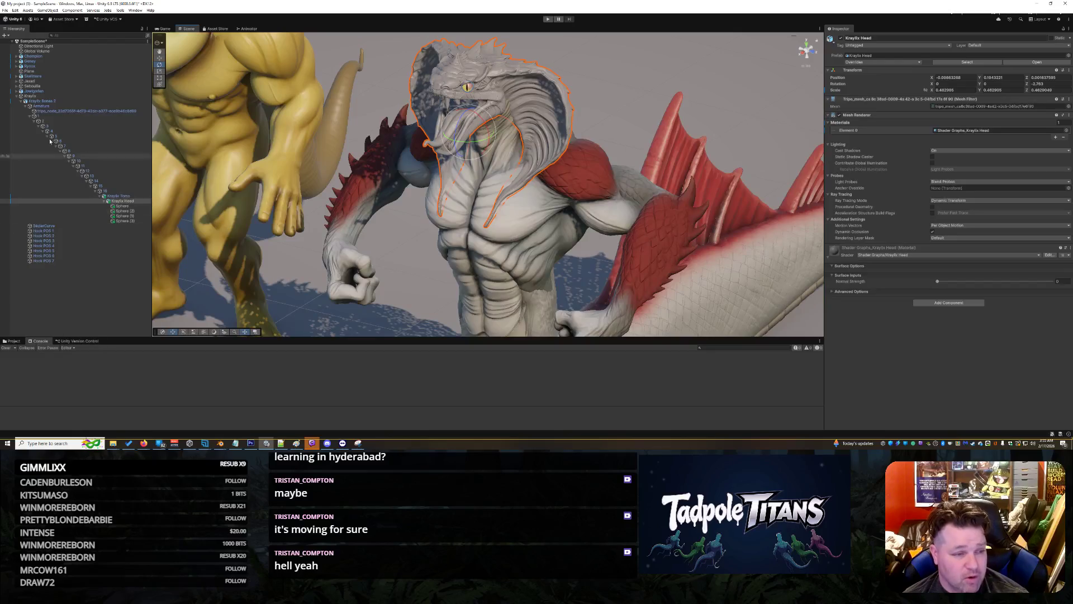
- Open the Kraylix Head shader graph asset from the Project folders
left_click(12, 340)
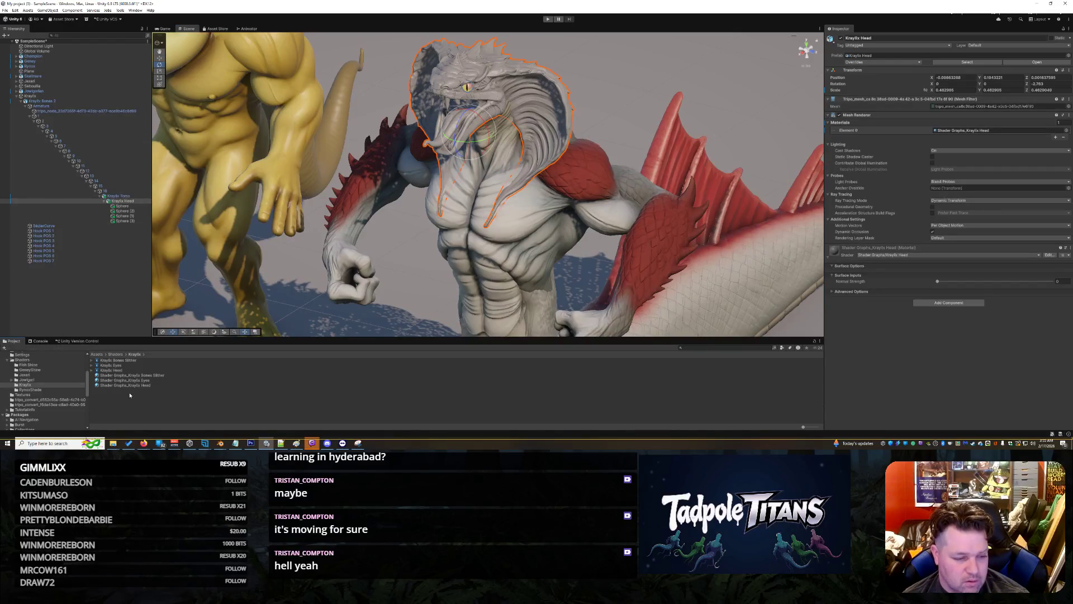
left_click(122, 371)
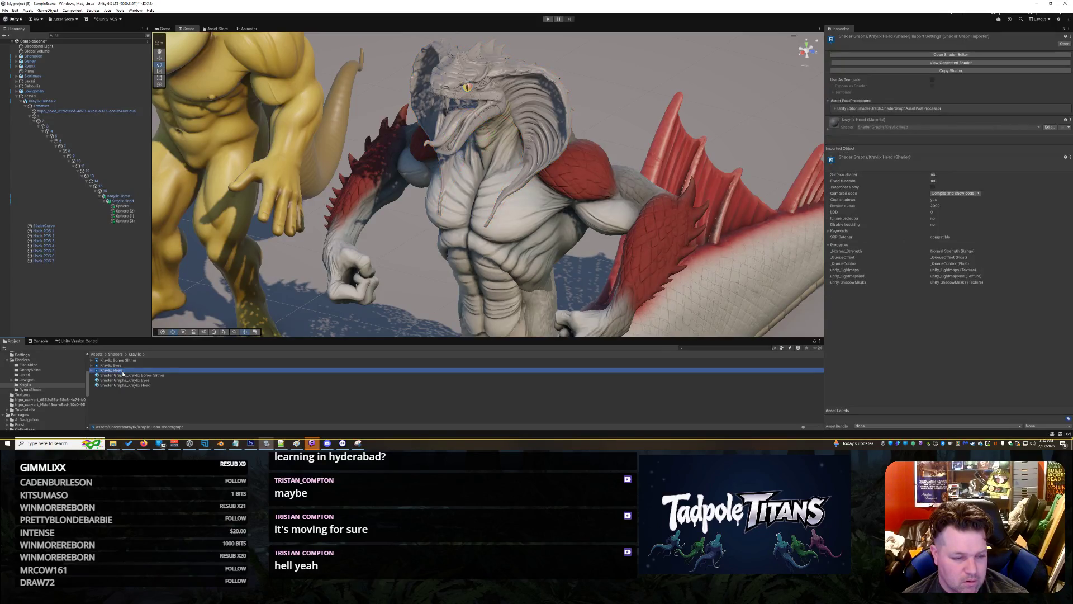
double_click(127, 372)
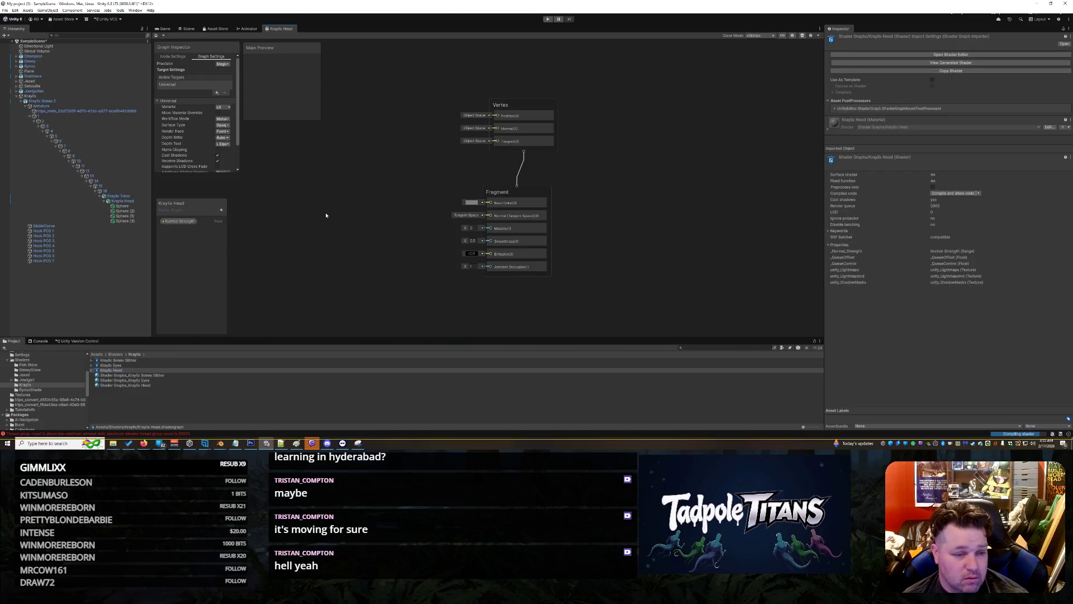
- Add a Sample Texture 2D node via a 'sample t' node search
right_click(292, 191)
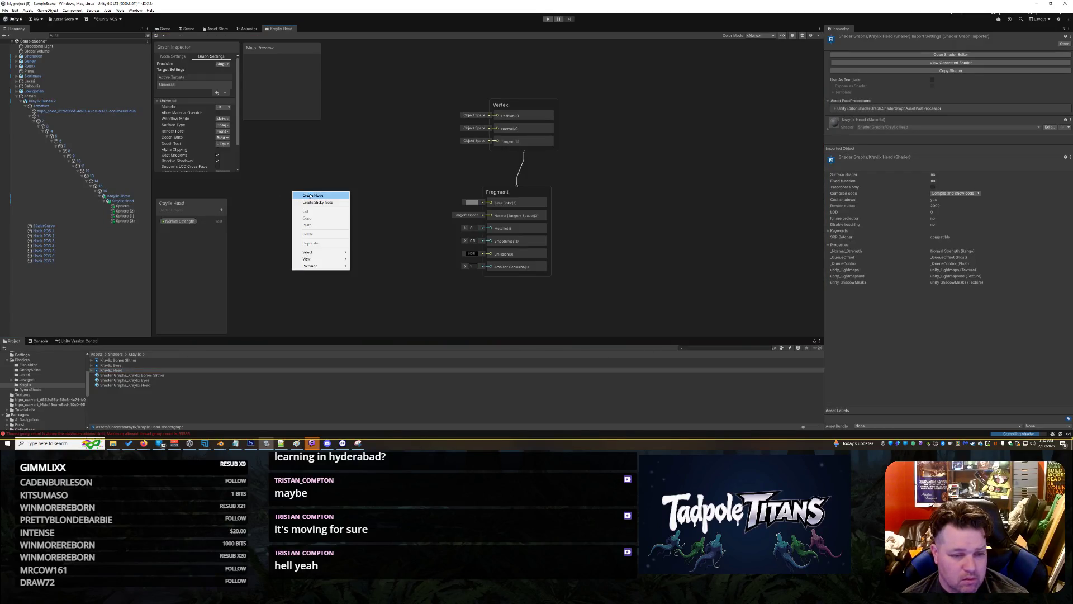
left_click(307, 196)
type("sample t")
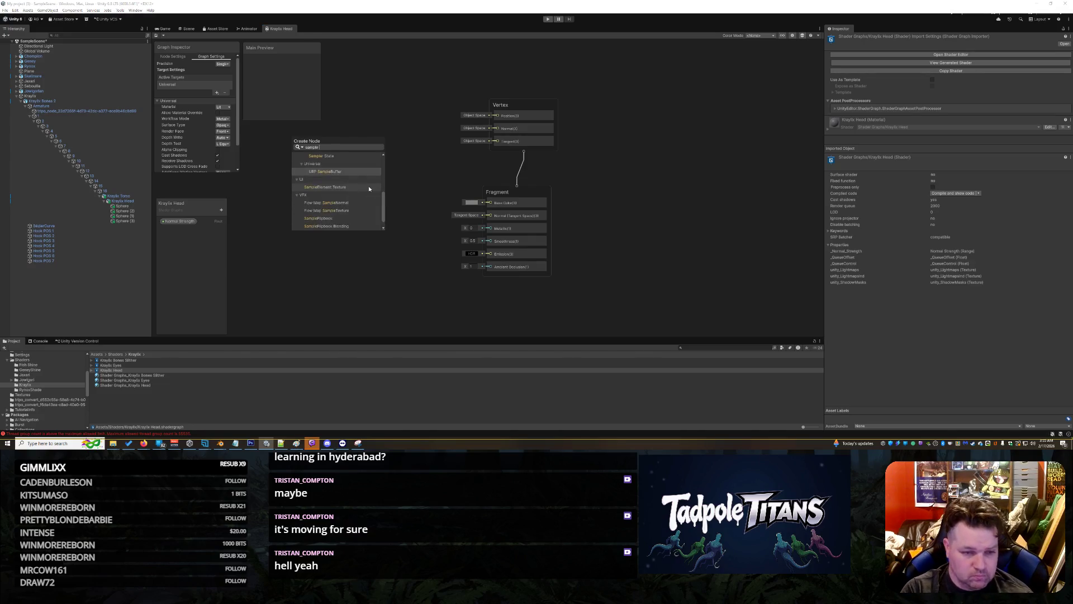
scroll("up", 3)
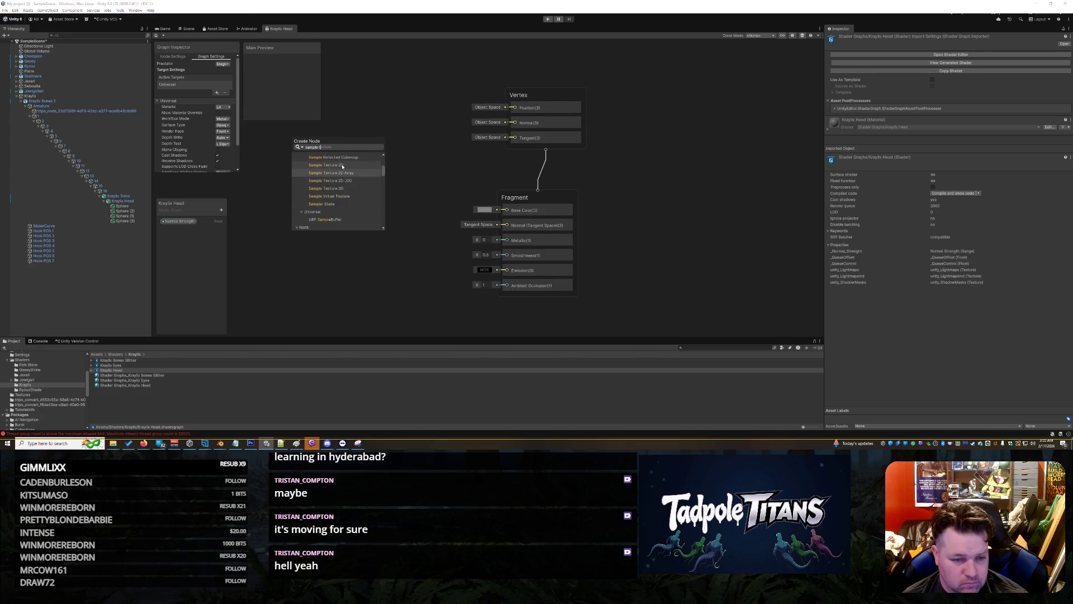
left_click(341, 164)
- Assign the dragonhead texture to the Sample Texture 2D node and move it up
left_click(280, 220)
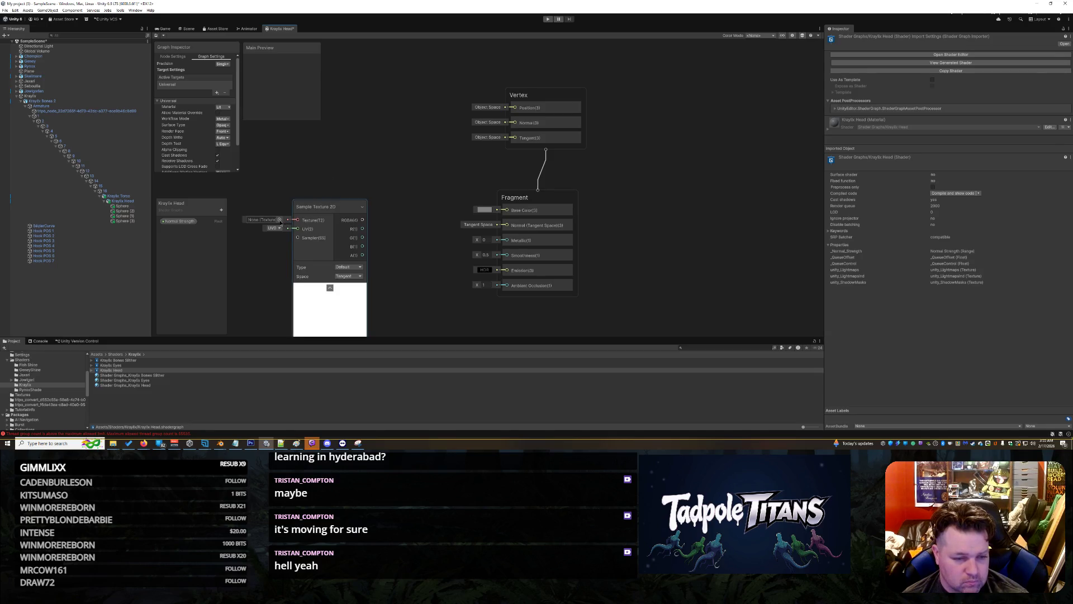
left_click(365, 95)
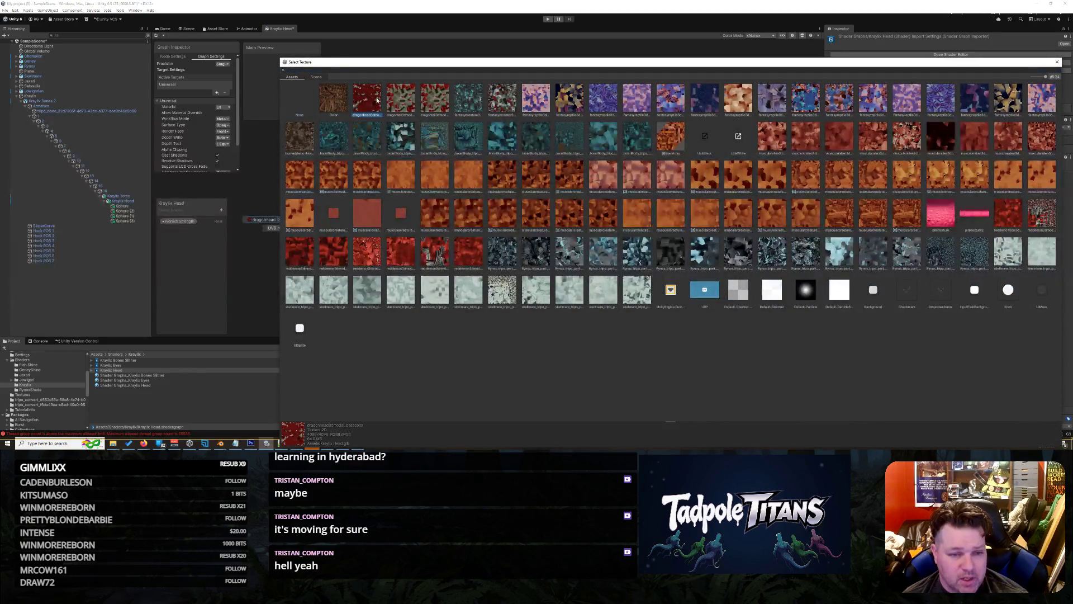
left_click(403, 97)
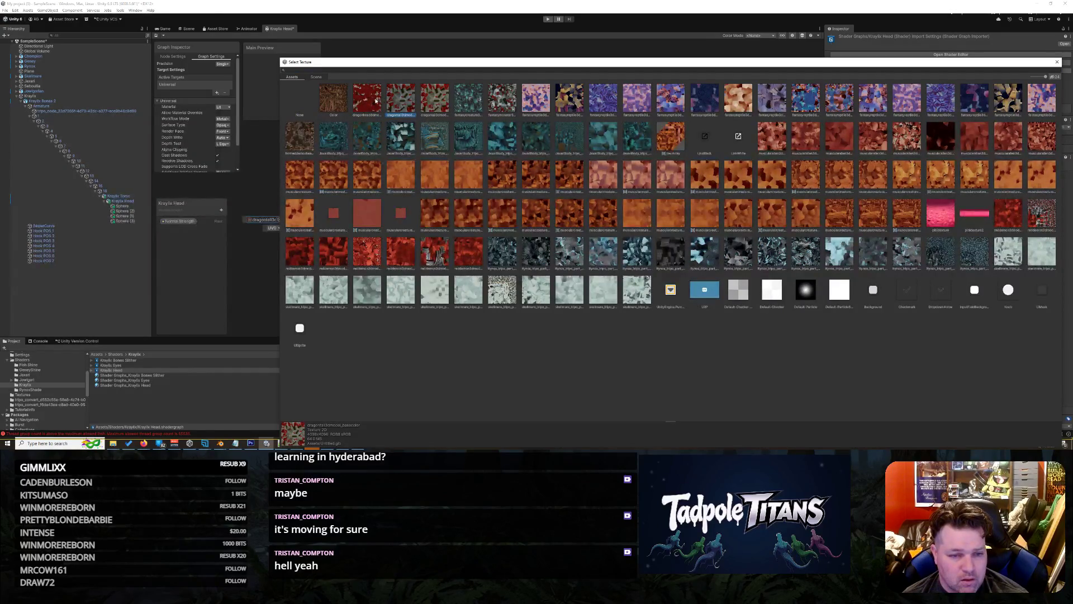
left_click(375, 101)
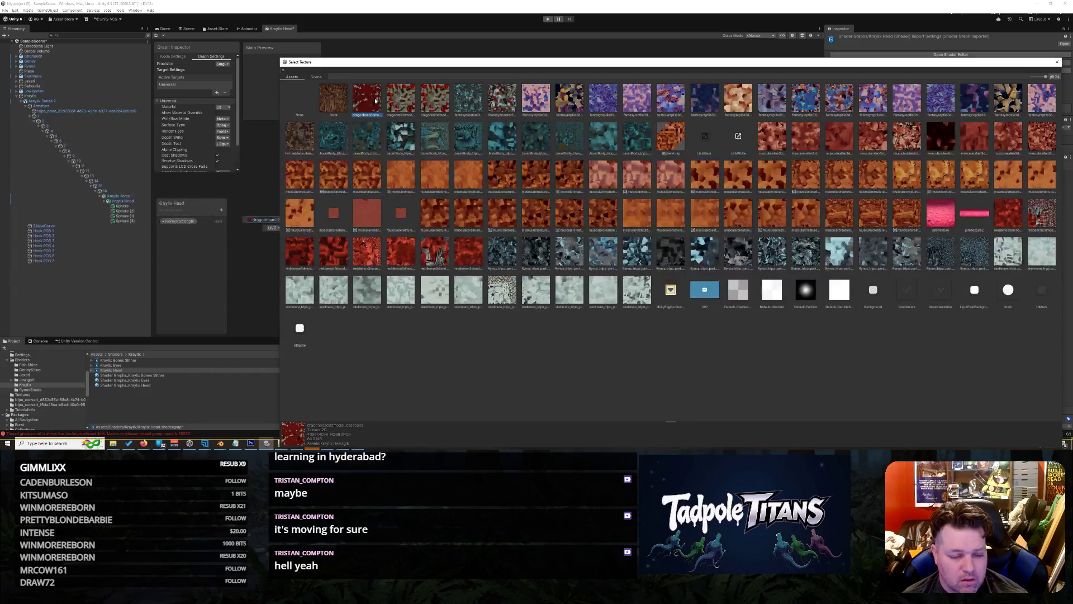
double_click(376, 100)
left_click_drag(342, 199, 334, 136)
right_click(397, 132)
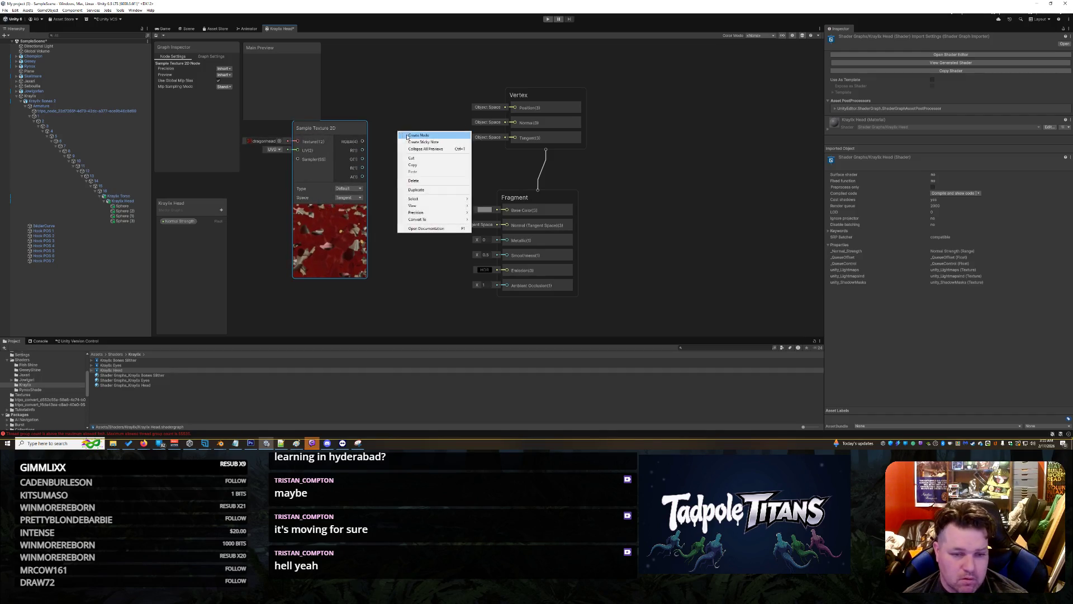
- Add a Simple Noise node via a 'noise' search and place it under the texture node
left_click(406, 135)
type("noise")
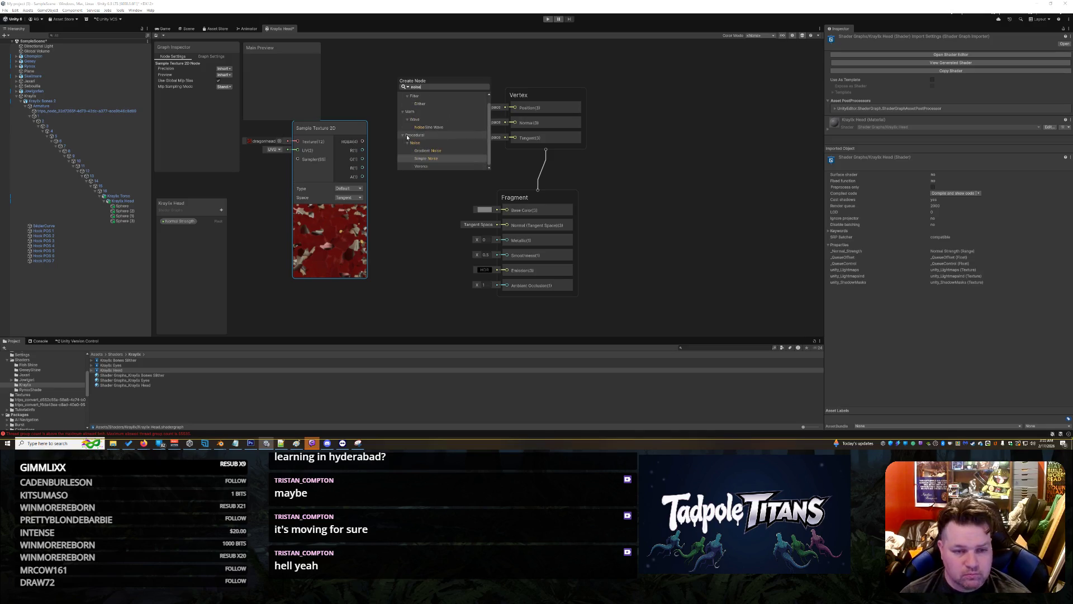
left_click(425, 159)
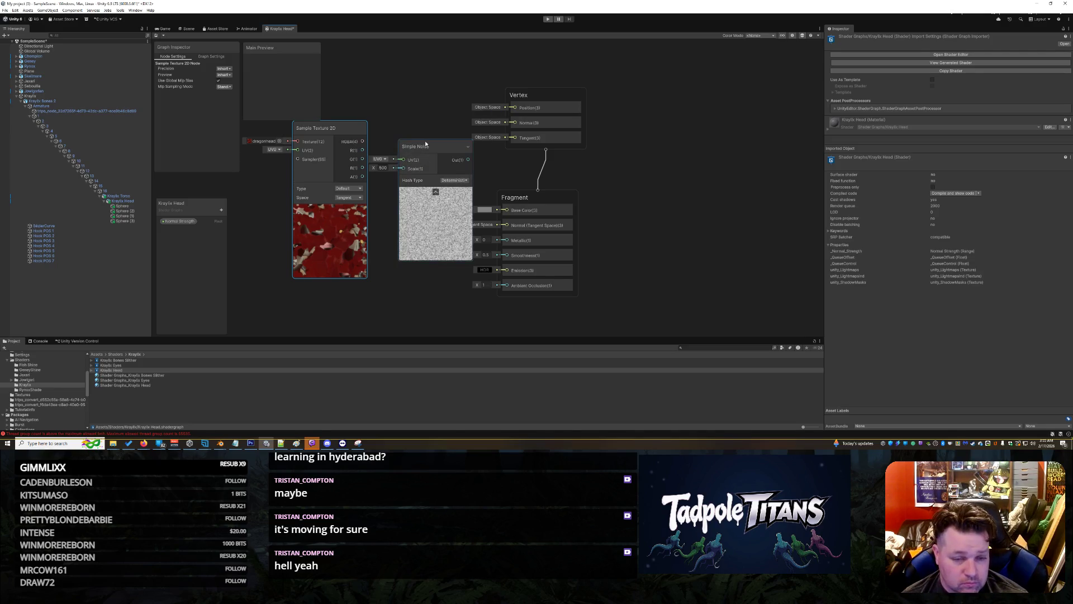
left_click_drag(428, 149, 321, 217)
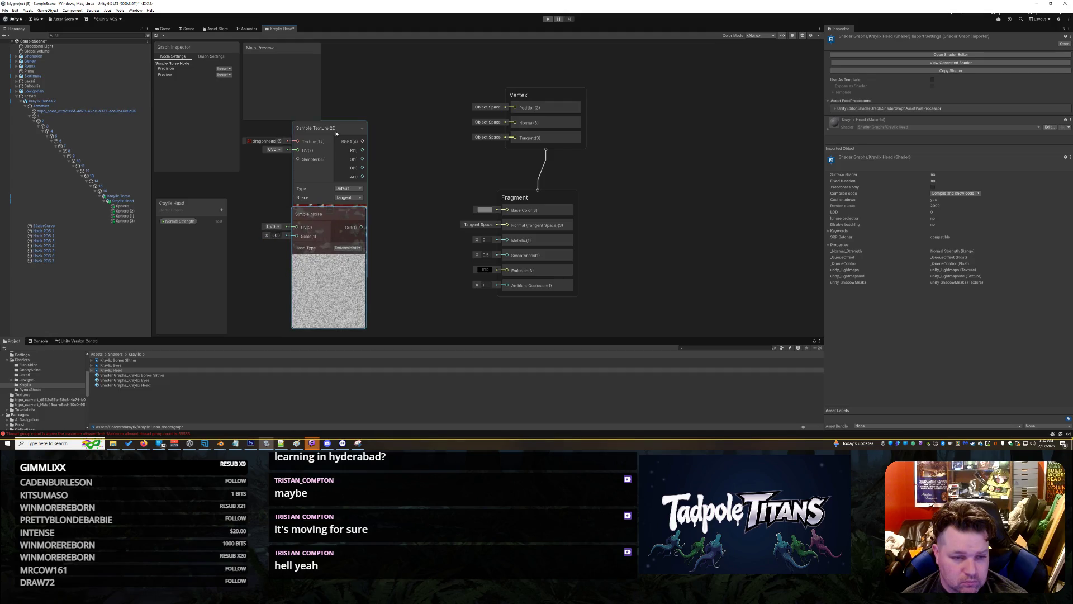
left_click_drag(336, 132, 365, 86)
- Bring the Normal Strength property into the graph and reposition the Simple Noise node
left_click_drag(178, 220, 296, 290)
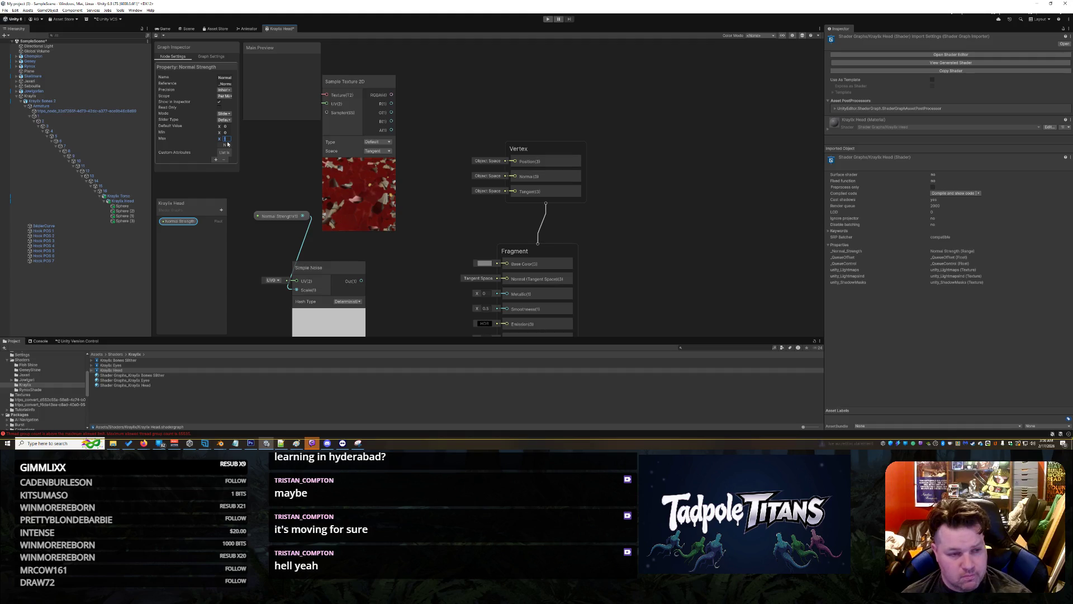
left_click(268, 246)
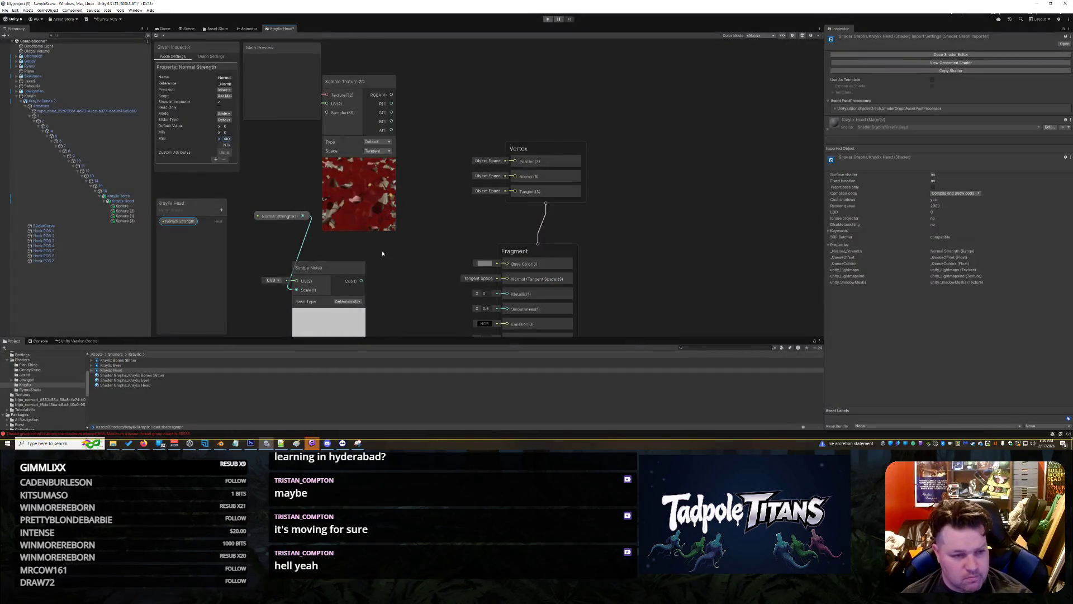
left_click_drag(279, 215, 269, 214)
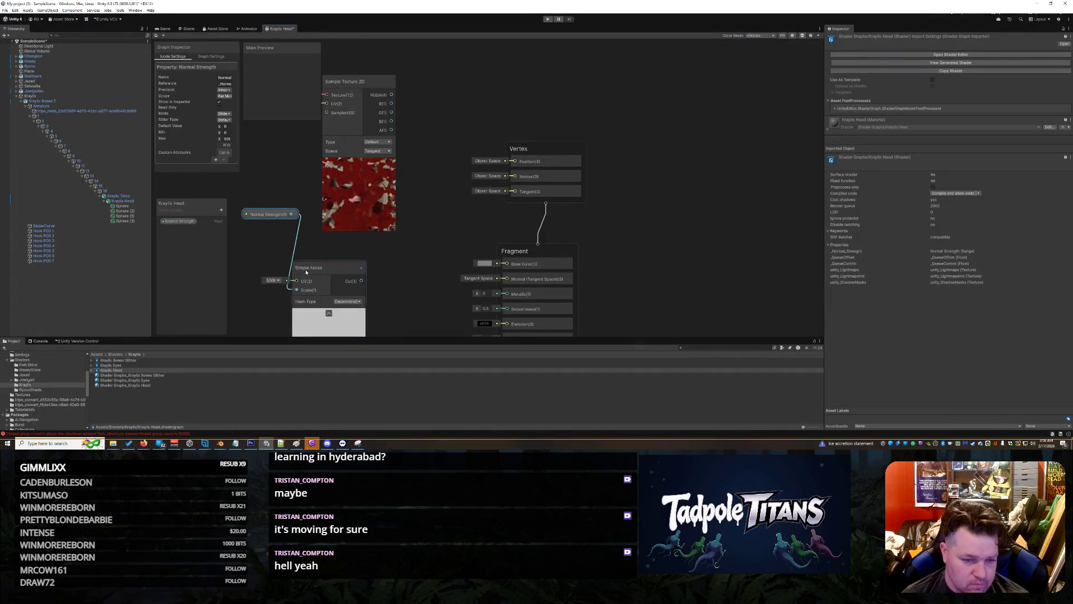
left_click_drag(310, 268, 331, 244)
scroll("down", 3)
right_click(439, 230)
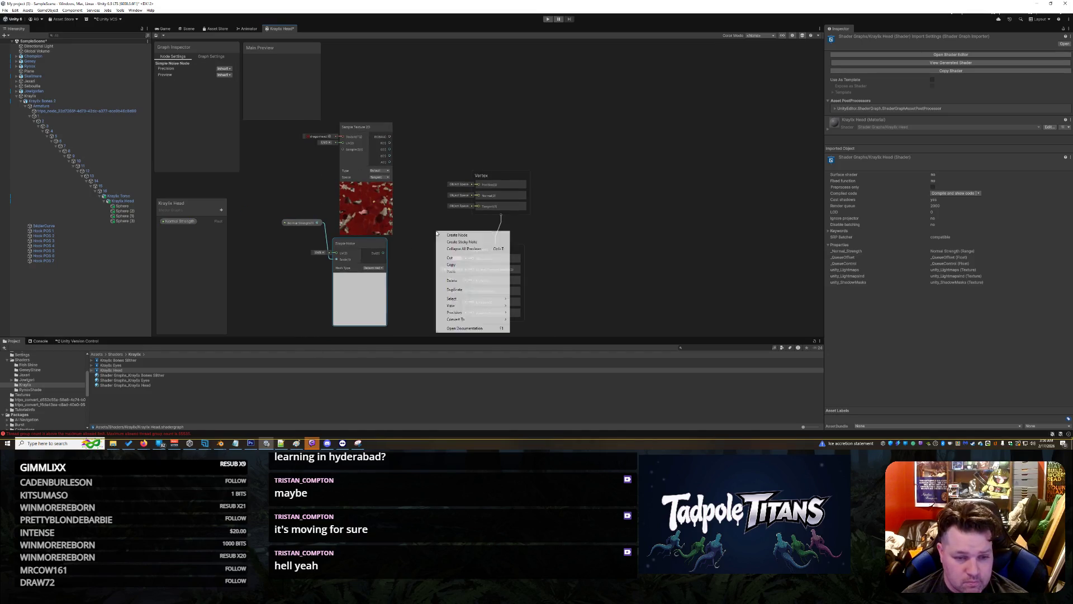
- Add a Multiply node and shift the Vertex and Fragment blocks to make room
left_click(455, 234)
type("multiply")
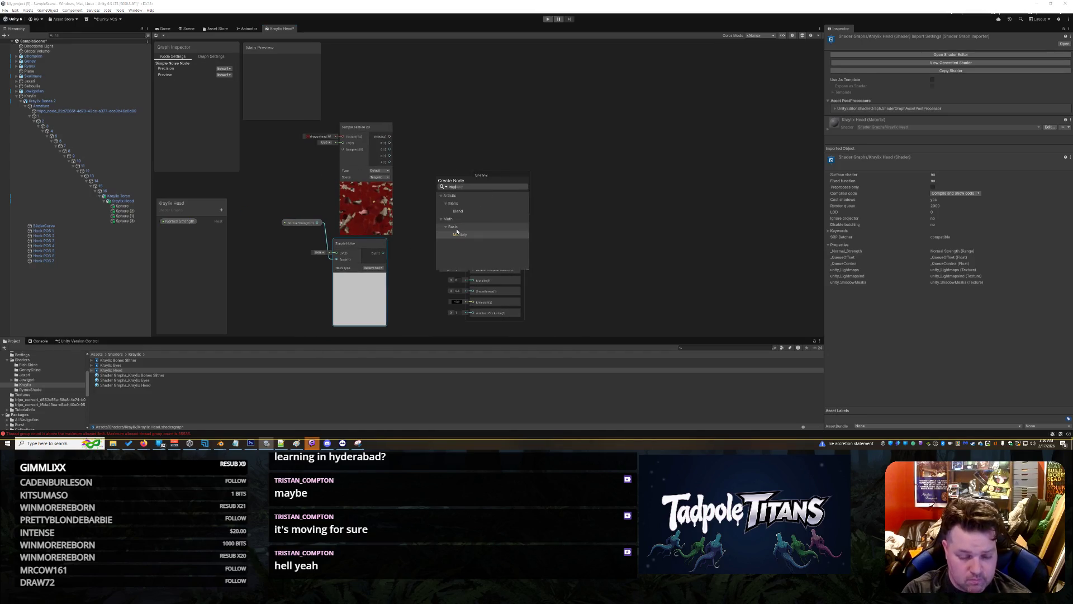
key("Return")
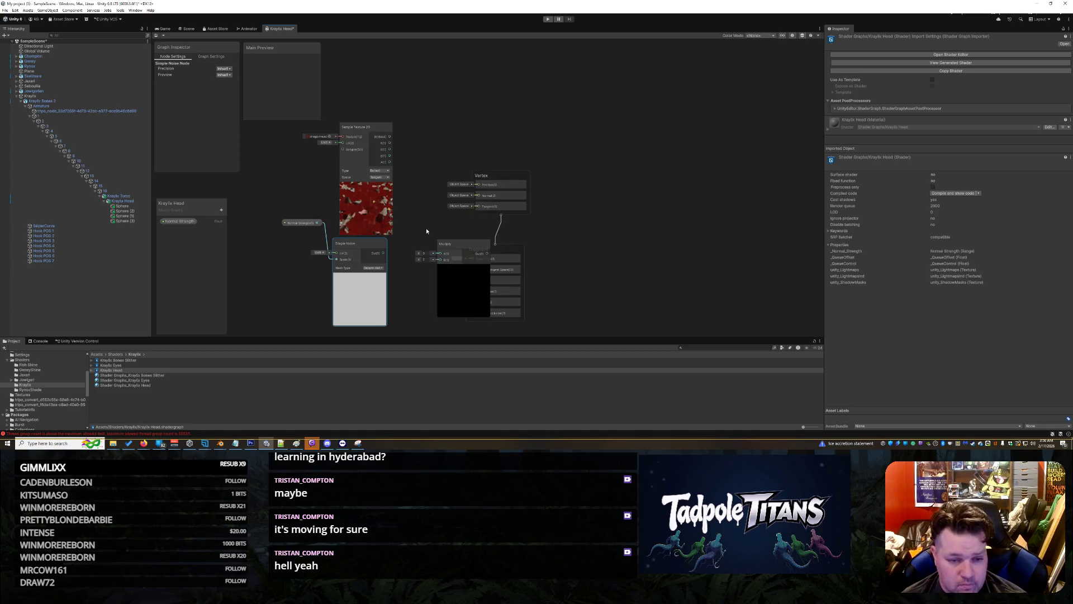
left_click_drag(447, 244, 550, 155)
left_click(523, 190)
left_click_drag(511, 254, 604, 255)
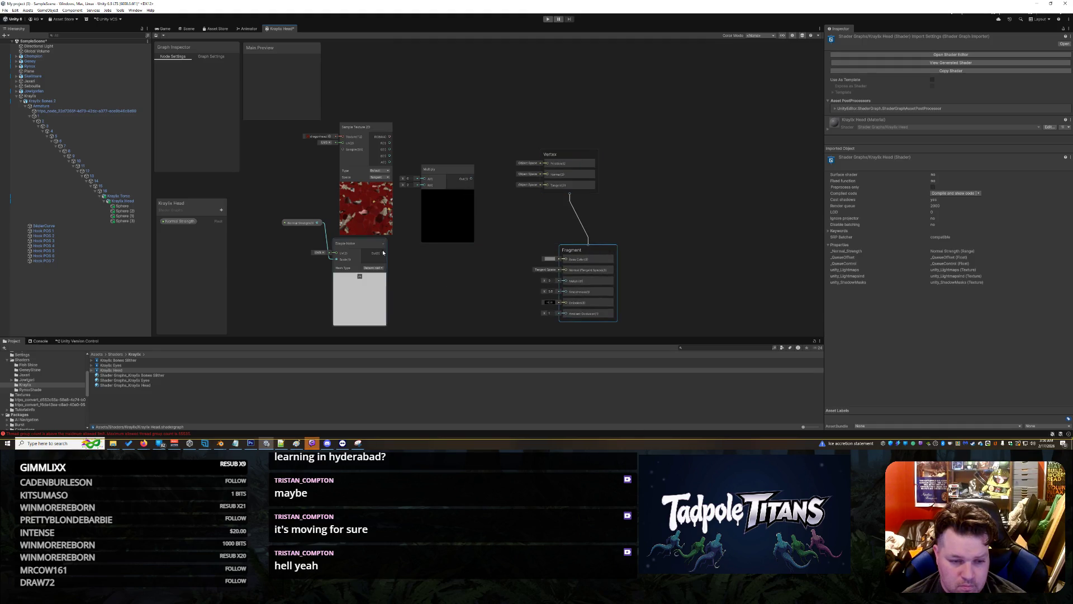
left_click(414, 204)
- Wire Simple Noise into Multiply B and texture RGBA into A, and edit Normal Strength's minimum
left_click_drag(383, 253, 423, 184)
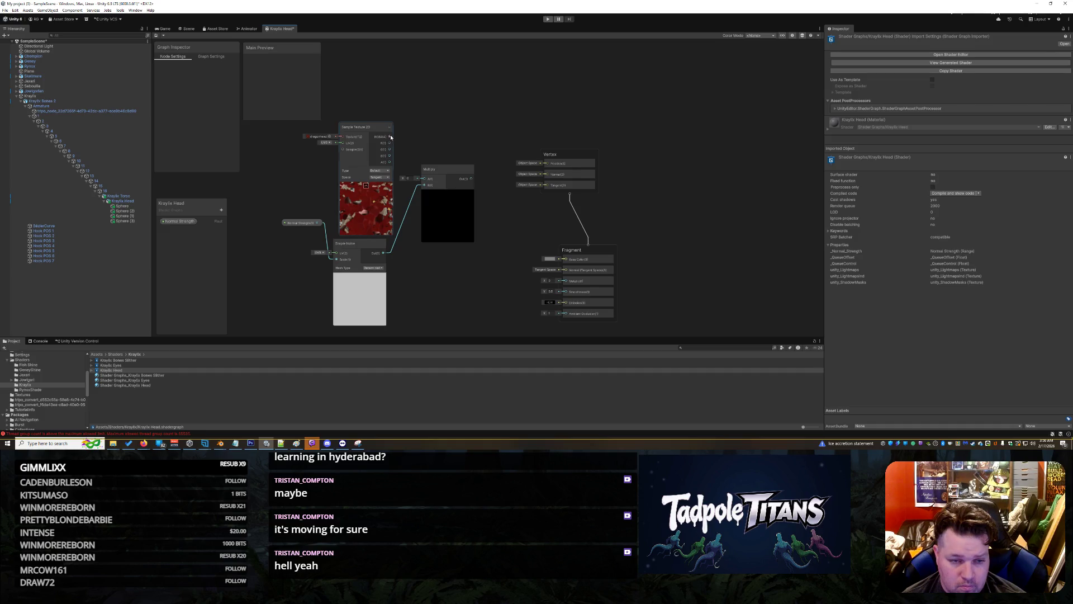
left_click_drag(390, 137, 560, 258)
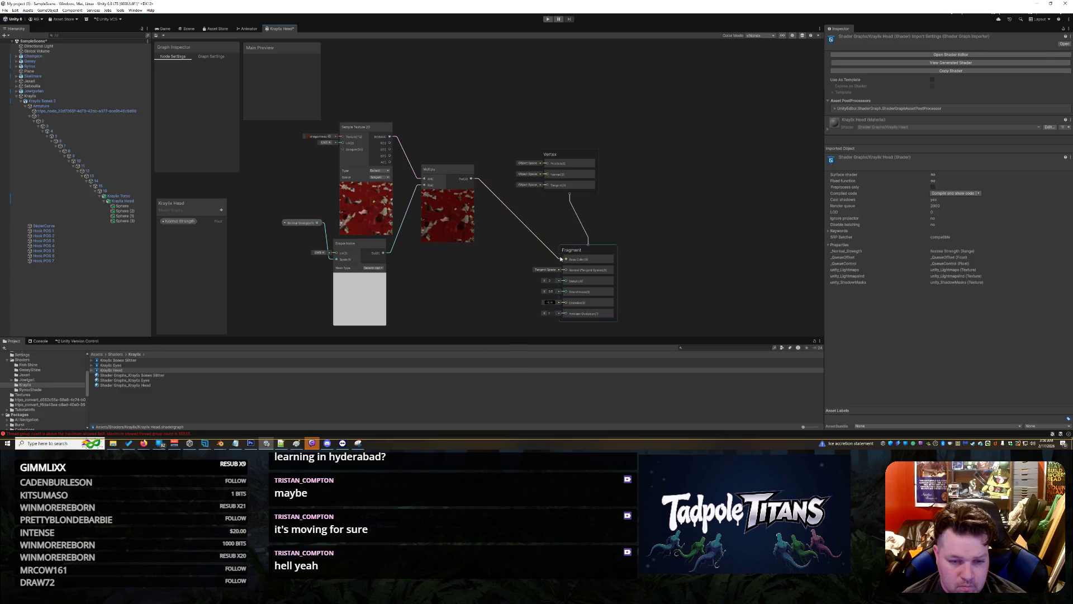
scroll("up", 3)
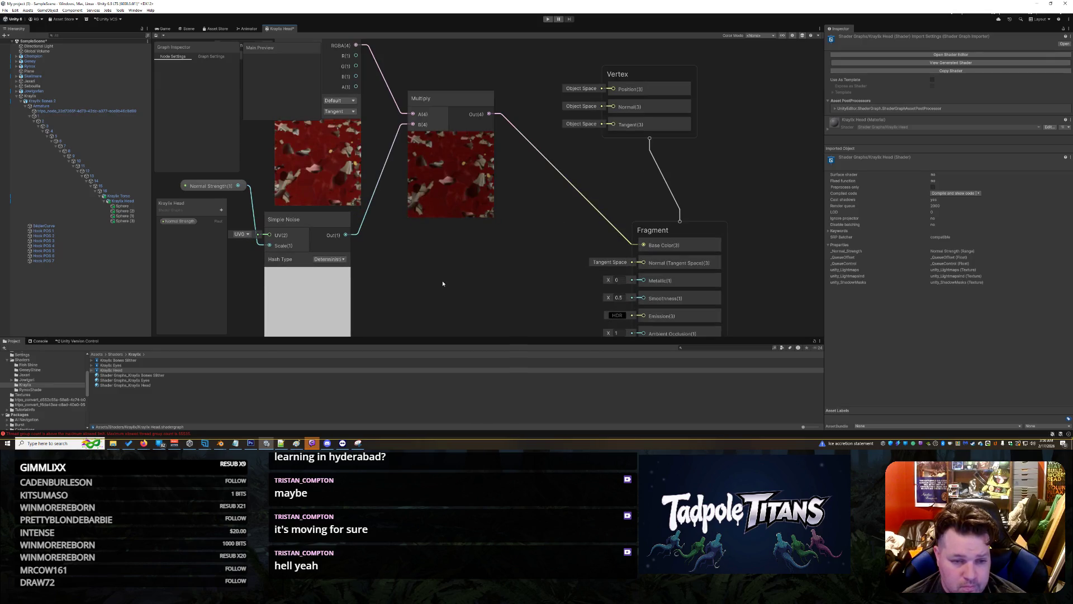
left_click(178, 221)
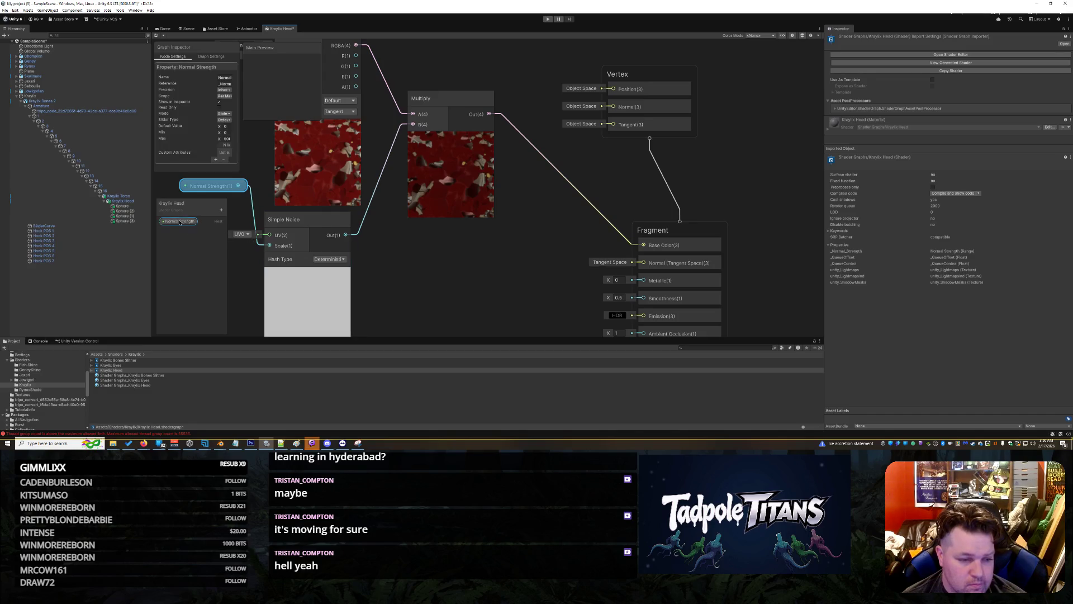
left_click(225, 131)
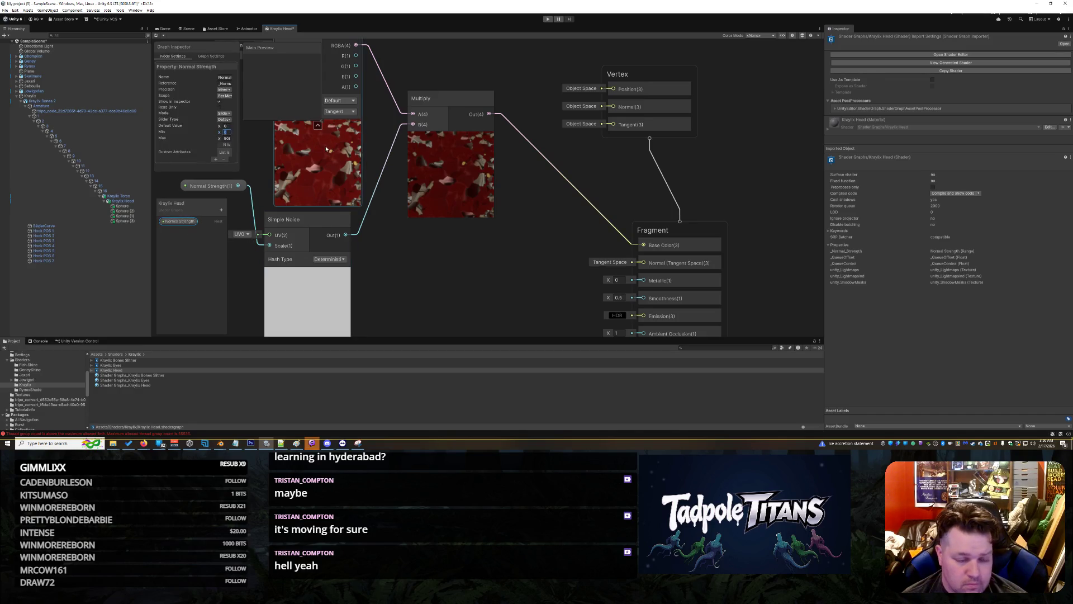
left_click(294, 29)
left_click(678, 154)
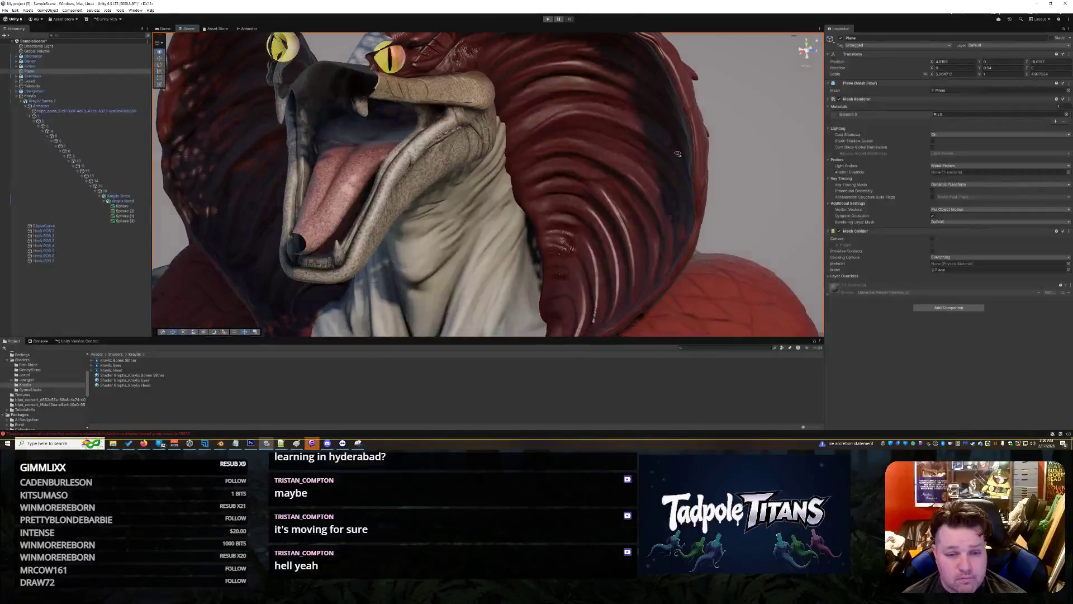
- Select the Kraylix Head mesh and raise its material's Normal Strength to 5
left_click_drag(505, 185, 482, 156)
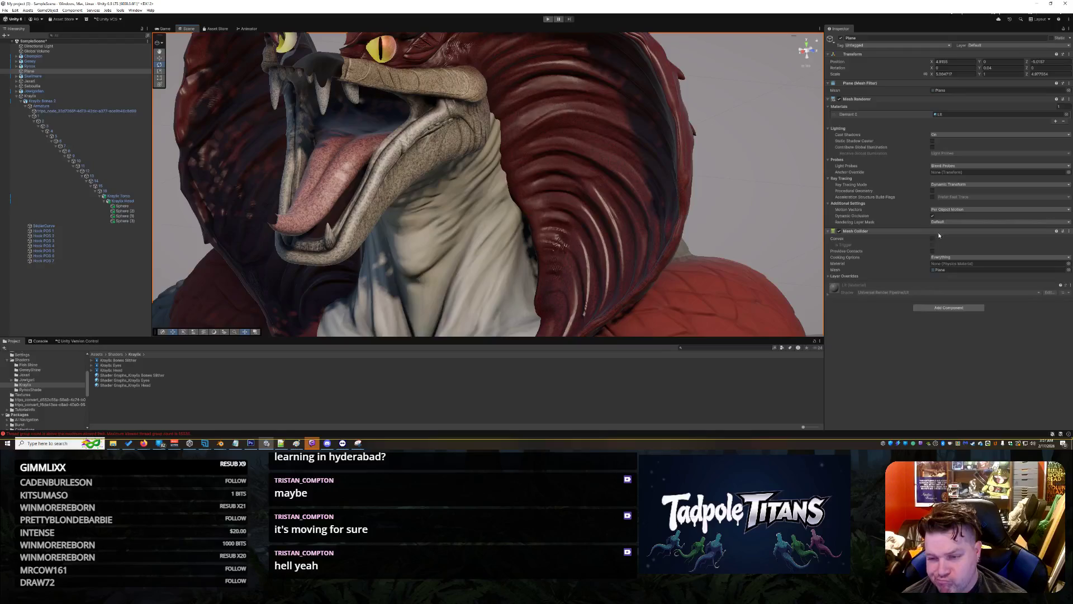
left_click_drag(537, 141, 526, 150)
left_click(526, 150)
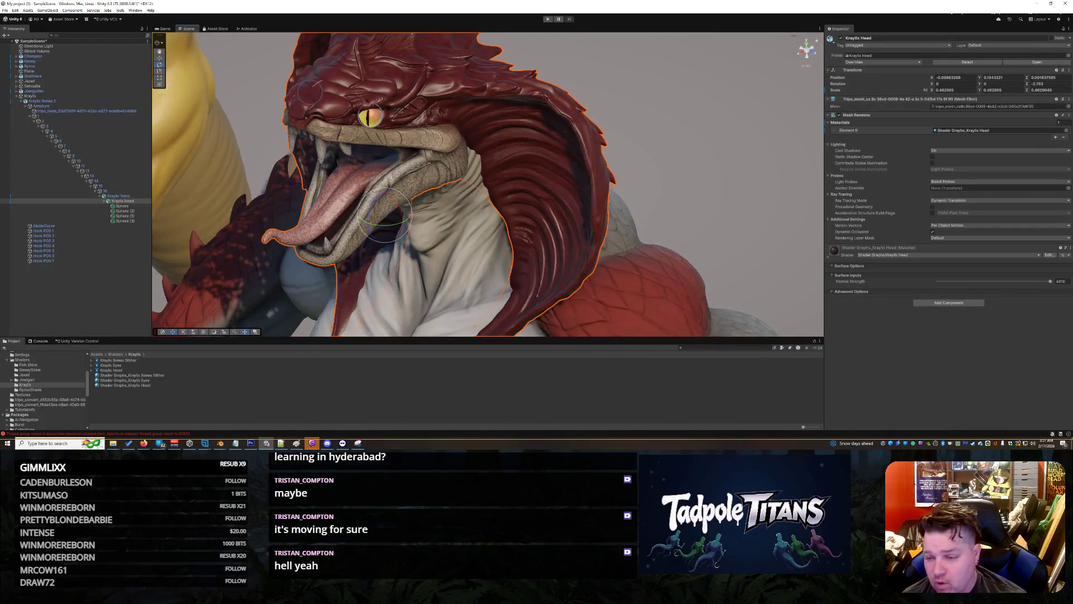
left_click_drag(1048, 283, 971, 283)
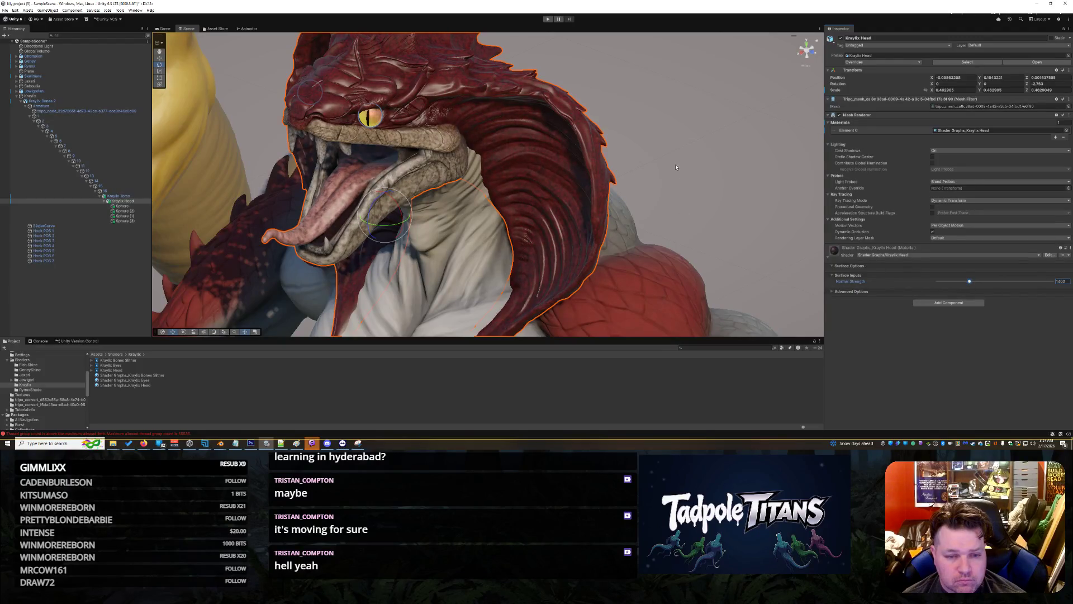
left_click(604, 163)
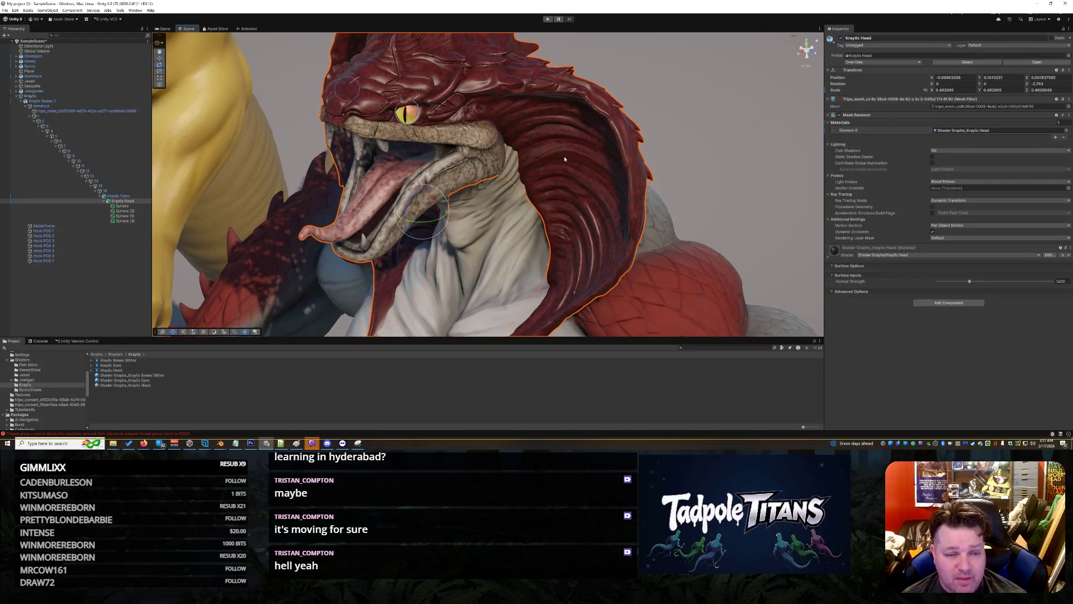
- Focus on the Kraylix Torso, then reopen the Kraylix Head shader graph from the Project panel
right_click(710, 198)
left_click(727, 223)
key("f")
left_click_drag(623, 221, 541, 200)
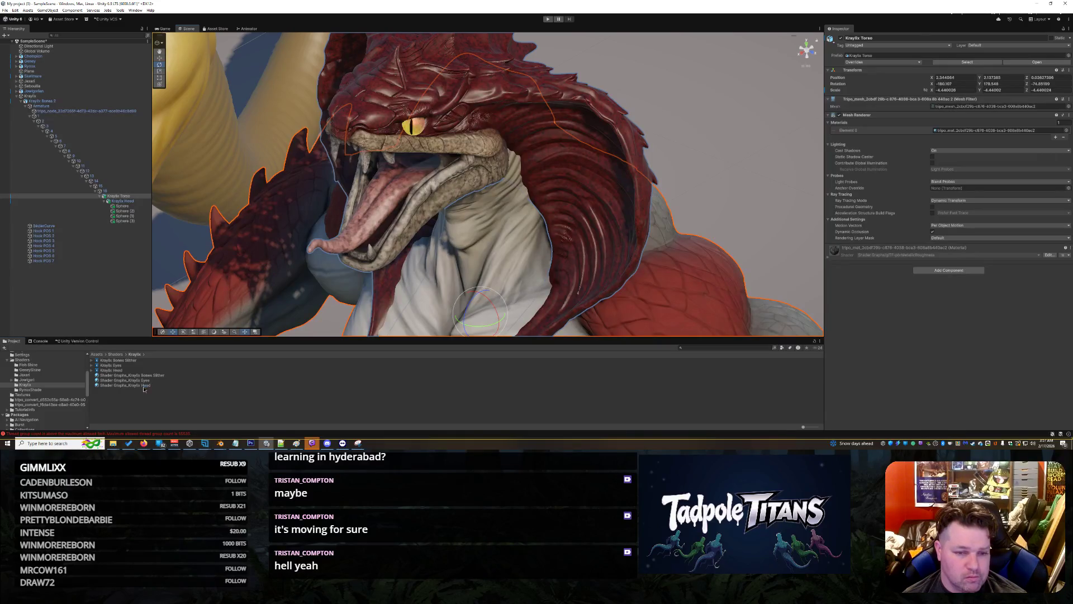
left_click(134, 385)
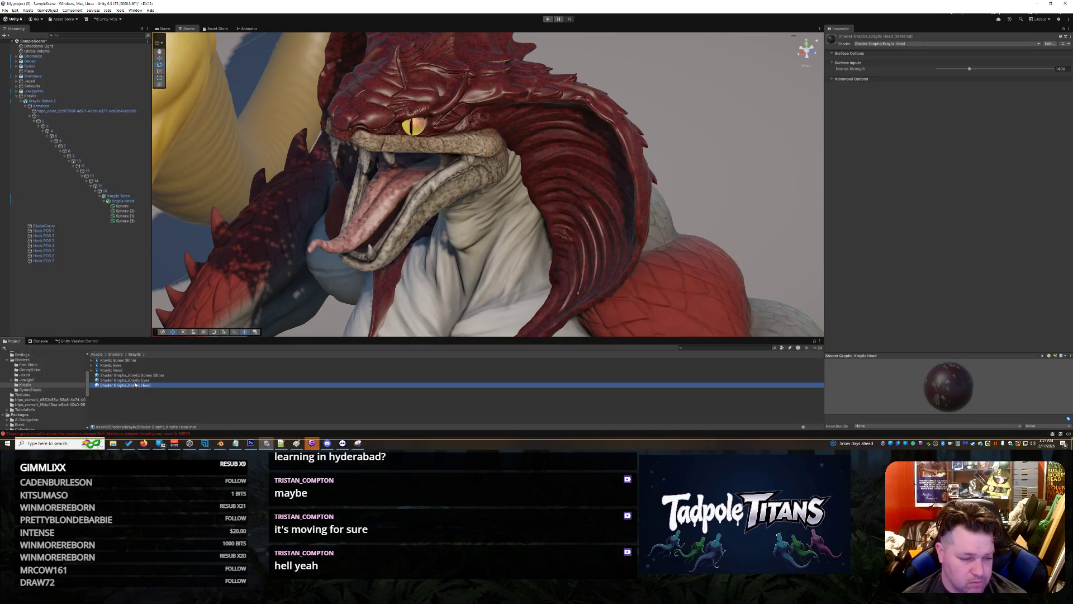
double_click(112, 370)
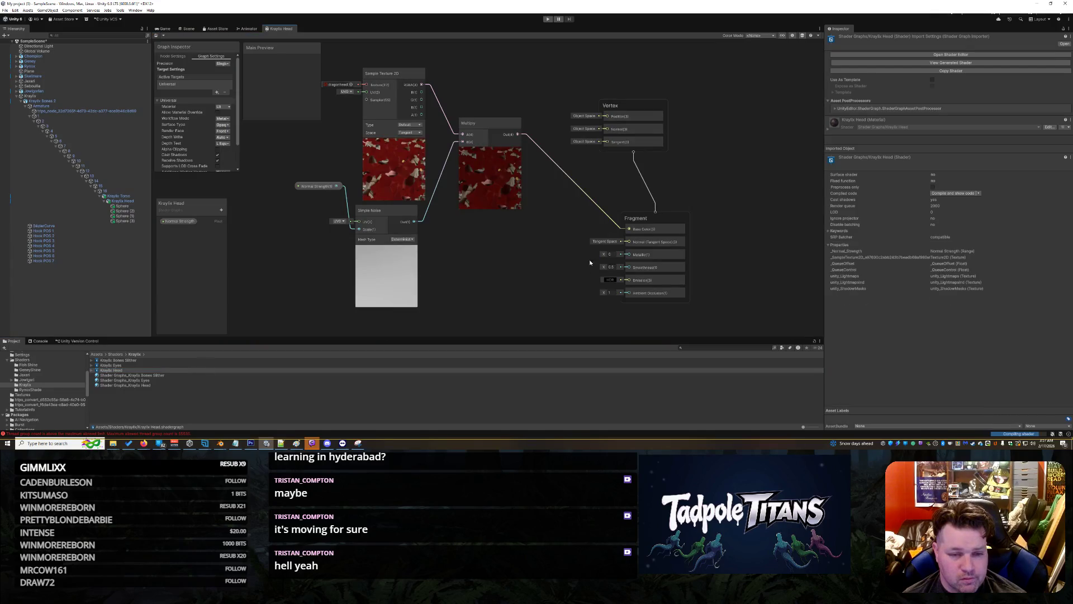
- Move the Multiply node aside and add an Add node above it
scroll("down", 3)
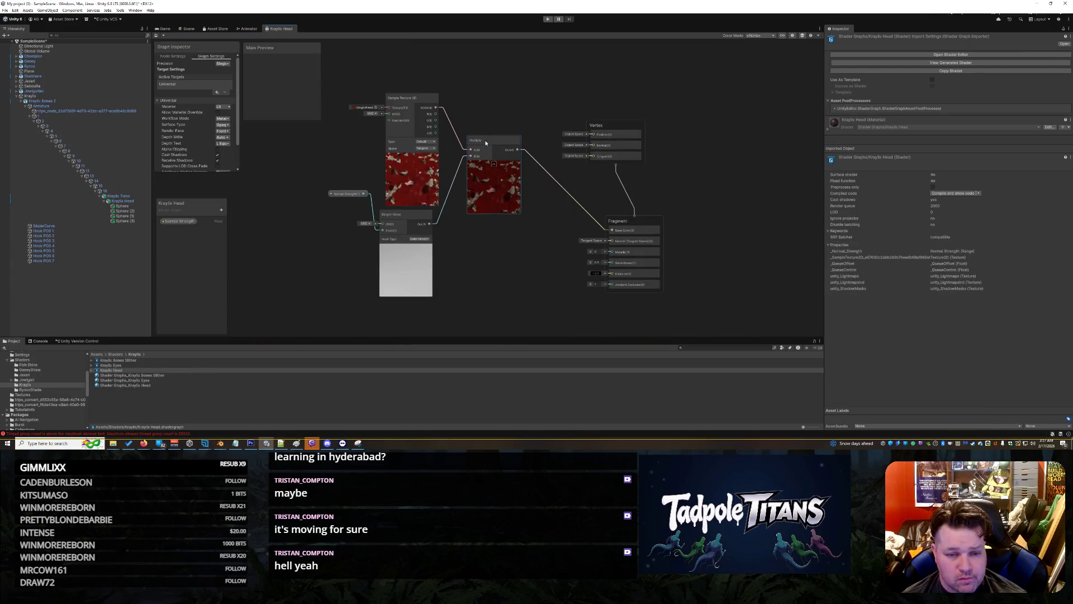
left_click_drag(488, 142, 503, 167)
right_click(511, 188)
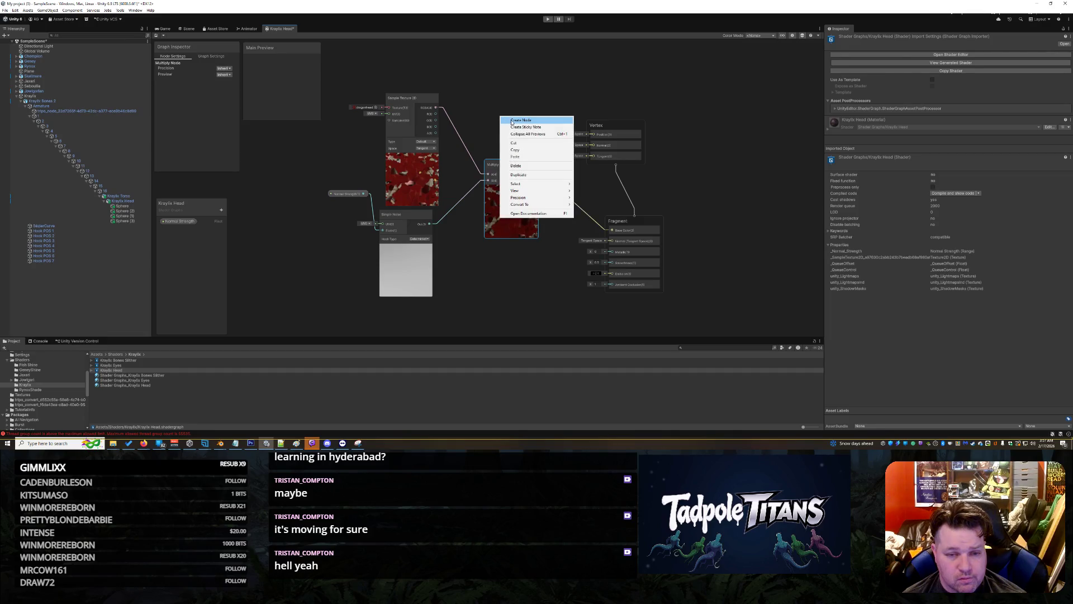
left_click(511, 120)
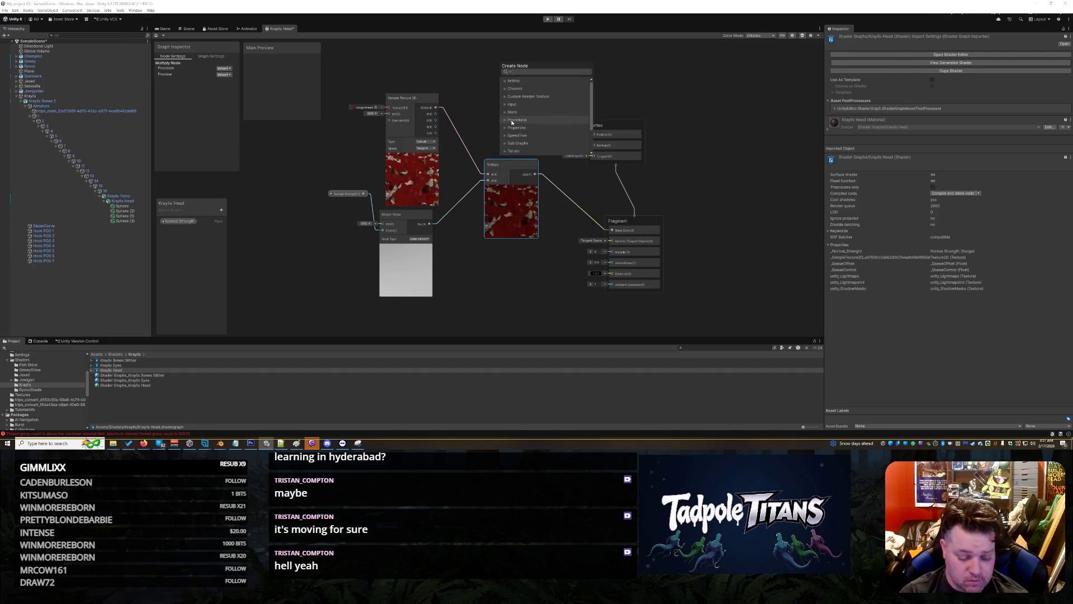
type("add")
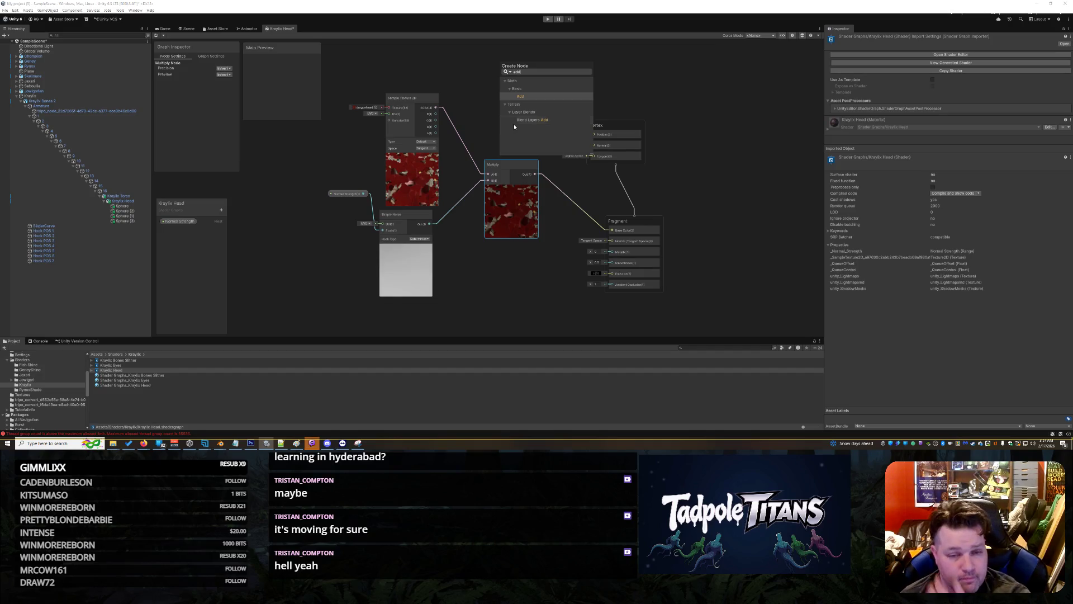
left_click(523, 96)
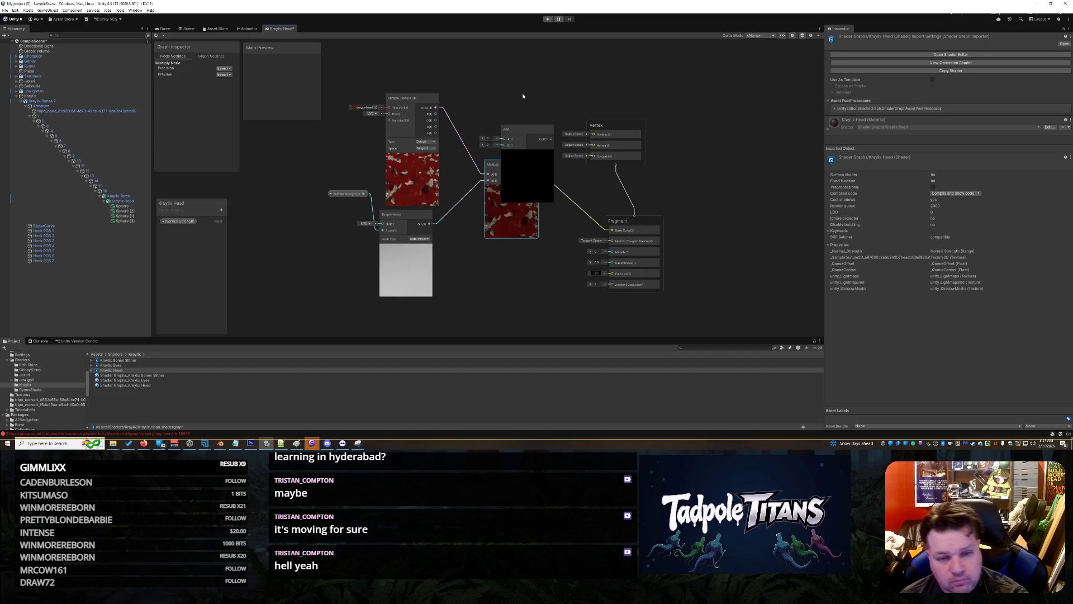
left_click_drag(523, 133, 510, 80)
- Delete the Multiply node from the graph
left_click(504, 166)
right_click(504, 166)
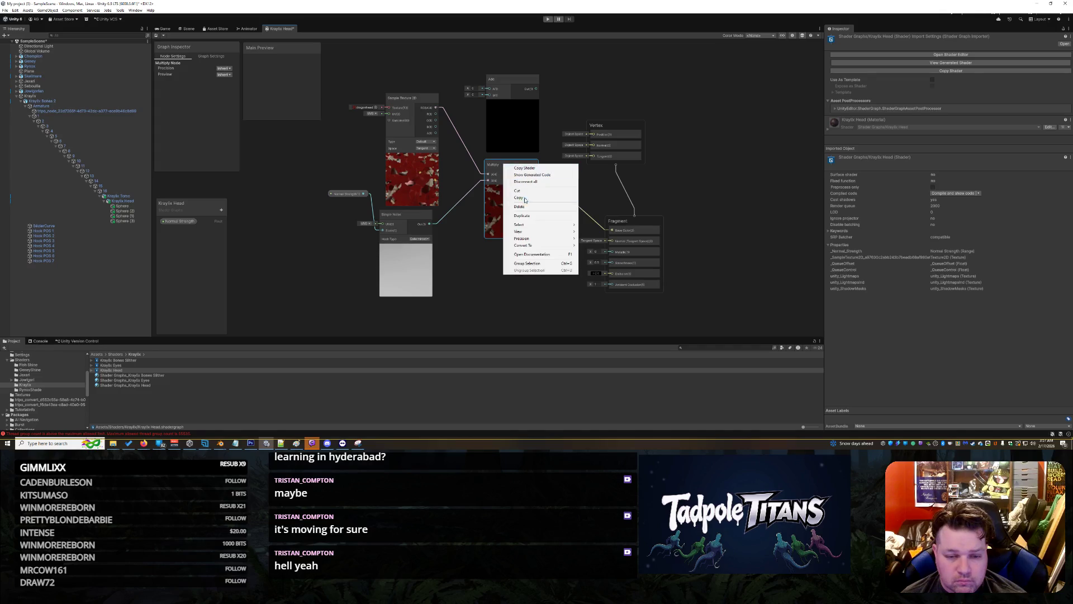
left_click(519, 206)
- Wire Simple Noise and the texture RGBA into the Add node, tidy the nodes, then delete Add
left_click_drag(429, 224, 500, 147)
left_click_drag(436, 118, 610, 230)
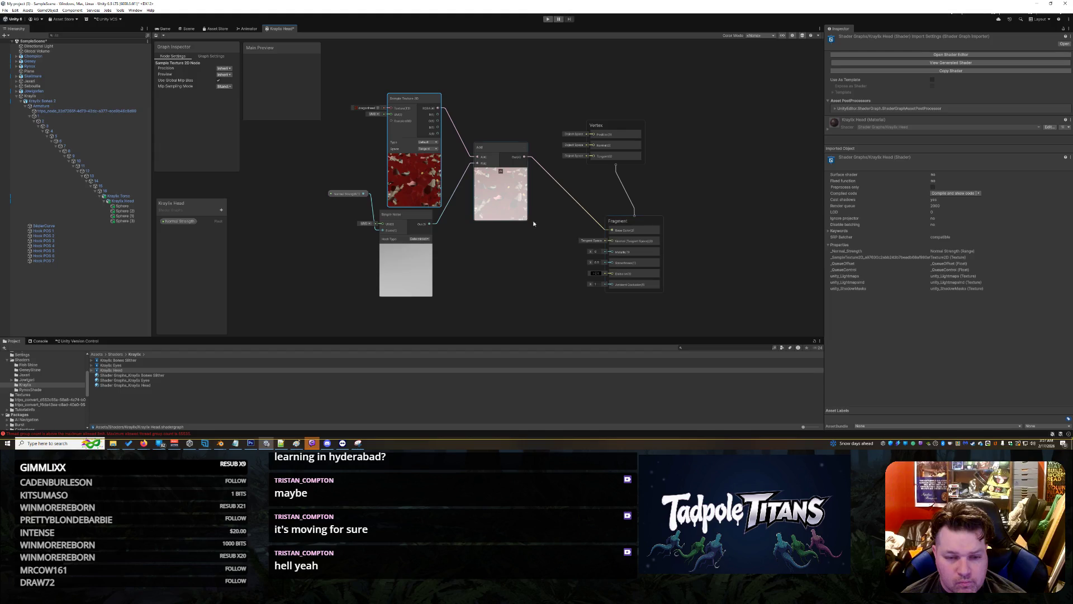
left_click_drag(417, 97, 401, 97)
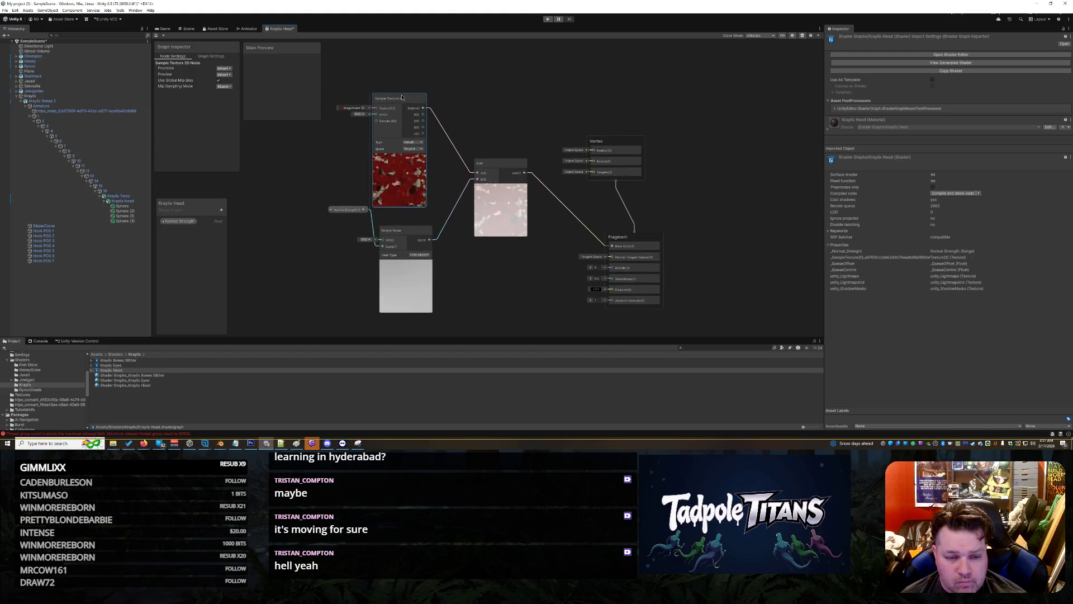
left_click_drag(377, 230, 383, 234)
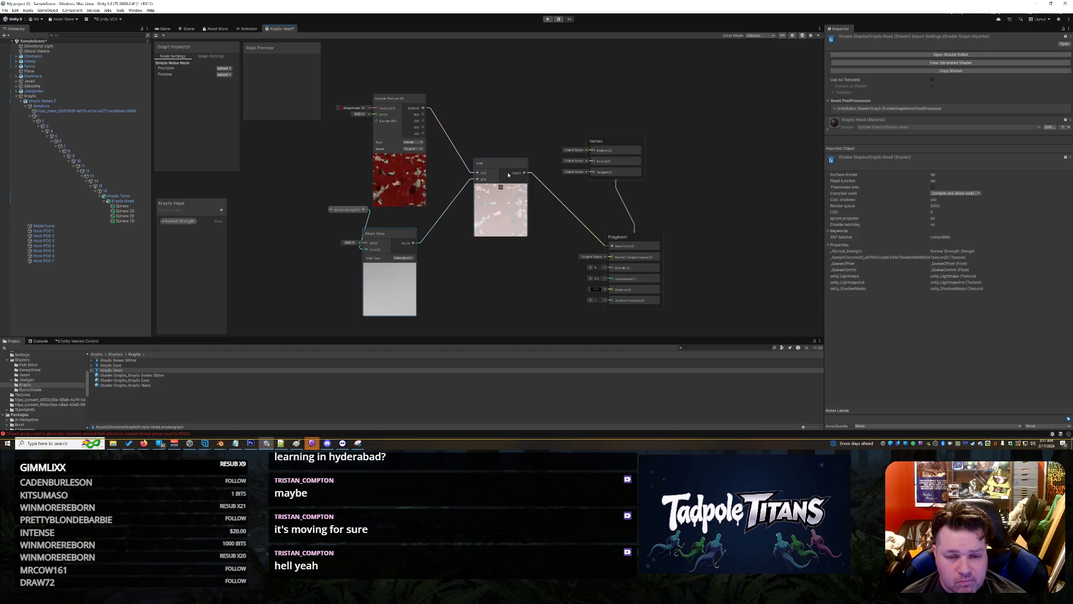
right_click(504, 171)
left_click(526, 215)
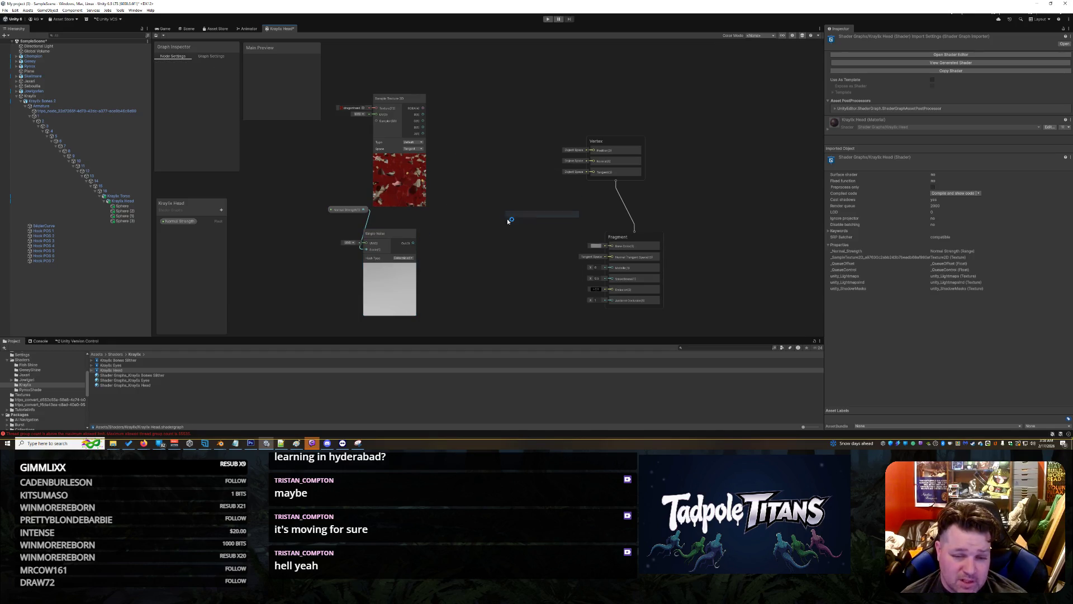
- Set the Normal Strength property's minimum to 250
scroll("up", 3)
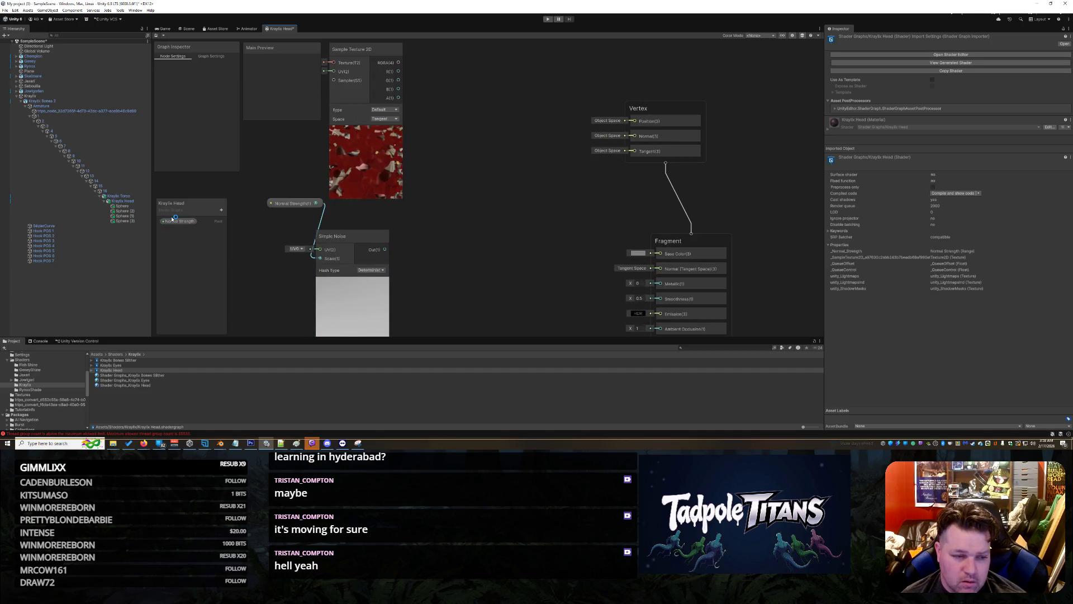
left_click(179, 221)
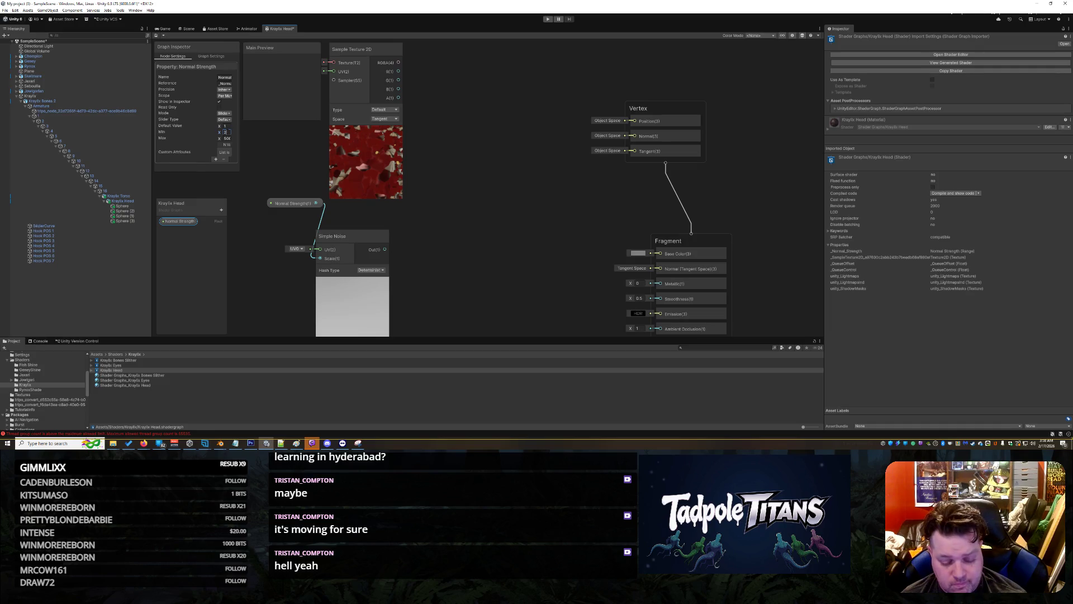
key("Return")
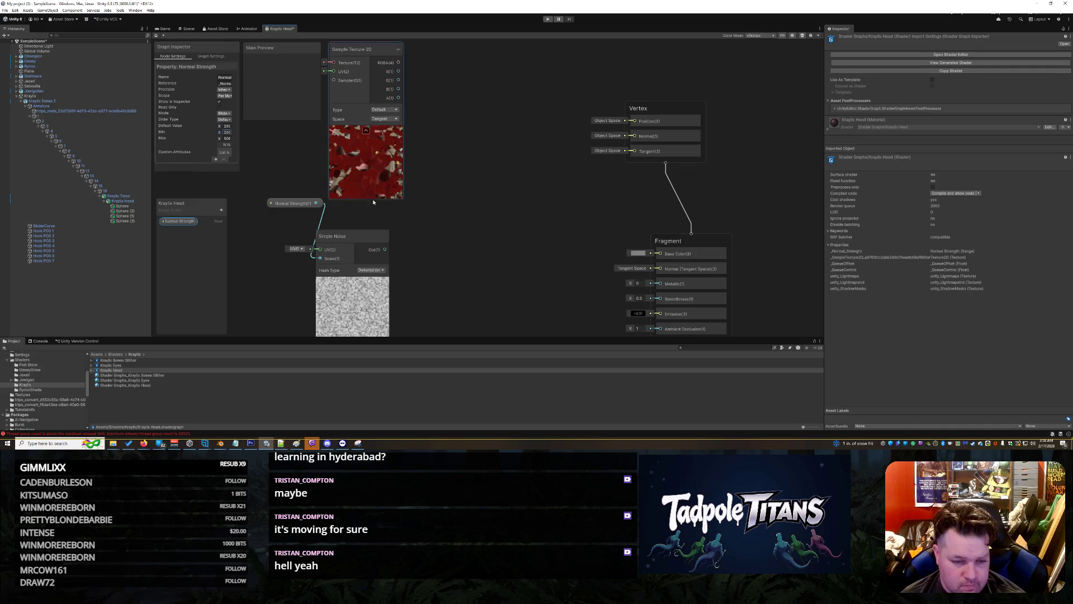
- Add a Blend node, wiring Simple Noise into Blend and the texture RGBA into Base
scroll("down", 3)
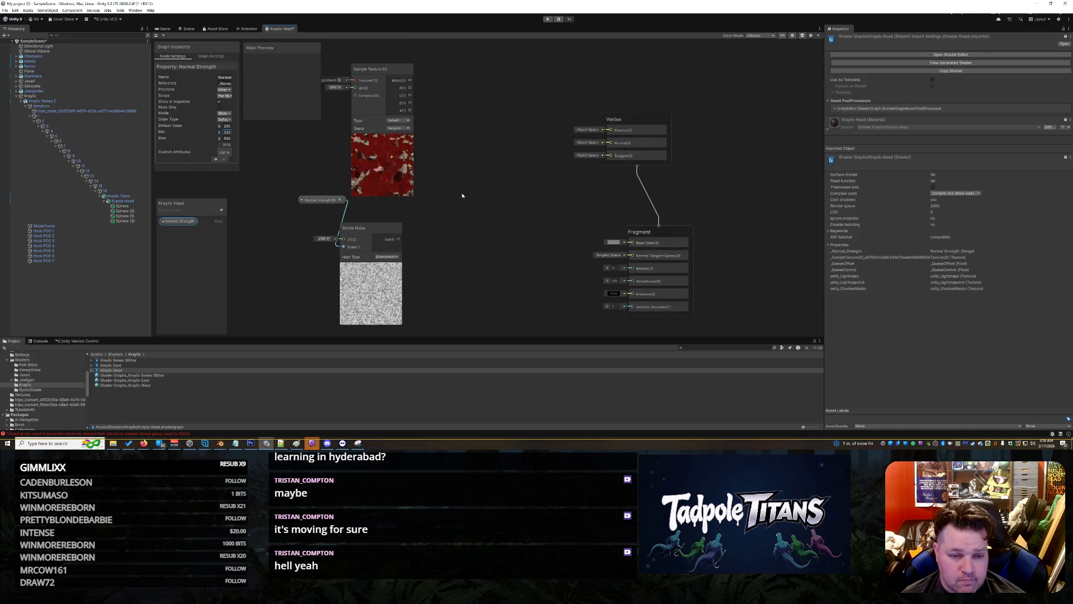
right_click(459, 198)
left_click(473, 200)
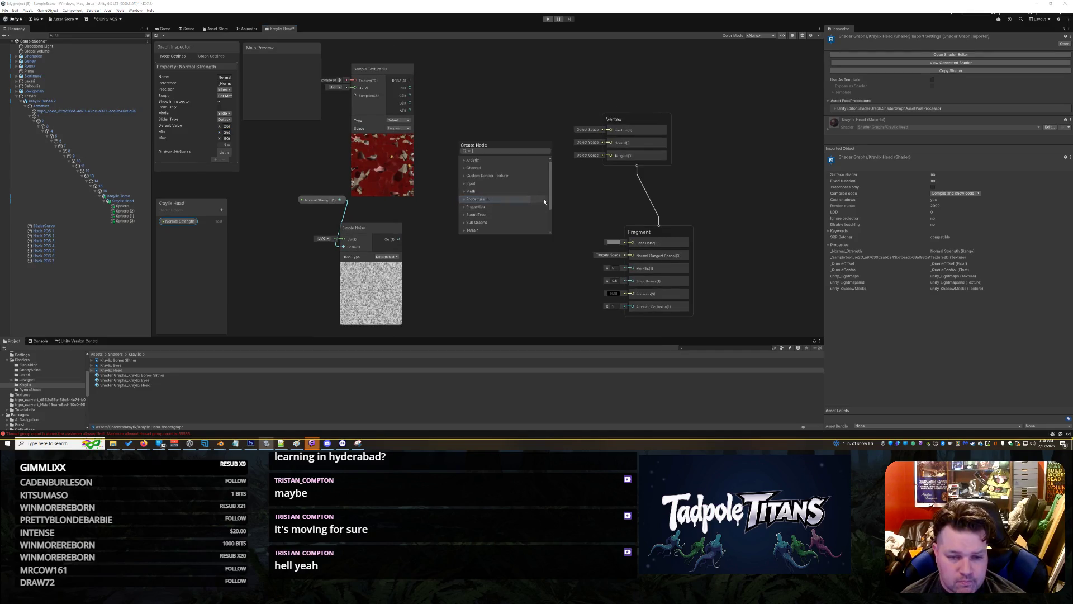
type("add")
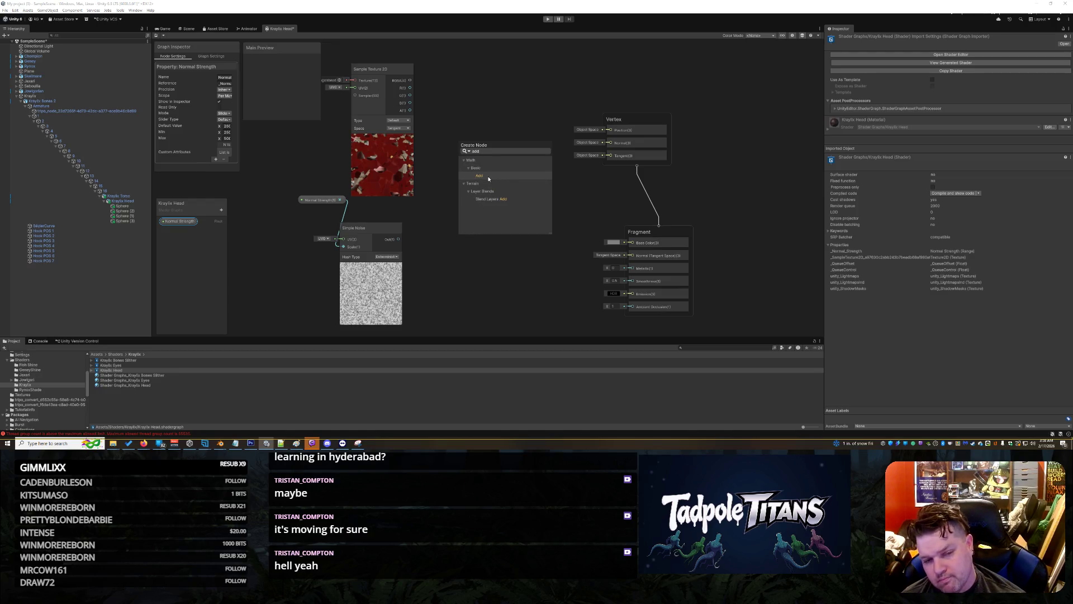
left_click(486, 151)
type("blend")
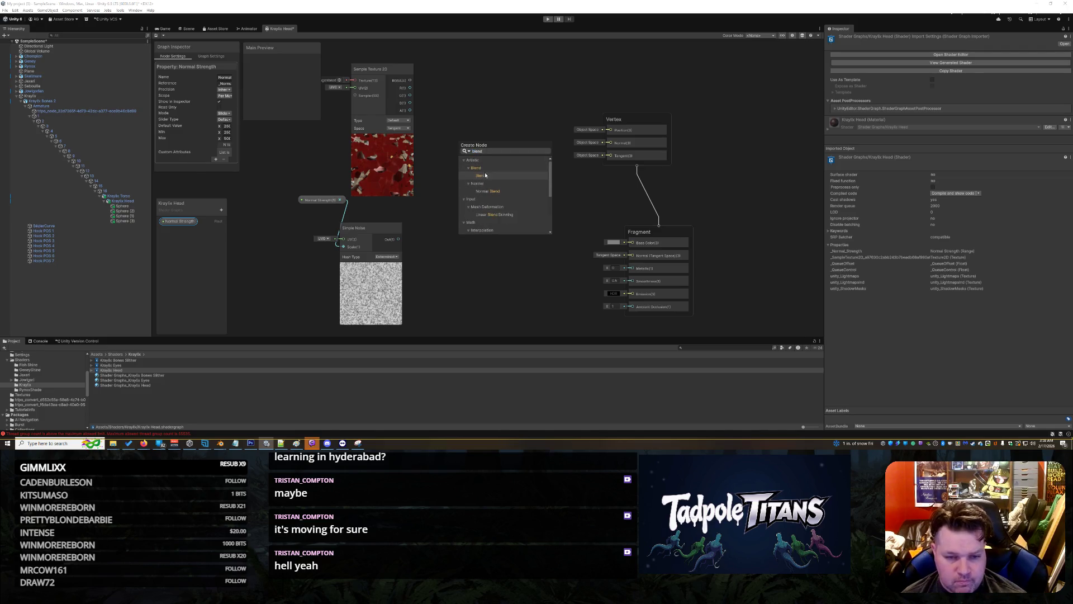
left_click(486, 176)
left_click_drag(501, 195, 505, 195)
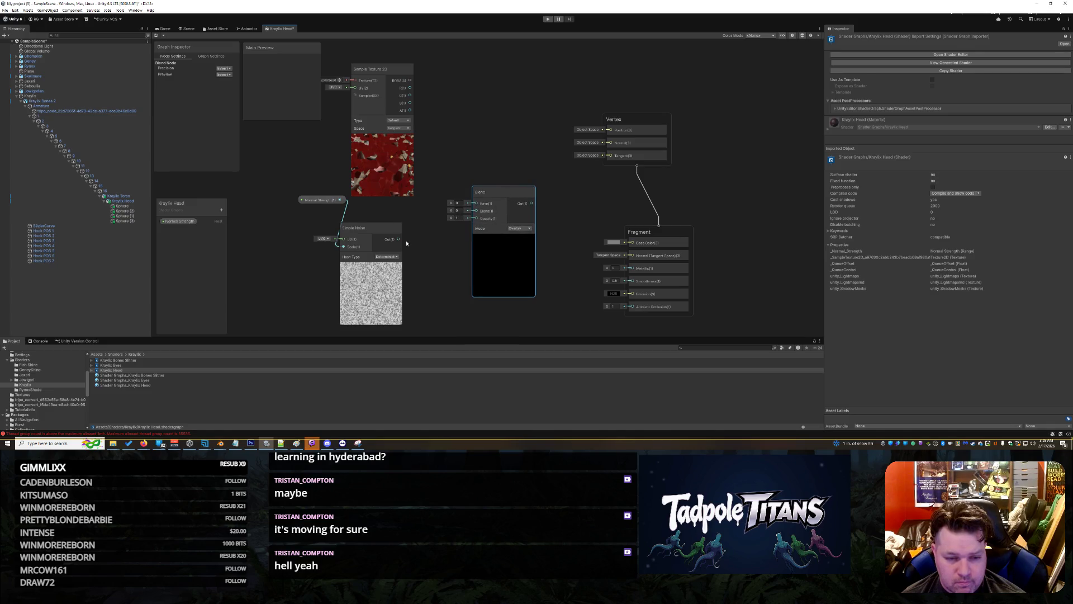
left_click_drag(398, 239, 476, 211)
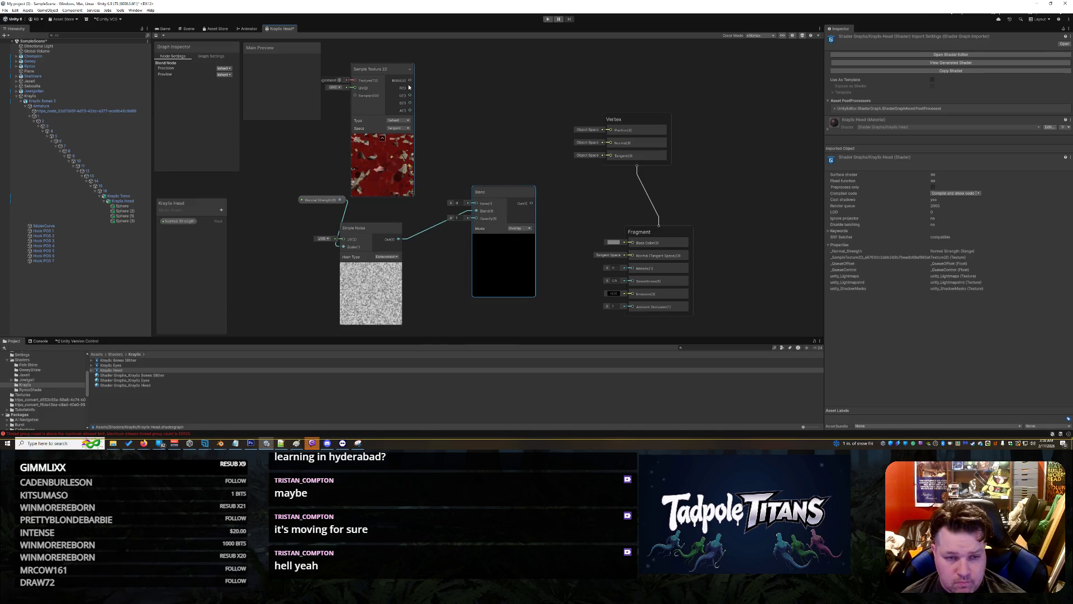
left_click_drag(410, 80, 629, 244)
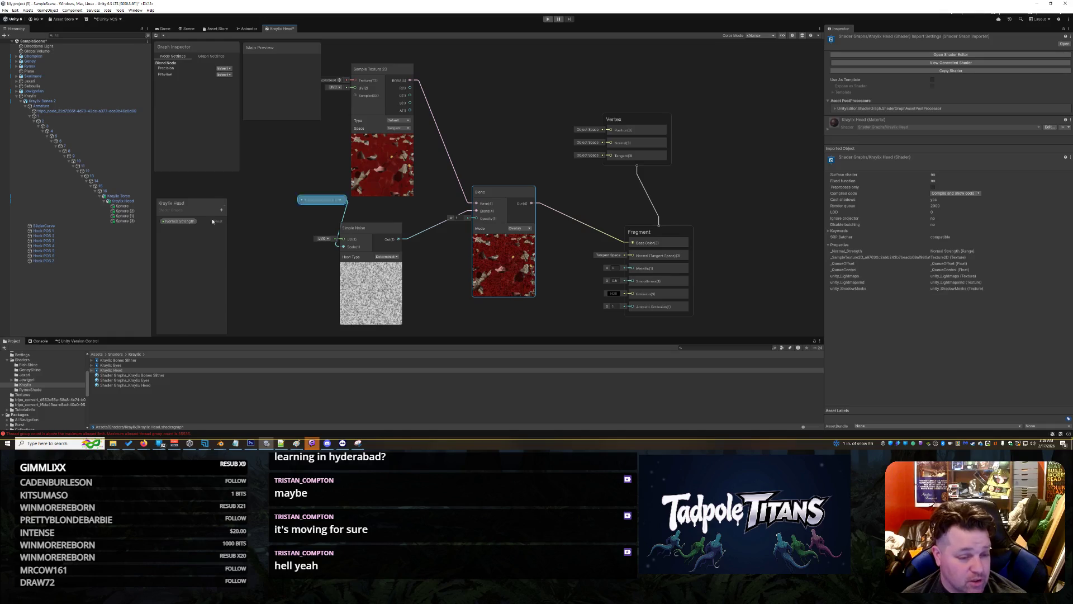
left_click(221, 210)
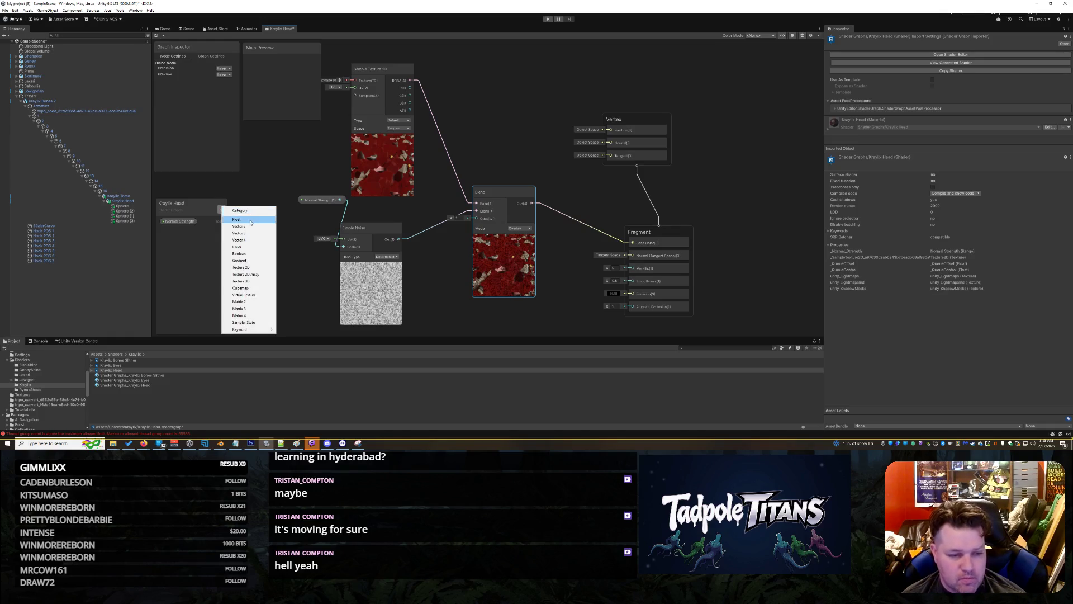
- Create a Float property named Alpha, connect it to Blend's Opacity, and make it a Slider
left_click(248, 219)
type("pha")
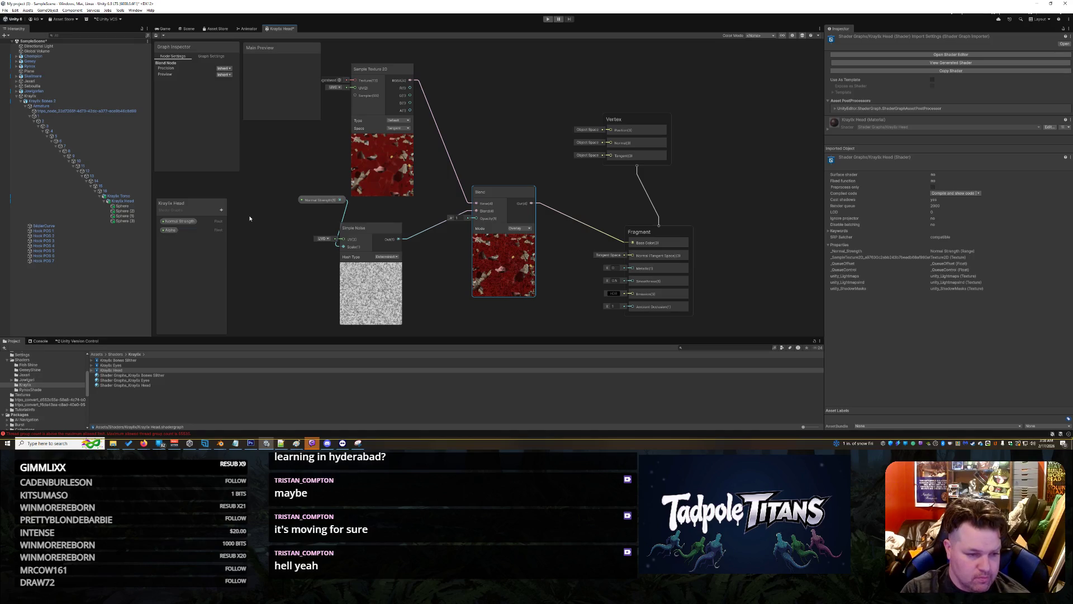
key("Return")
left_click_drag(254, 276, 476, 218)
left_click(223, 113)
left_click(232, 127)
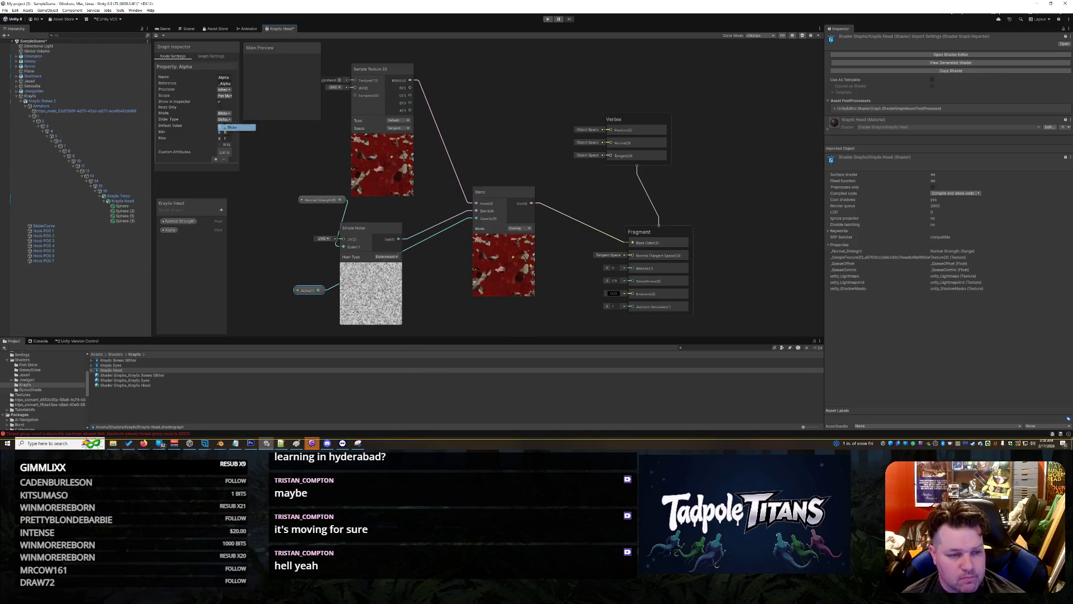
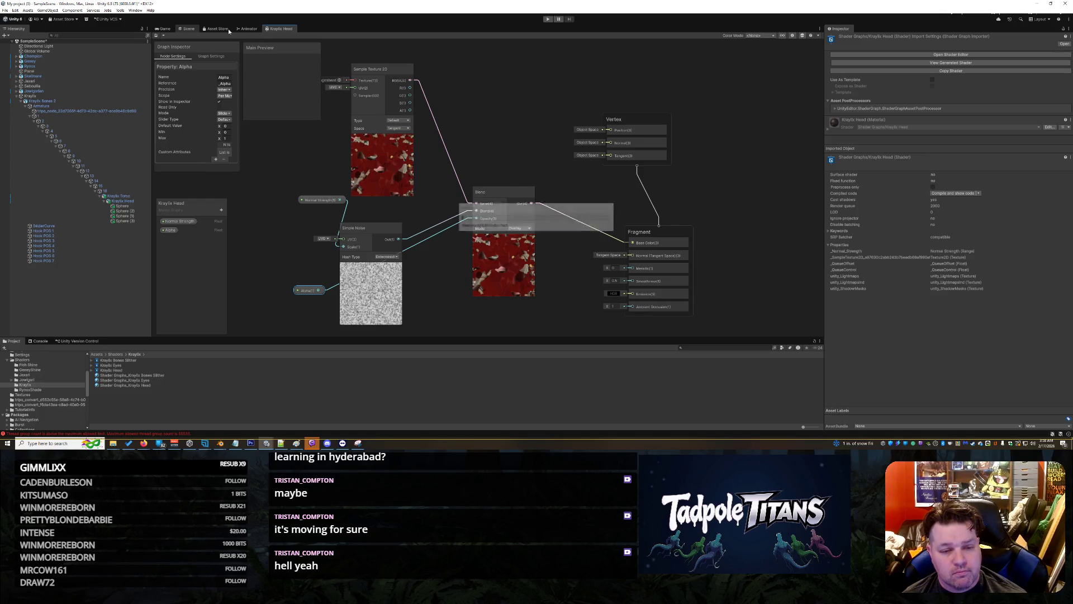
- Select the creature's head, raise Normal Strength, set Alpha to 1, then ease Normal Strength back slightly
left_click(188, 28)
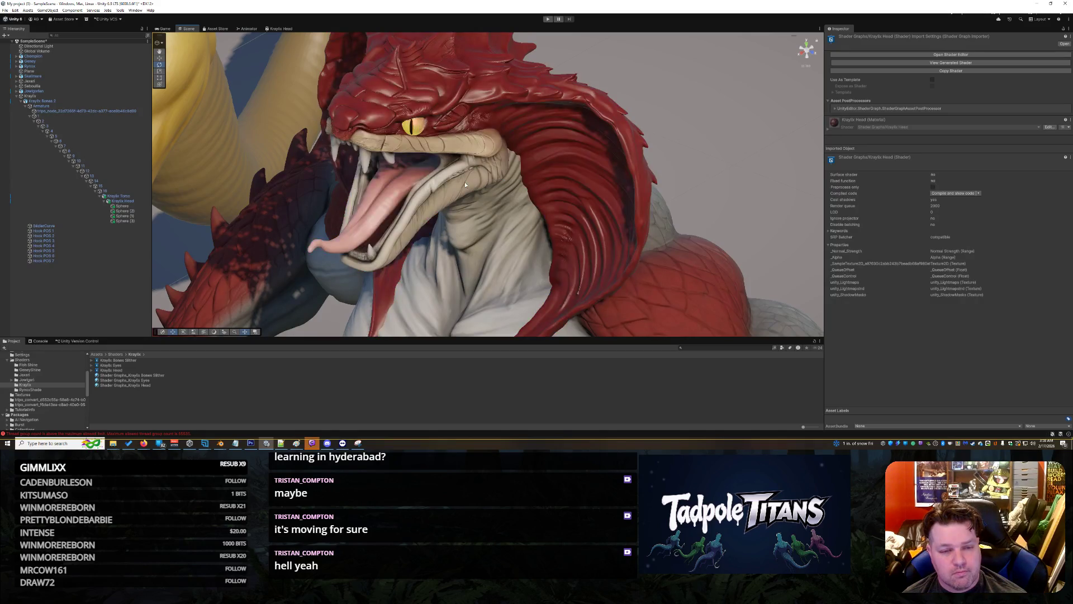
left_click(558, 144)
scroll("up", 3)
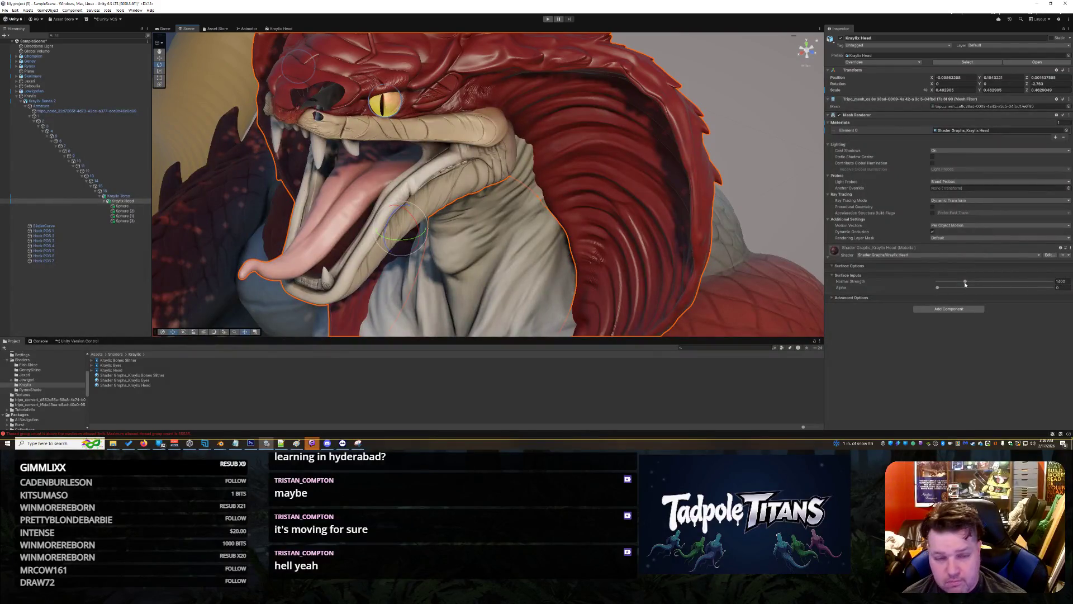
left_click_drag(965, 282, 1041, 282)
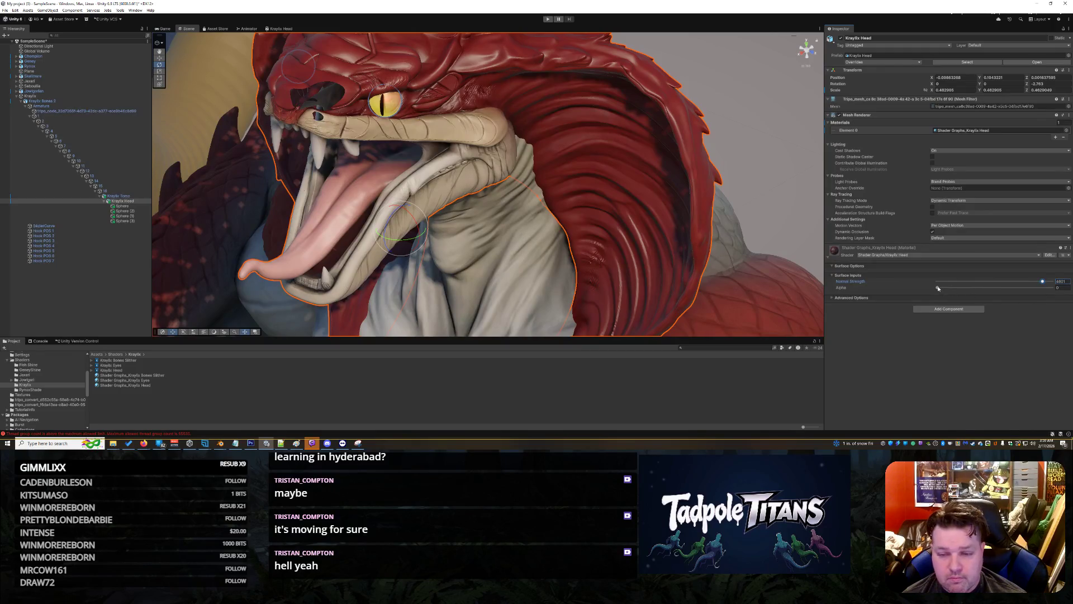
left_click_drag(938, 288, 1053, 287)
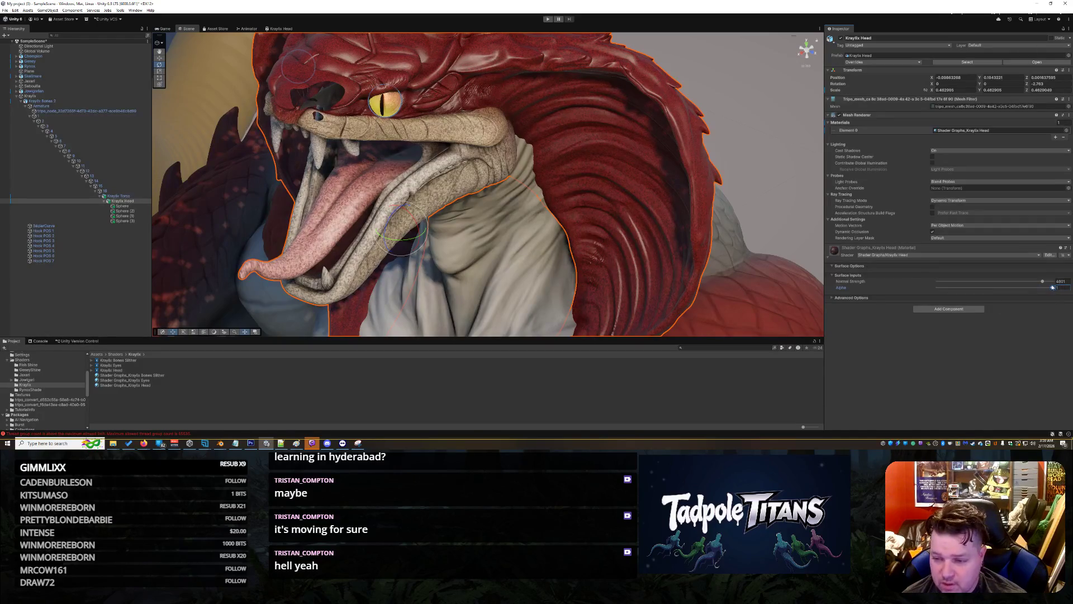
left_click_drag(1042, 282, 1053, 281)
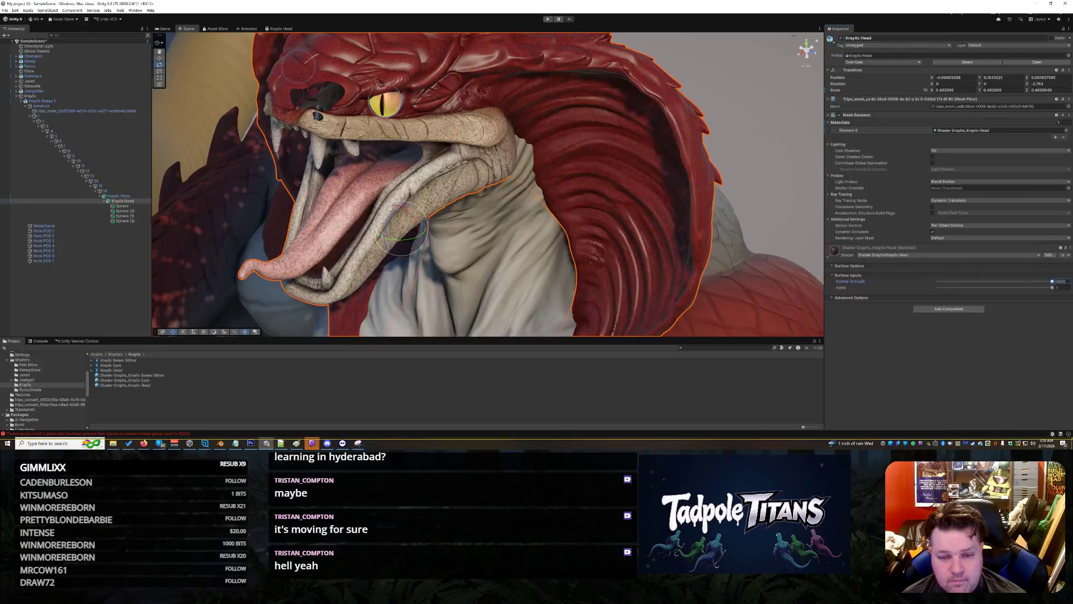
left_click_drag(742, 201, 740, 236)
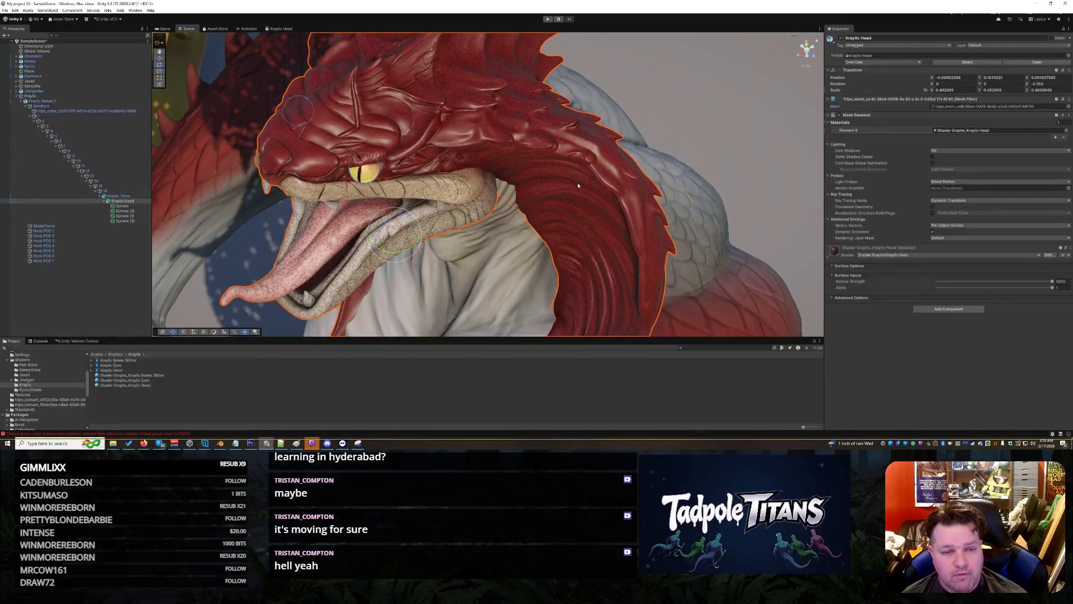
- Set the Normal Strength property's Max to 2 in the Kraylix Head shader graph and save it
left_click(277, 28)
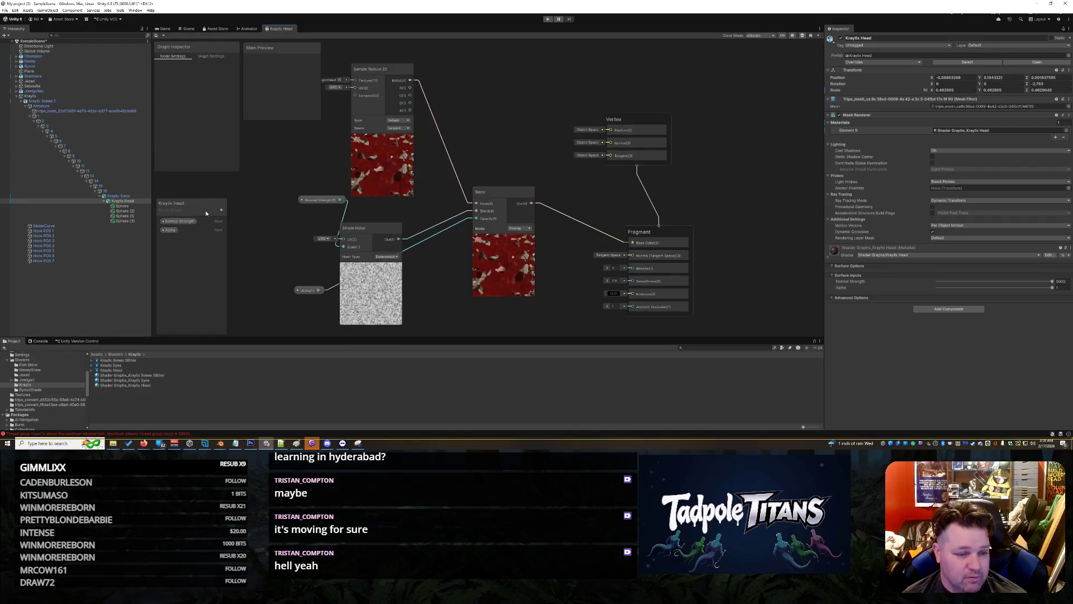
left_click(178, 221)
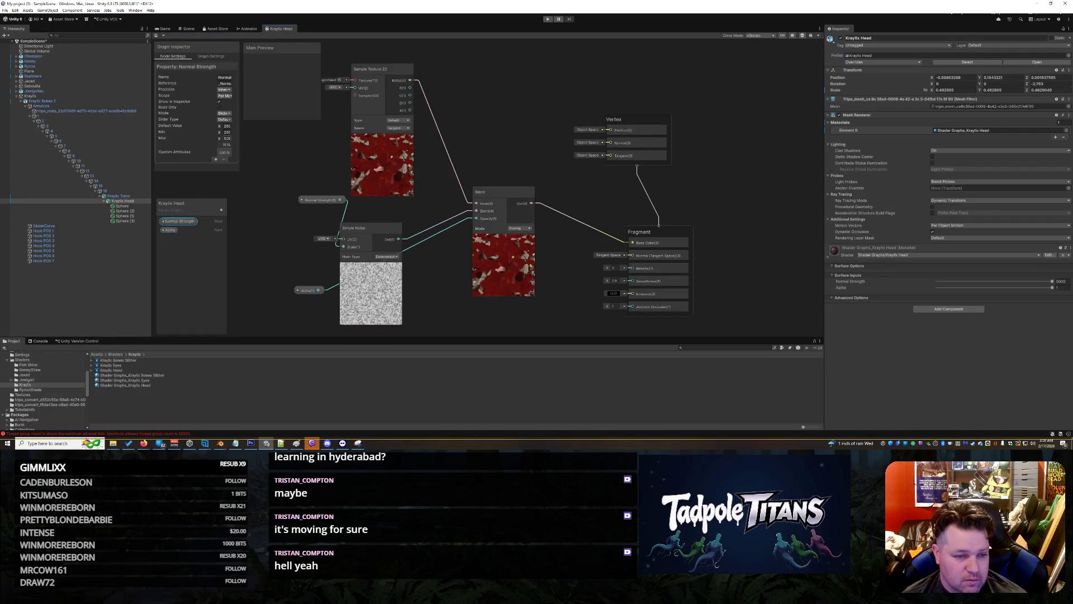
left_click(226, 138)
type("2")
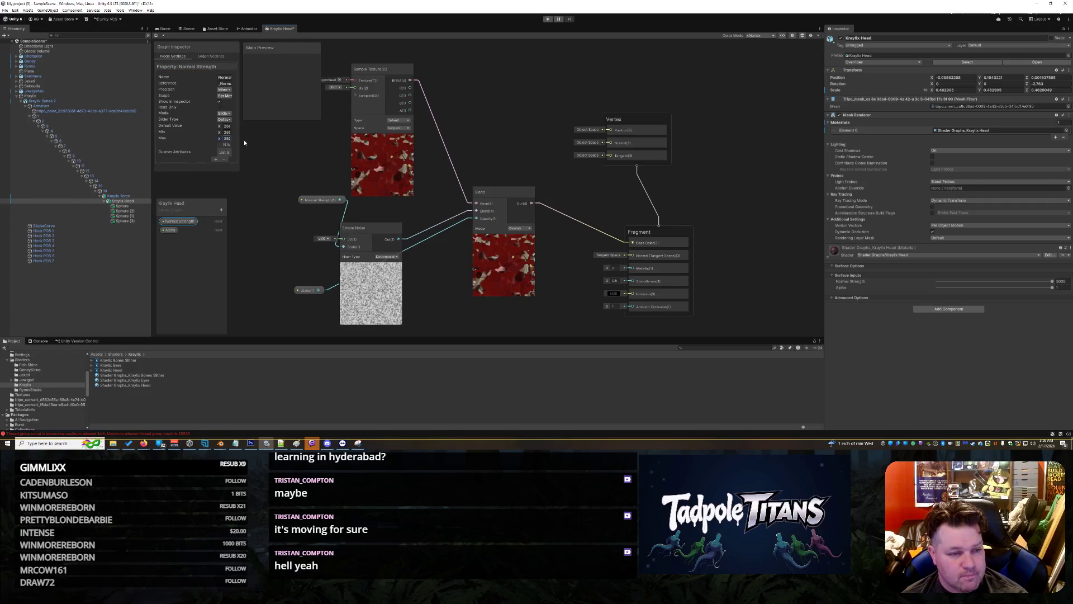
left_click(267, 163)
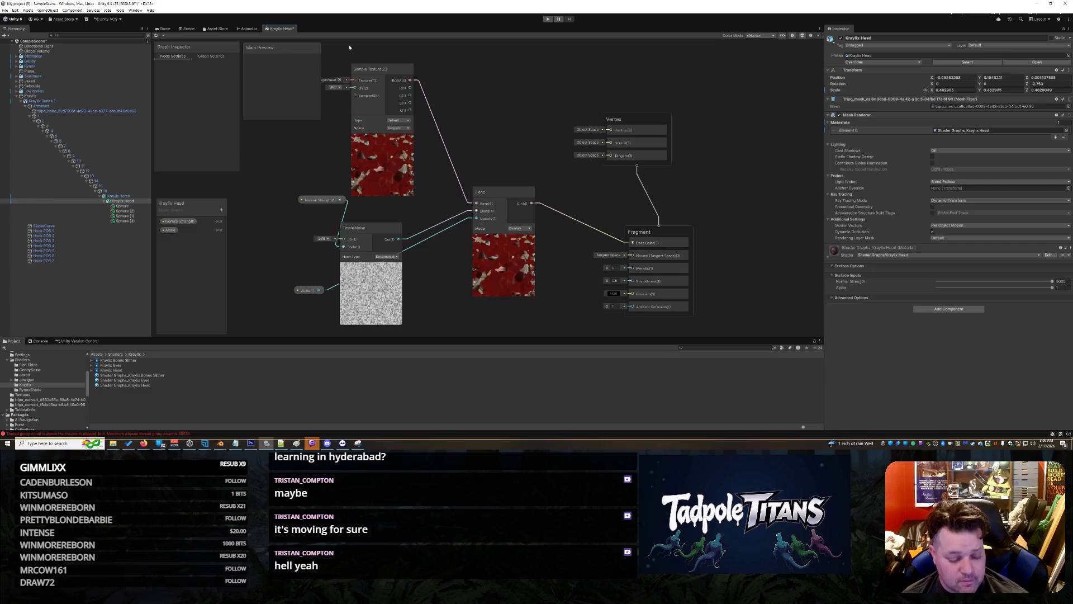
key("ctrl+s")
left_click(187, 28)
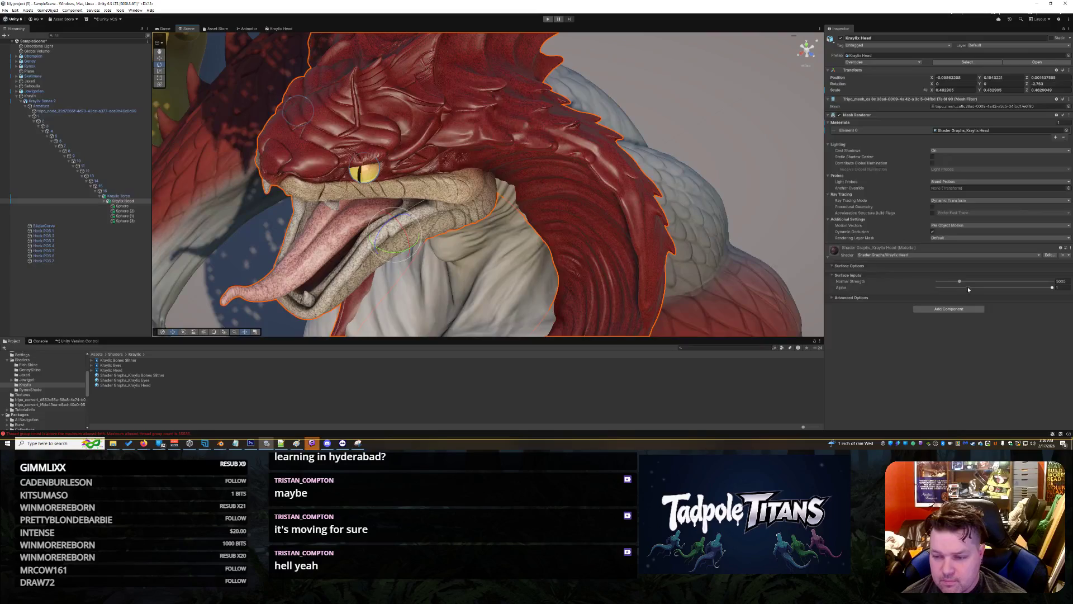
- Raise the head's Normal Strength to about 9237 and swing the view toward the other characters
left_click_drag(960, 281, 1020, 283)
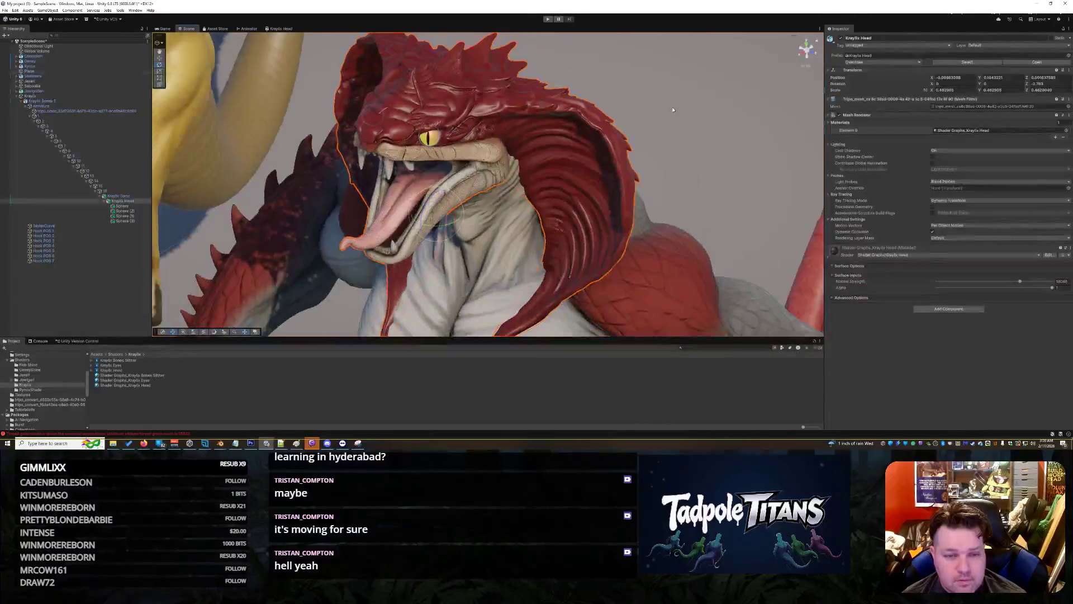
left_click(671, 102)
scroll("down", 3)
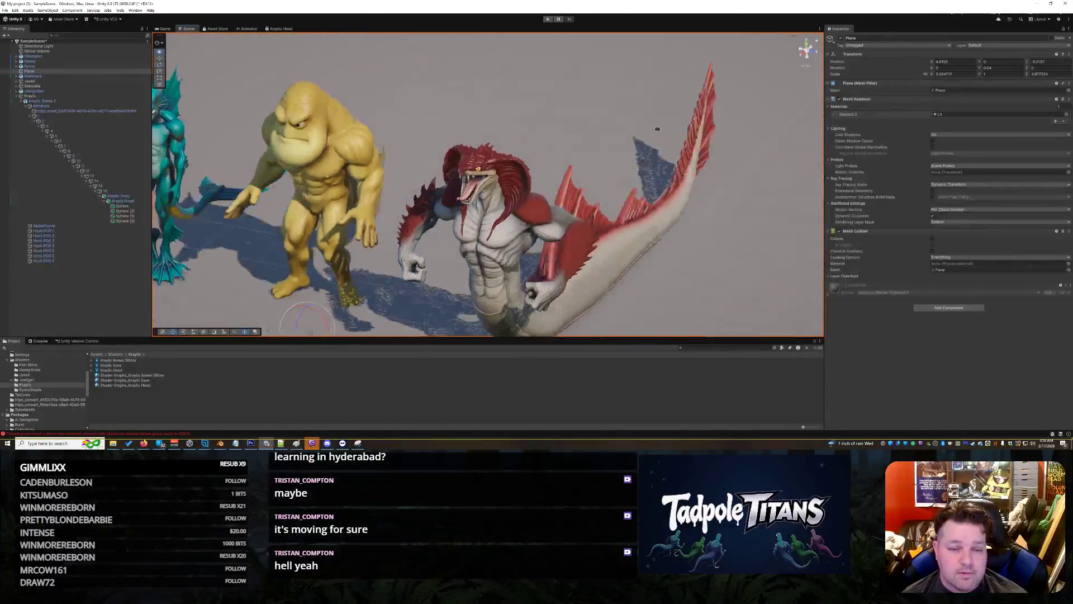
left_click_drag(653, 123, 609, 134)
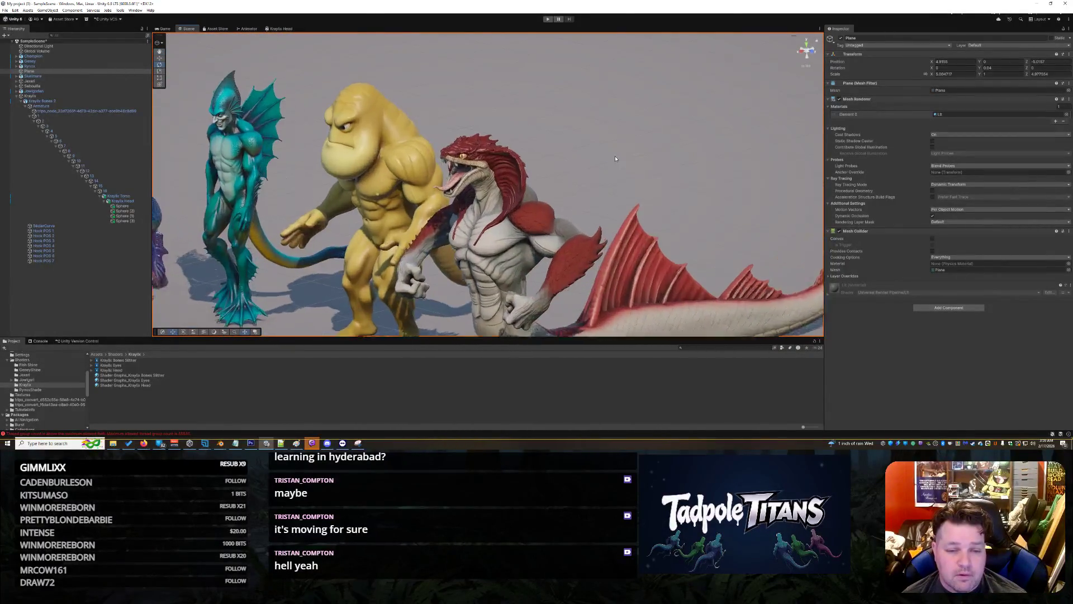
scroll("up", 3)
scroll("up", 3)
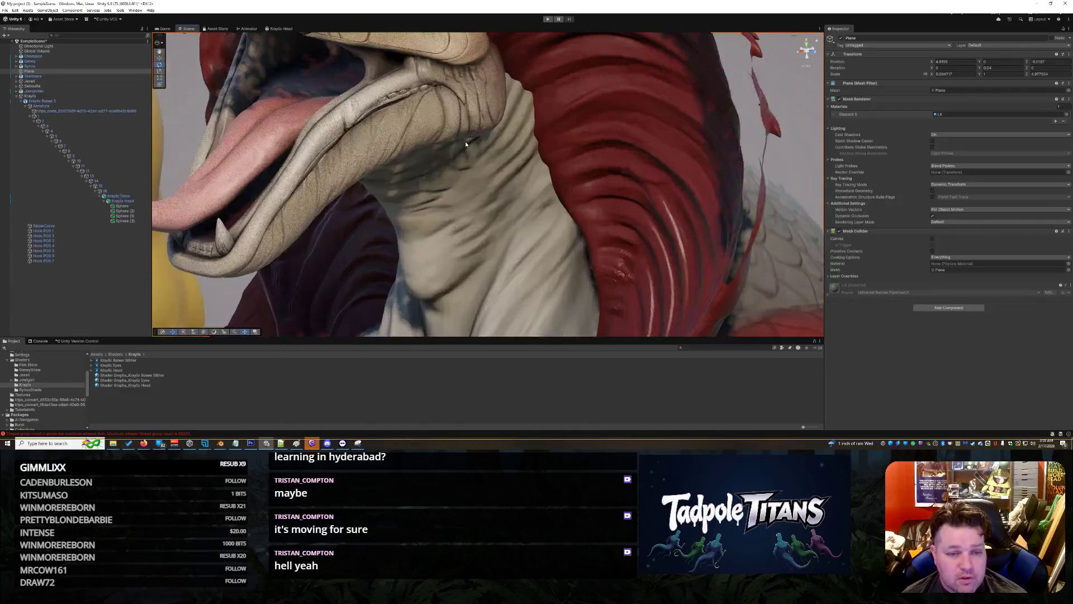
scroll("down", 3)
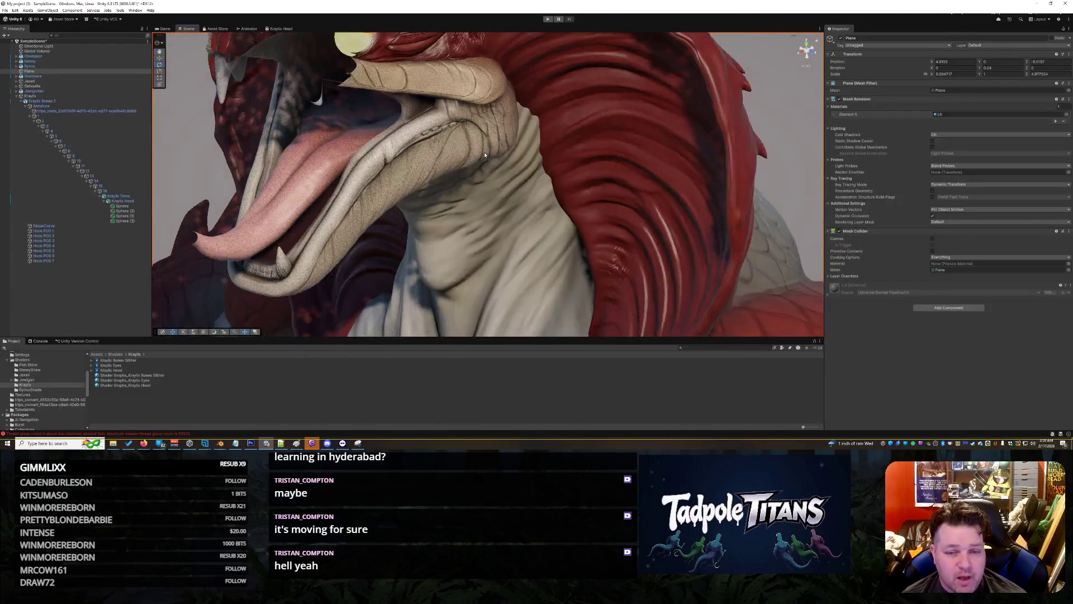
- Reselect the head, push Normal Strength further, and orbit around the characters to check the result
left_click(487, 131)
left_click(487, 130)
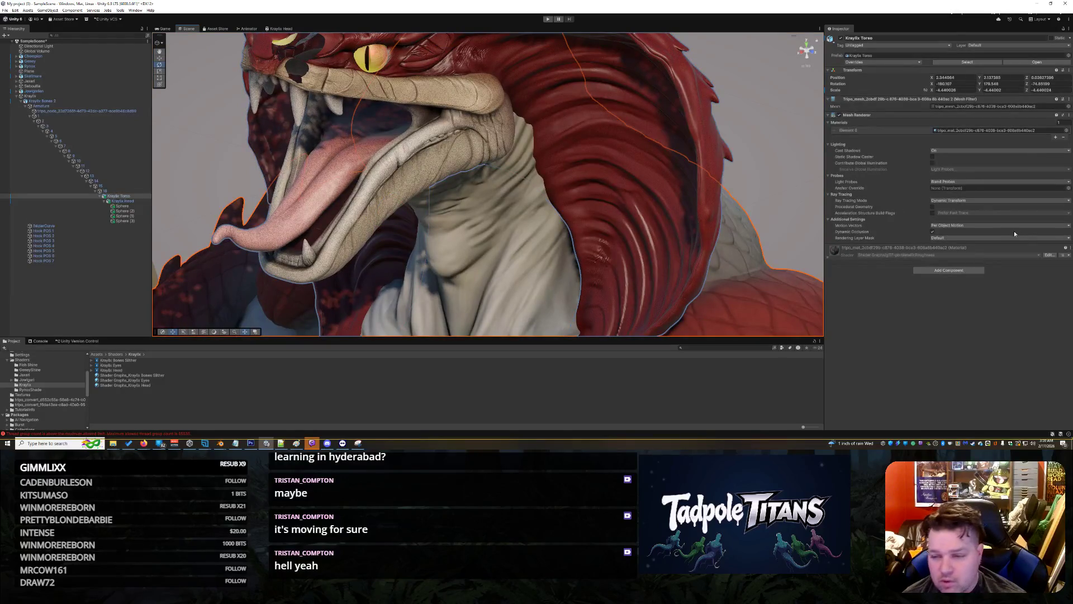
left_click(587, 127)
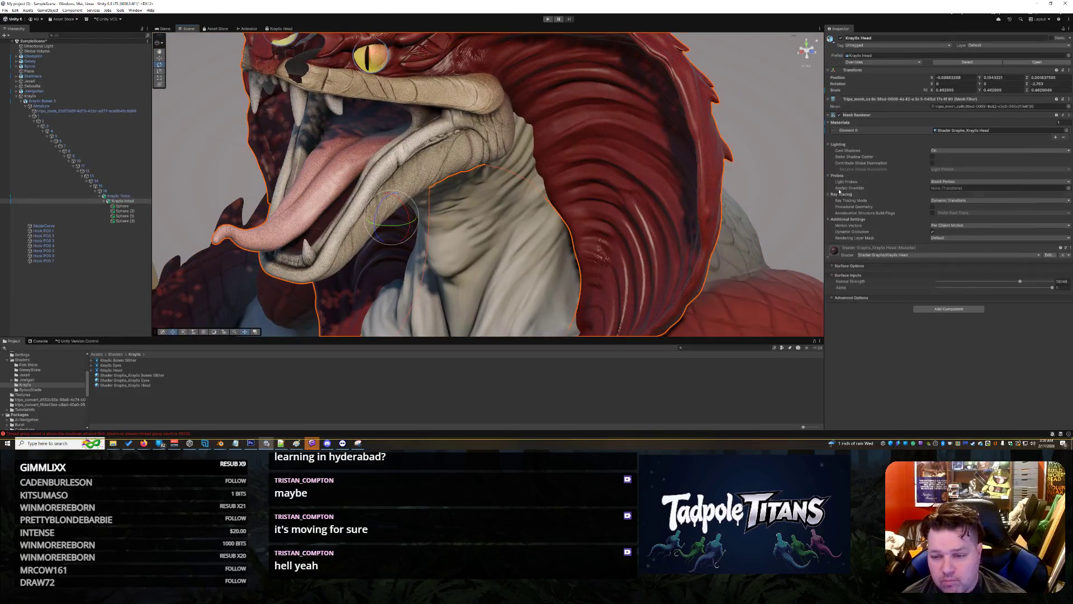
left_click_drag(1020, 282, 1029, 282)
scroll("down", 3)
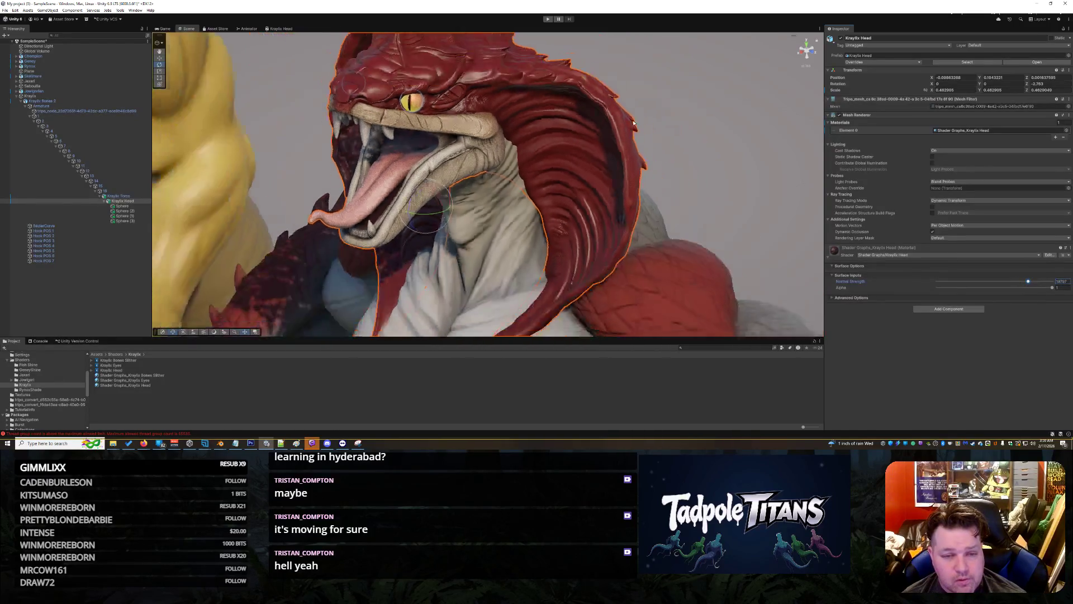
left_click(645, 106)
left_click_drag(615, 120, 625, 150)
scroll("up", 3)
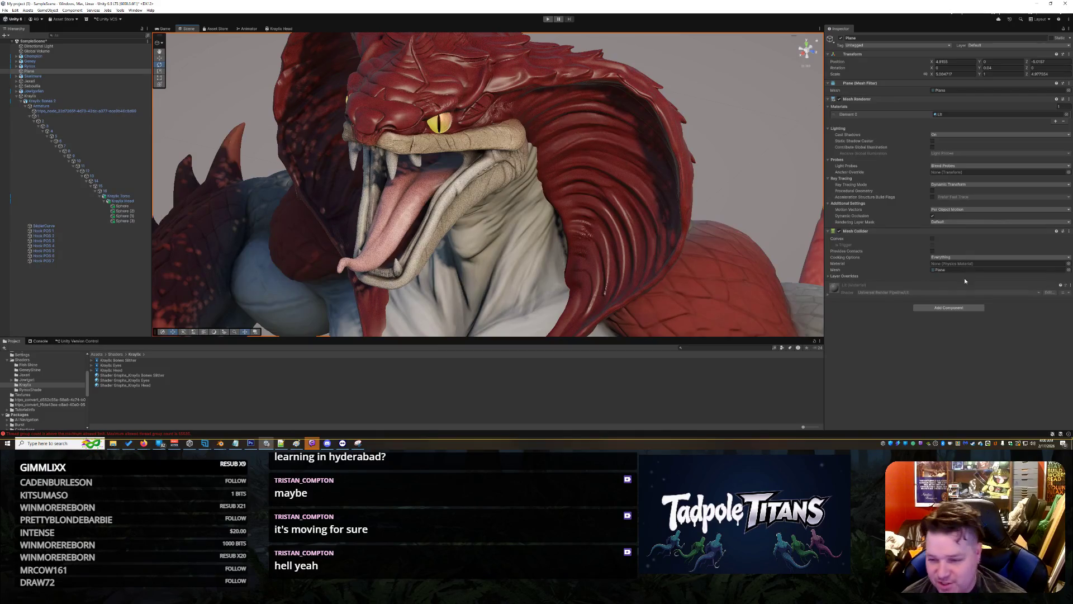
left_click(829, 293)
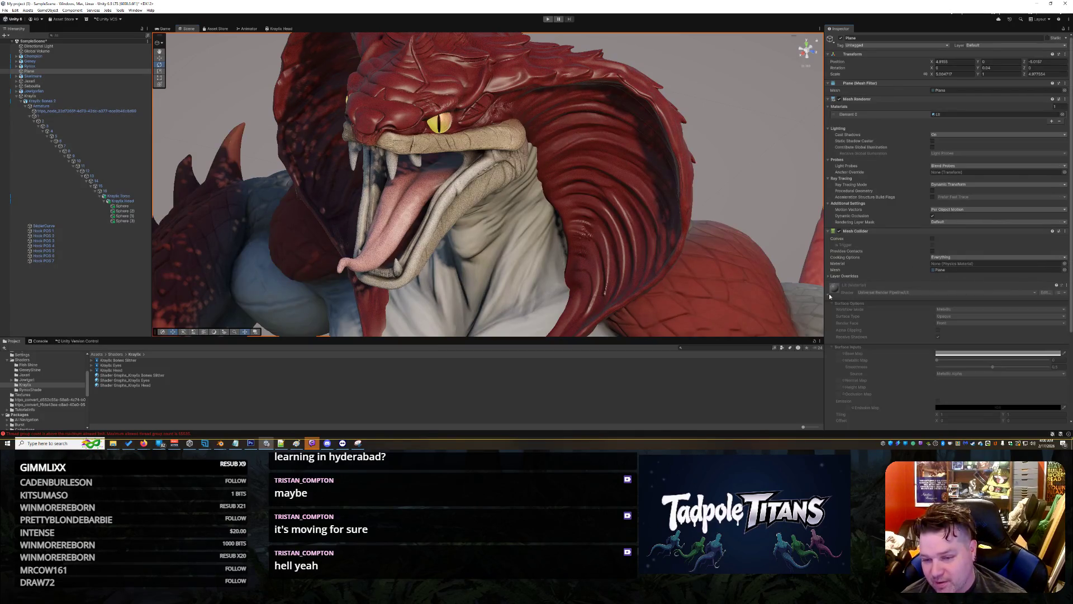
left_click(494, 166)
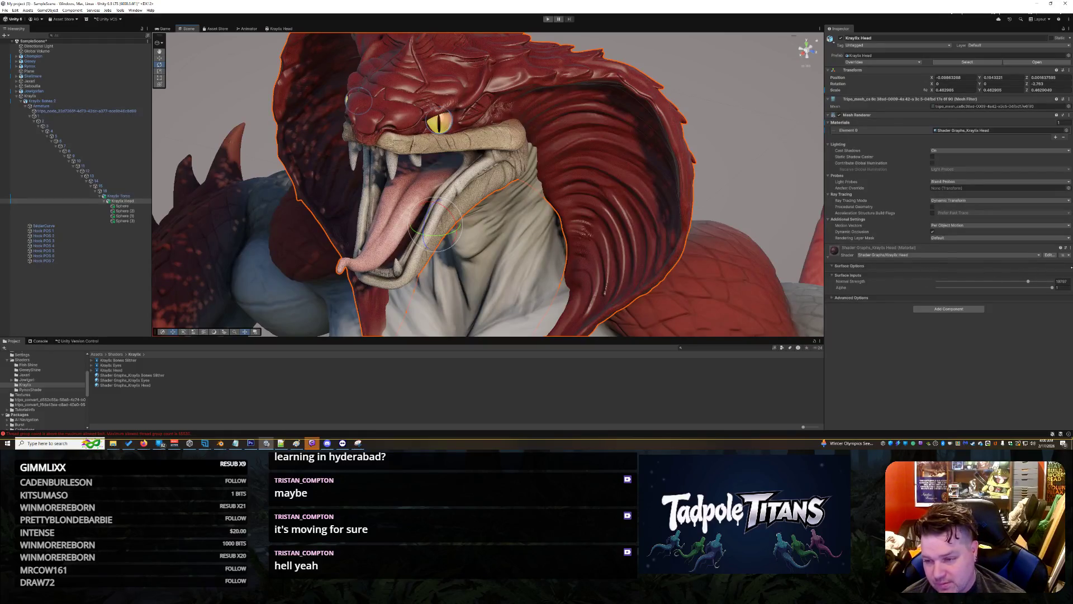
- Reset the Kraylix Head material's properties to their defaults, leaving its shader unchanged
left_click(1040, 256)
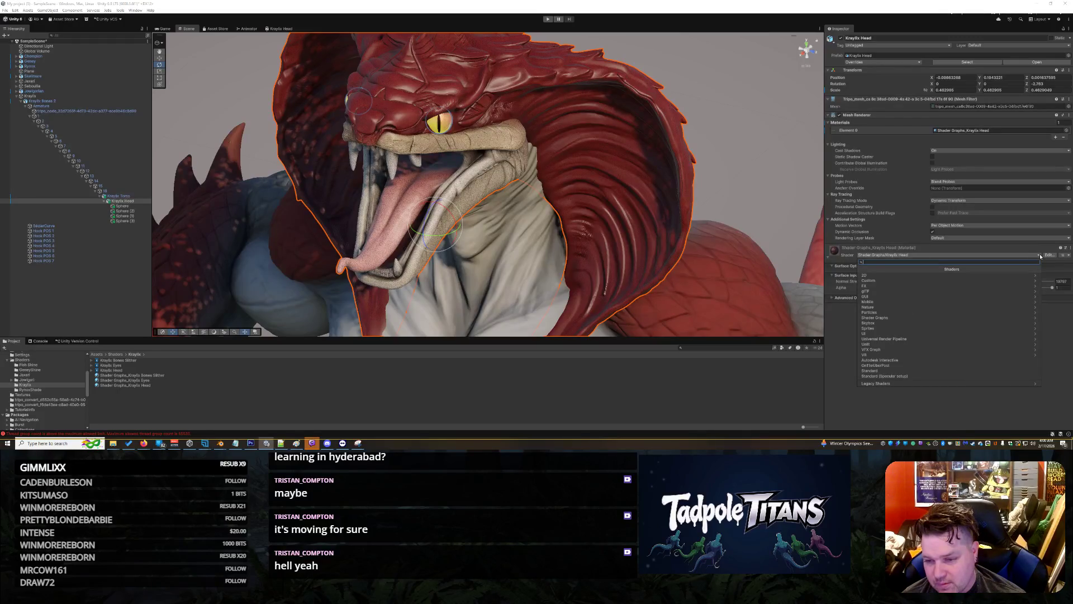
left_click(835, 367)
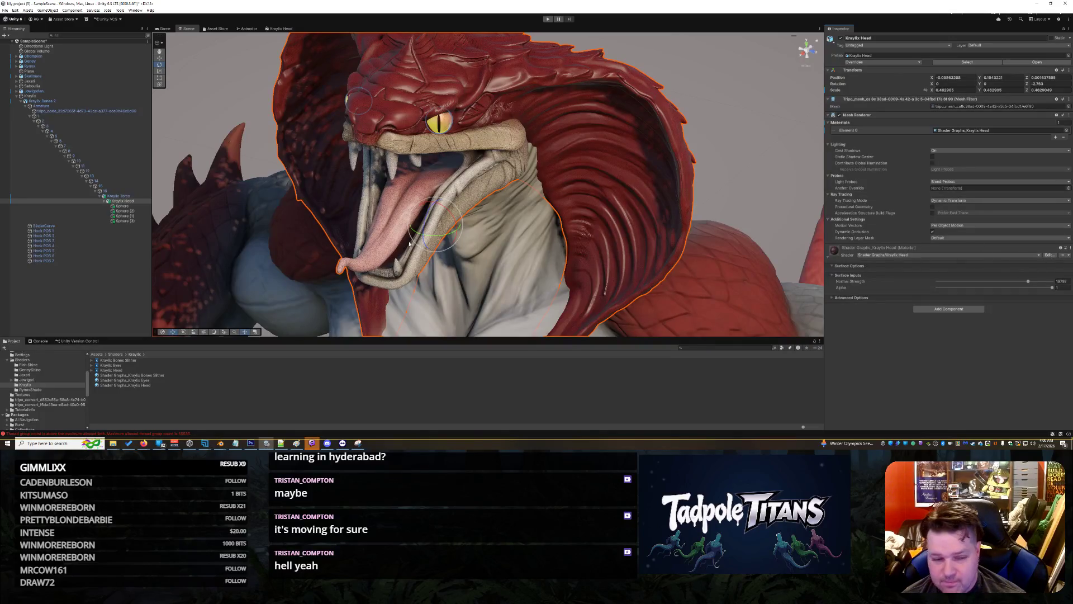
right_click(859, 250)
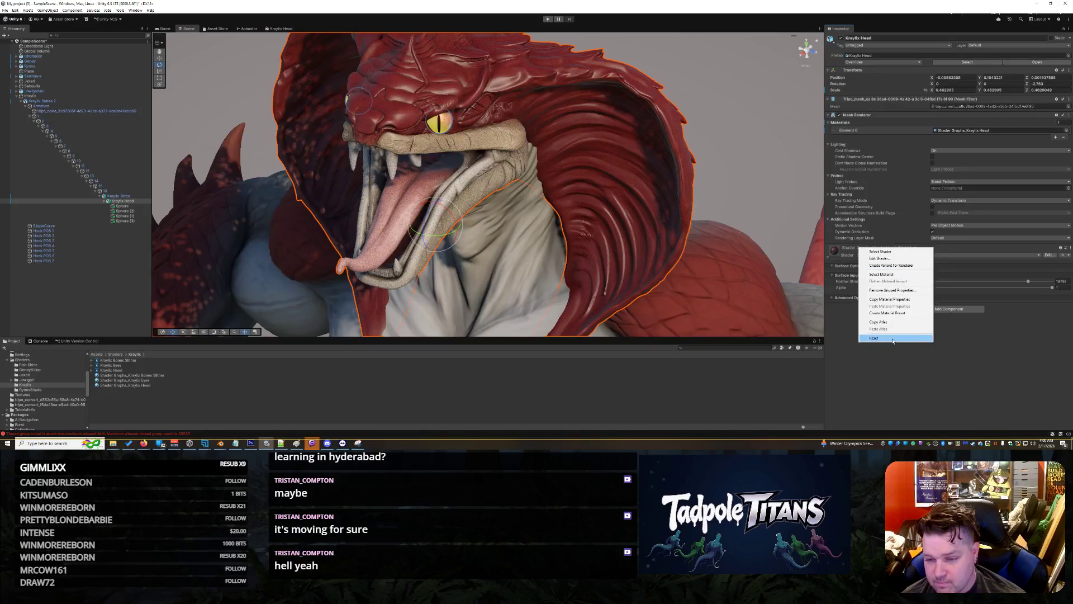
left_click(892, 339)
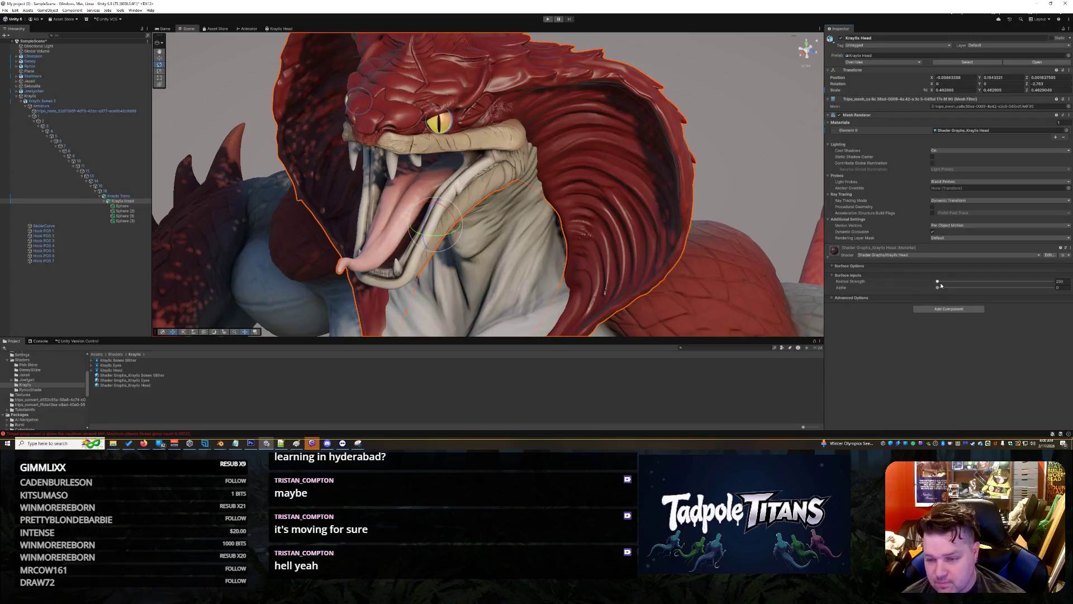
- Set the head's Normal Strength to its maximum and Alpha to about 0.356
left_click_drag(938, 282, 1052, 281)
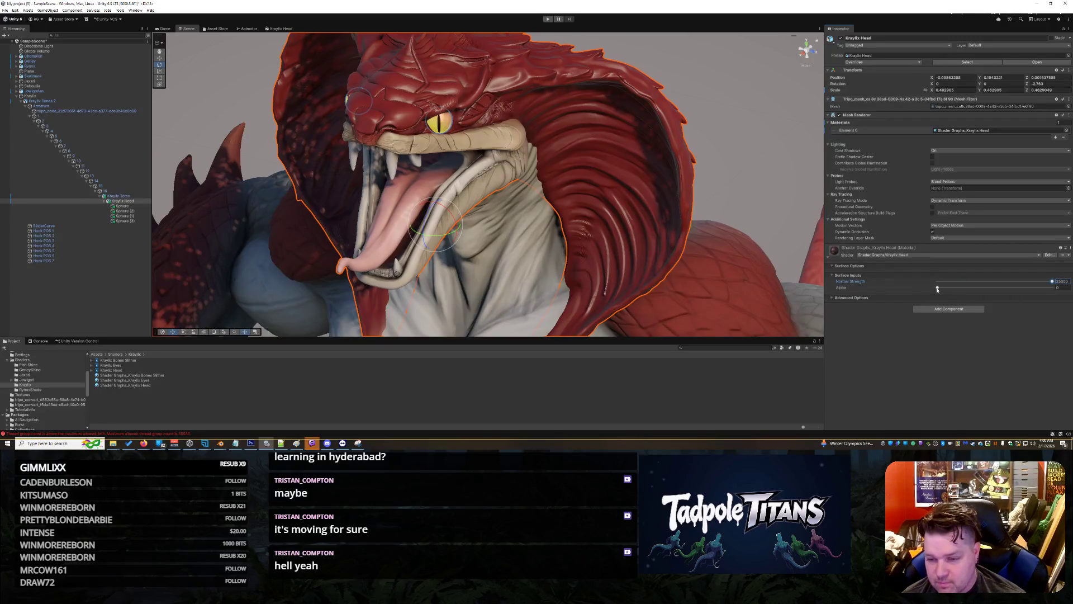
left_click_drag(937, 287, 984, 304)
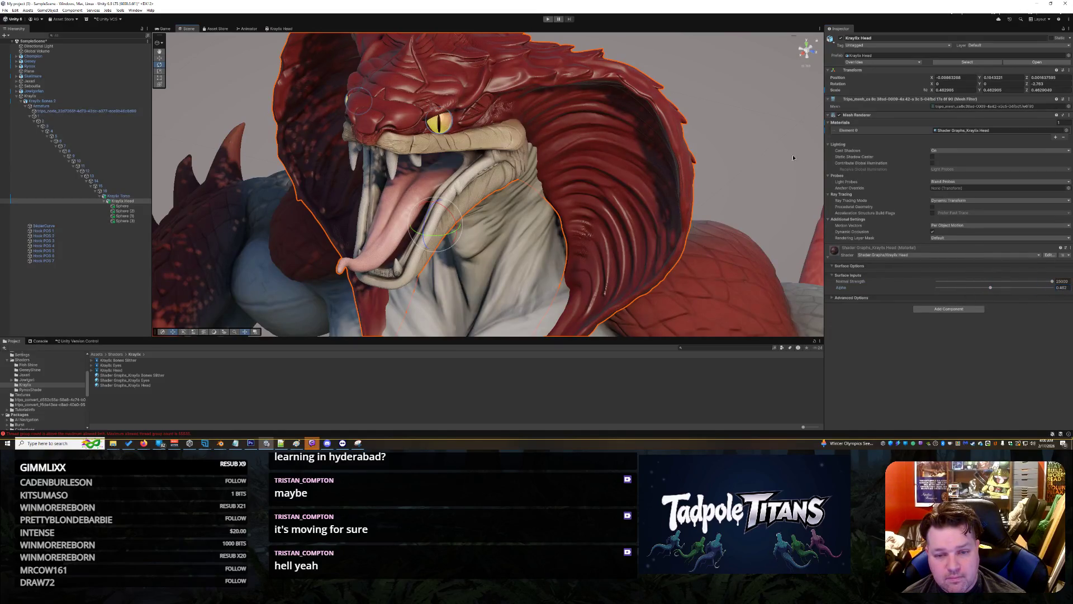
left_click(754, 169)
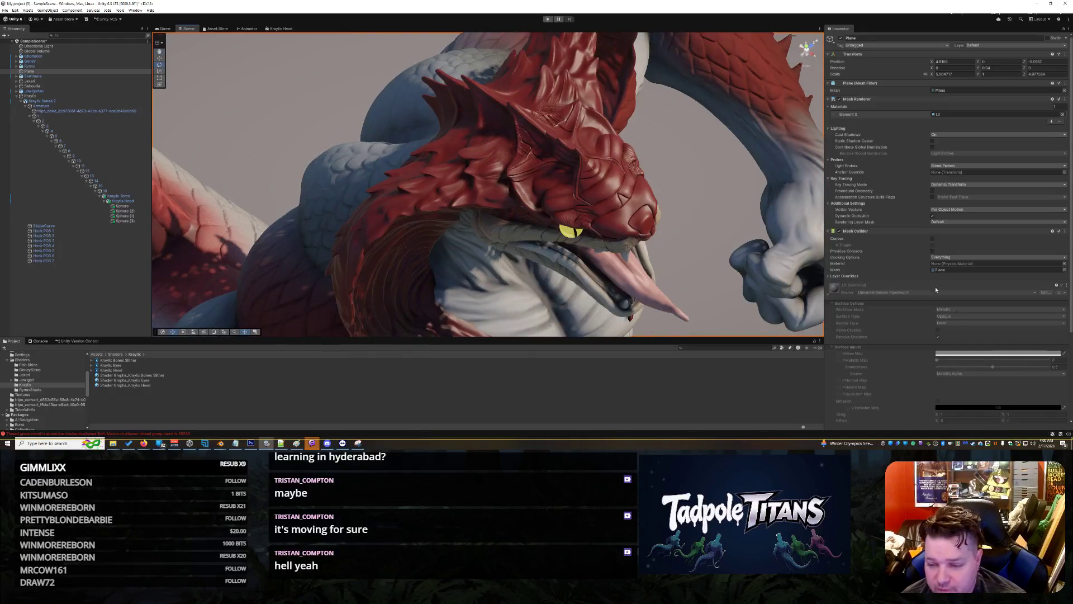
- Raise the Kraylix Head material's Alpha from 0.462 to 0.817
left_click(626, 202)
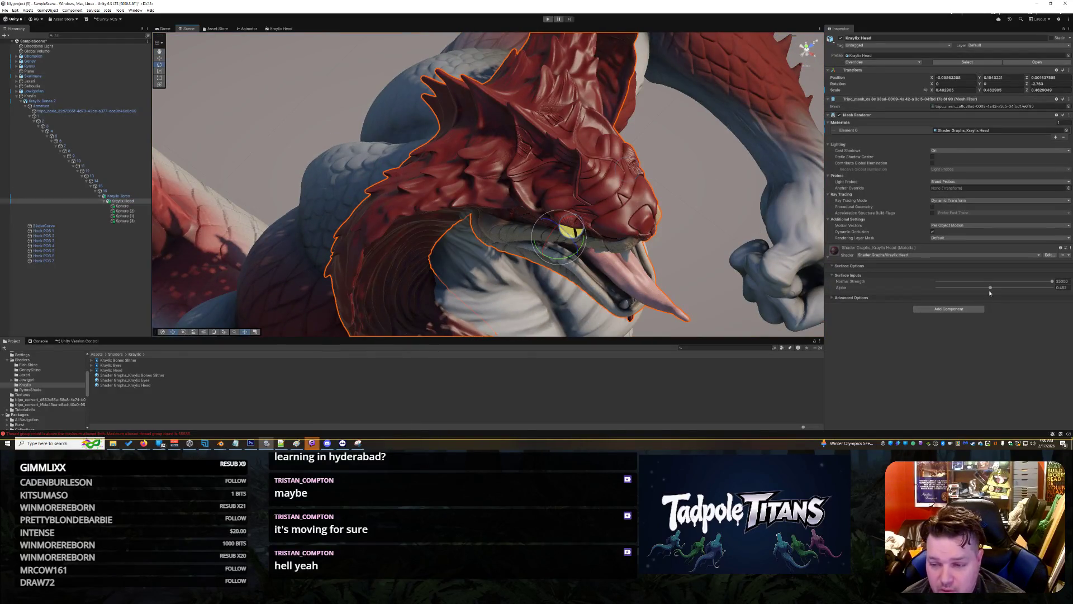
left_click_drag(993, 290, 1011, 292)
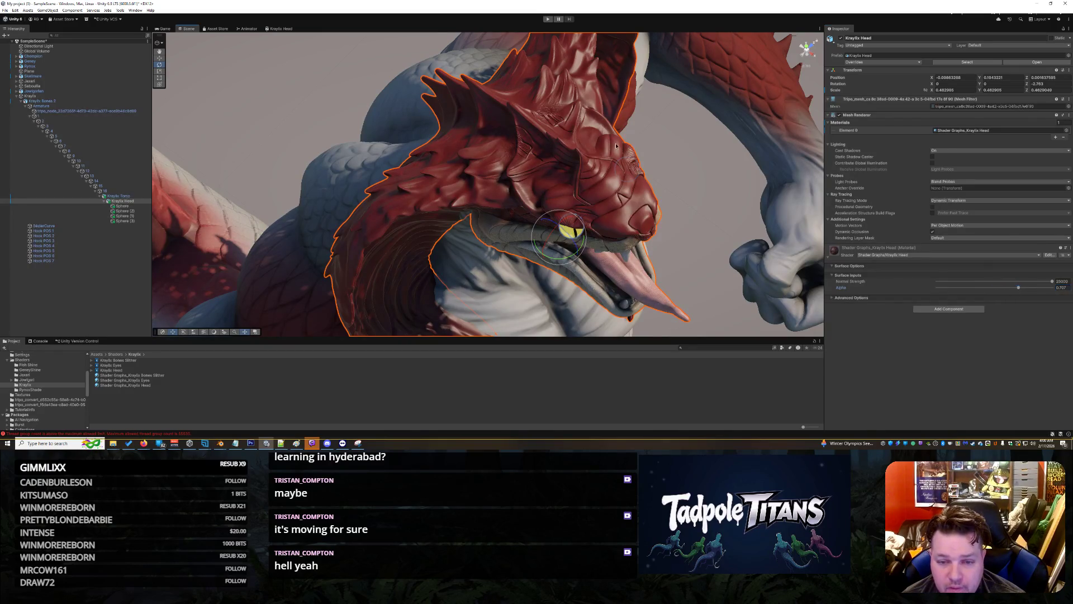
left_click(670, 175)
- Orbit and zoom around the serpent's head and mouth to inspect the textured skin
left_click_drag(670, 174, 543, 86)
scroll("up", 3)
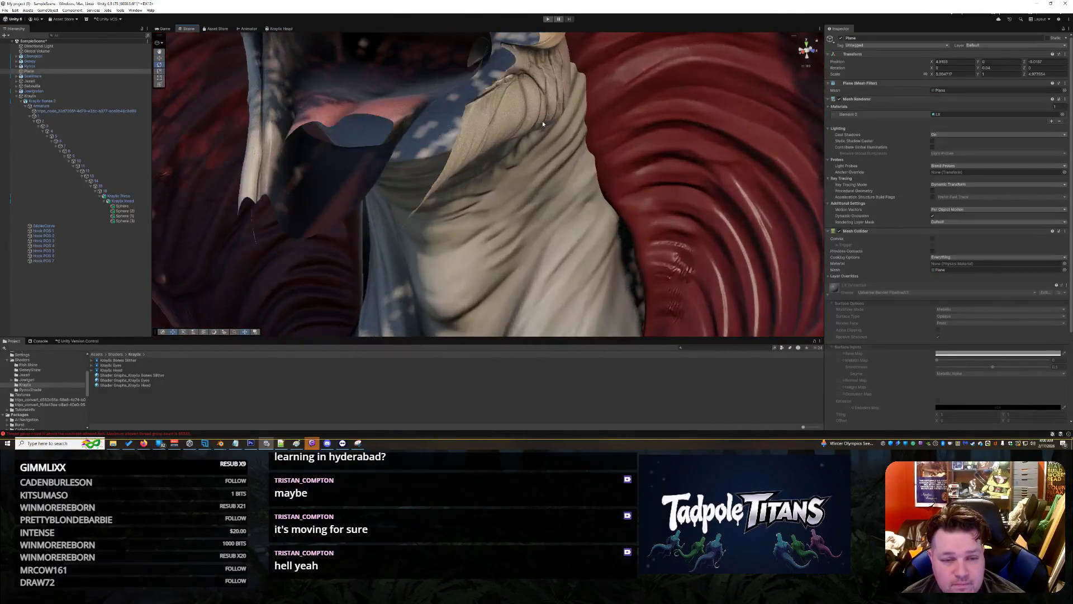
left_click_drag(542, 124, 508, 102)
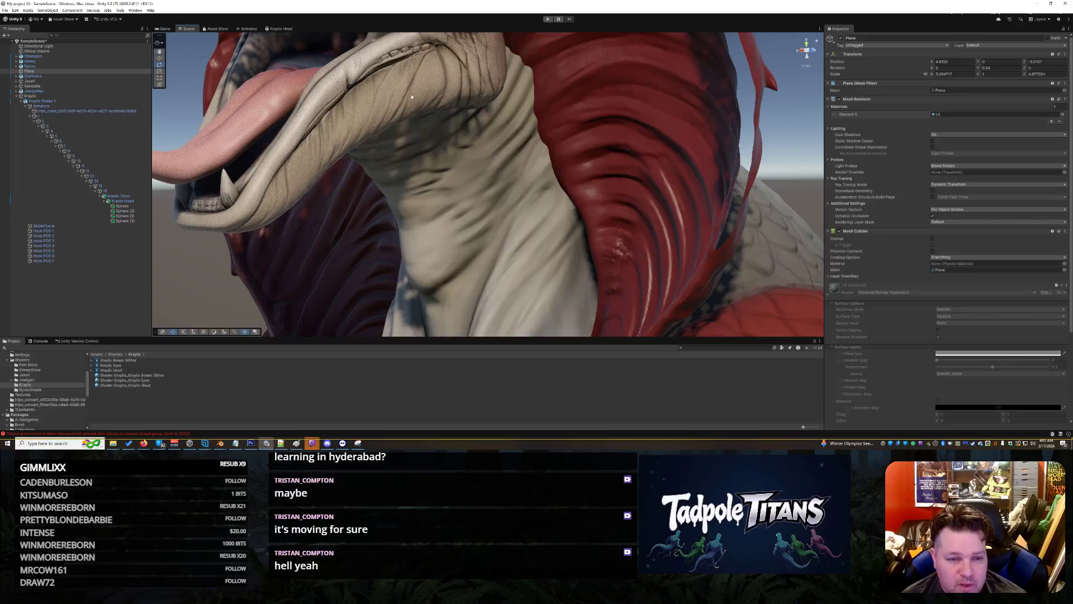
scroll("down", 3)
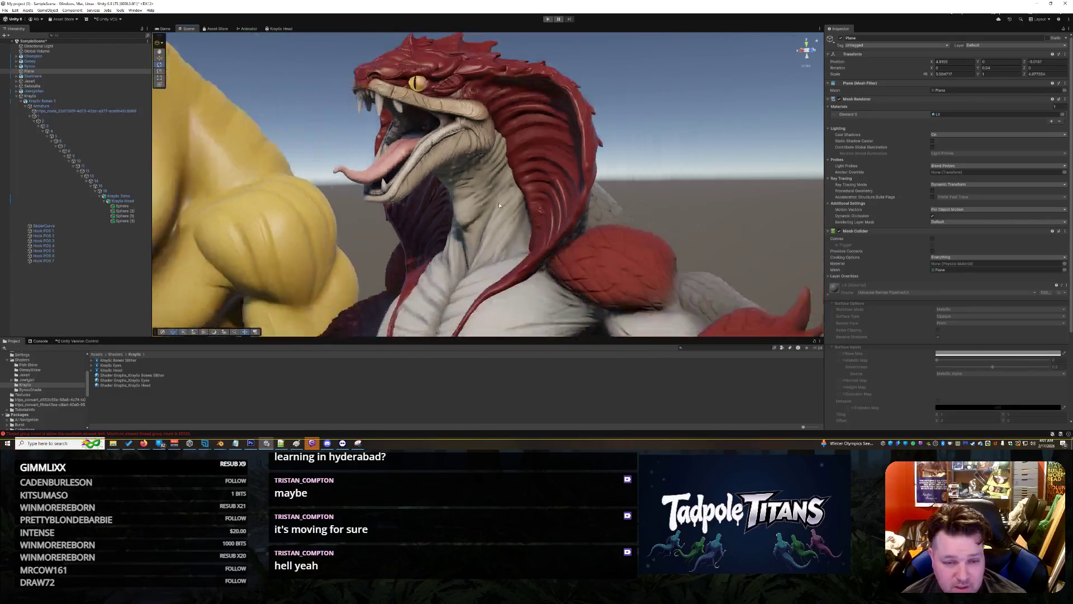
left_click_drag(538, 212, 523, 220)
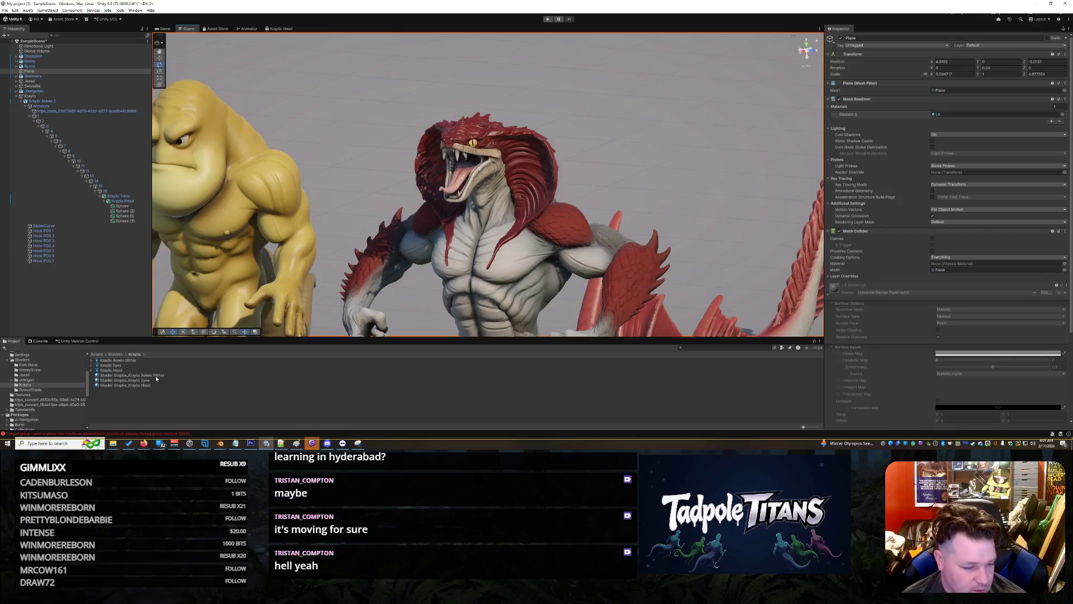
left_click(119, 370)
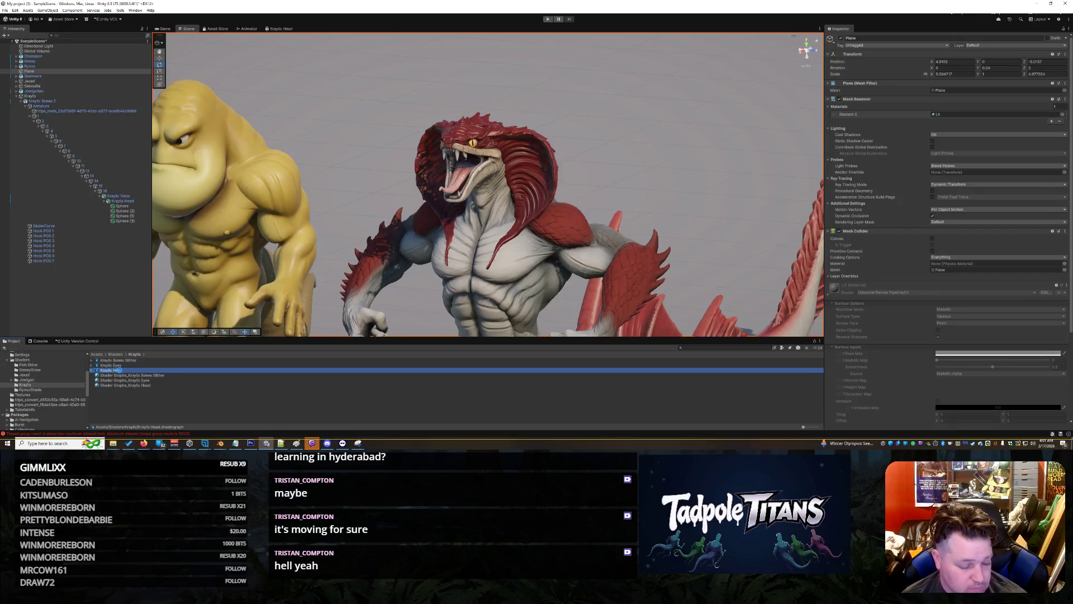
right_click(119, 370)
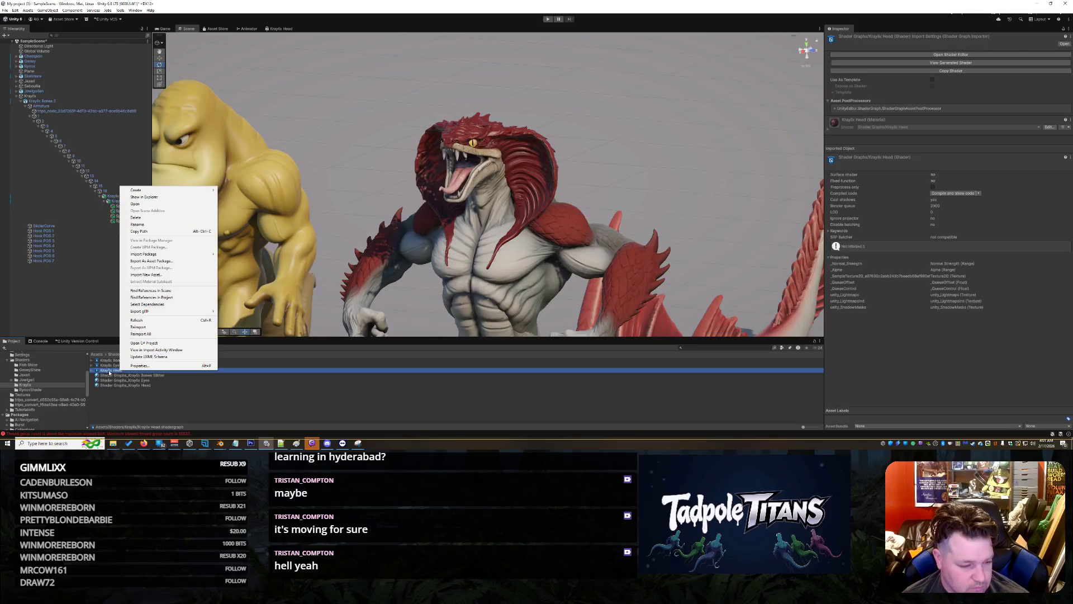
left_click(92, 370)
left_click(92, 369)
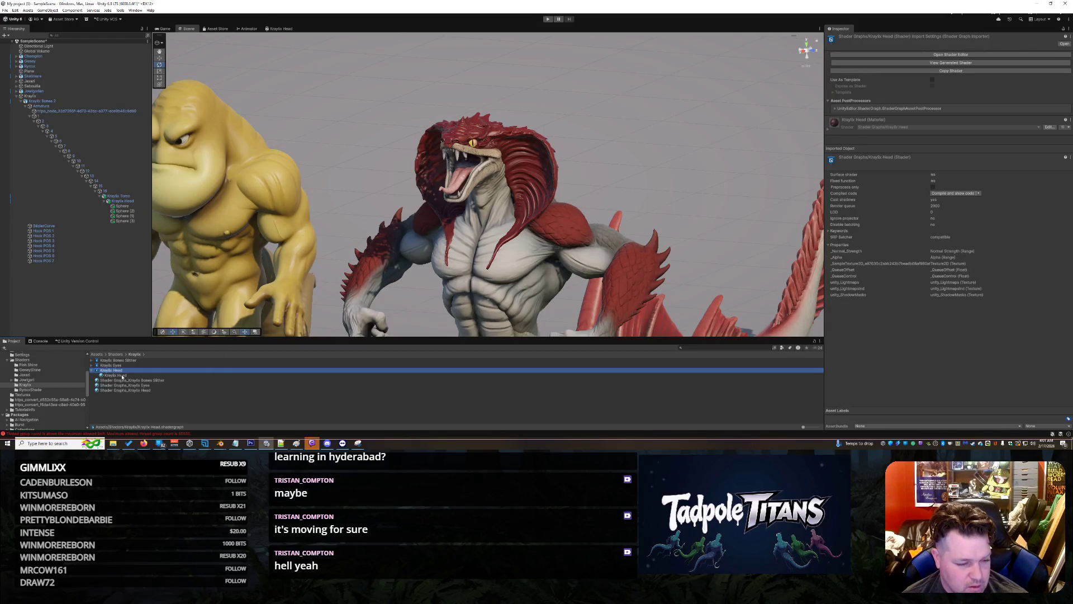
left_click(122, 376)
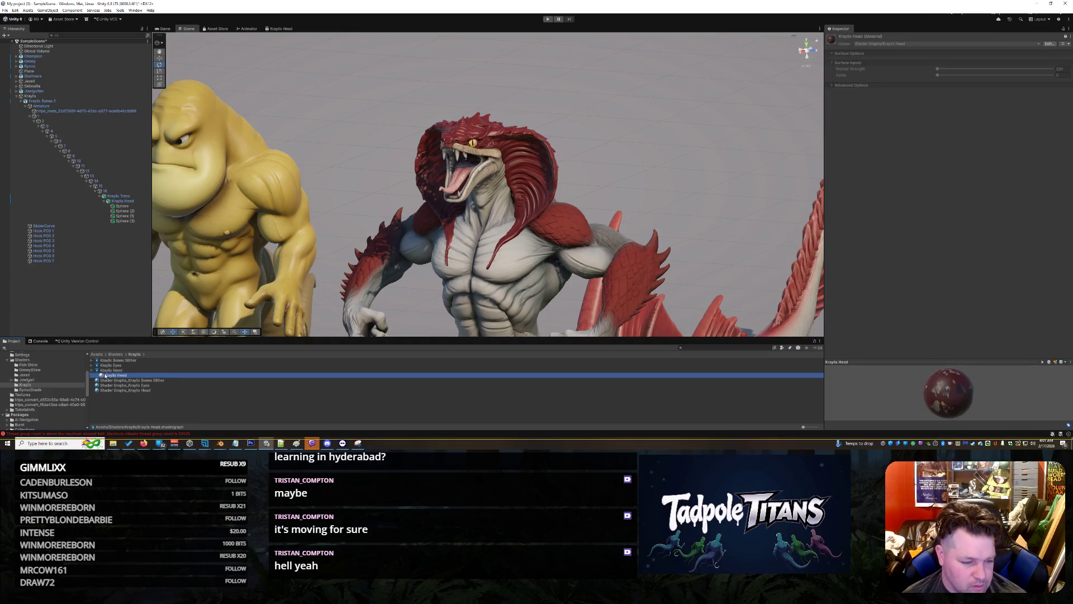
left_click(94, 371)
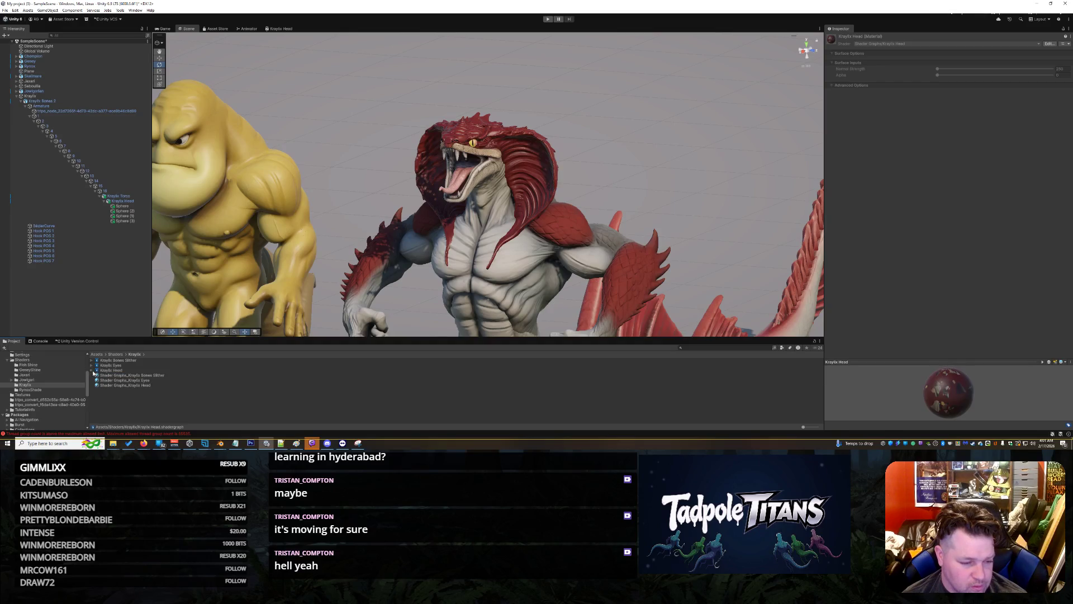
right_click(105, 371)
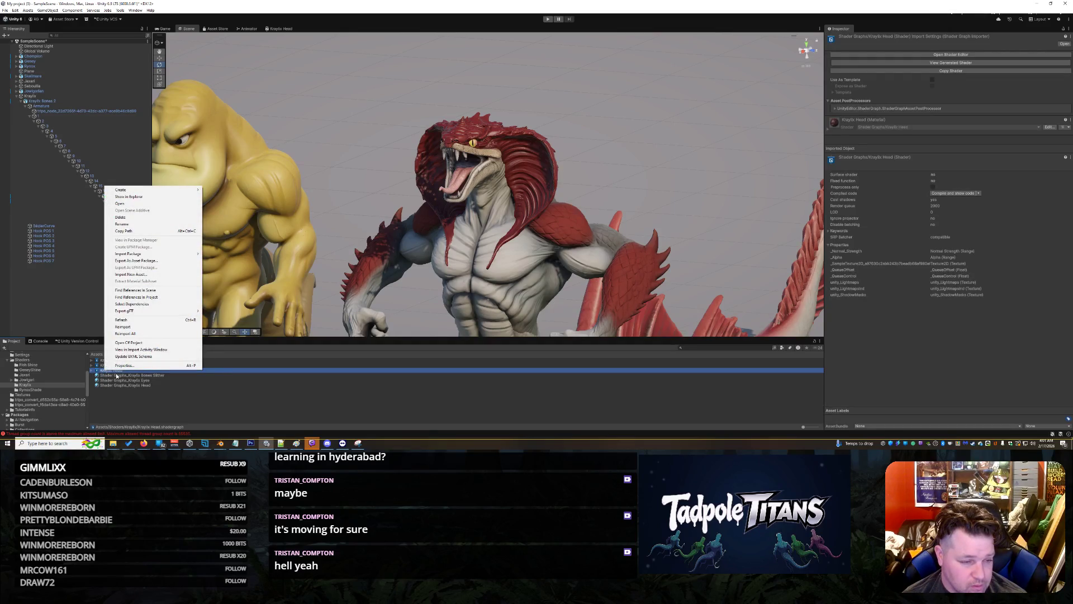
left_click(272, 403)
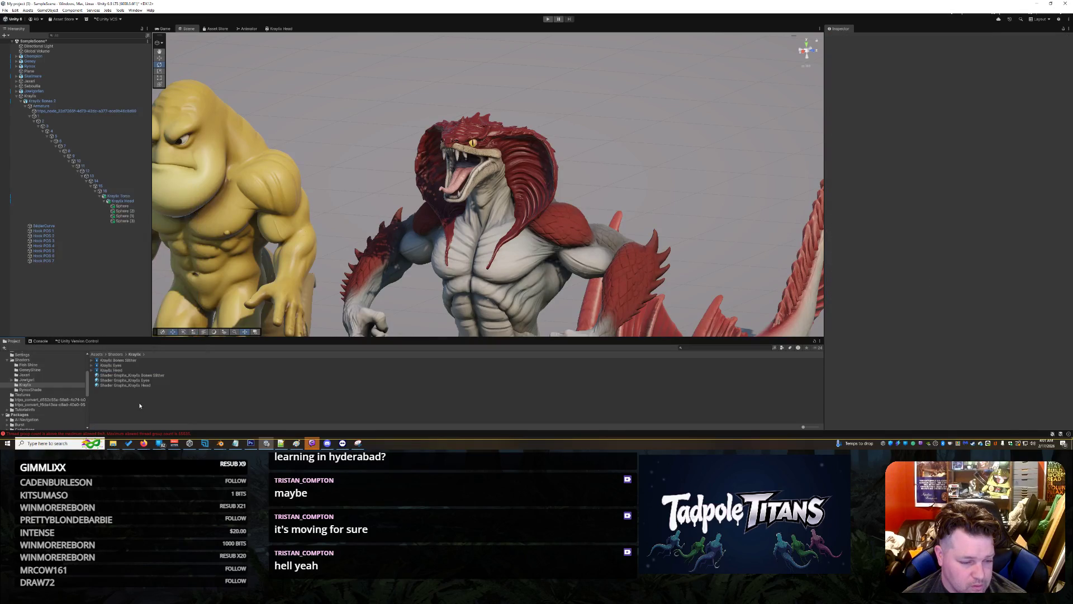
- Create a URP Lit Shader Graph named Kraylix Torso in the Kraylix folder
right_click(136, 402)
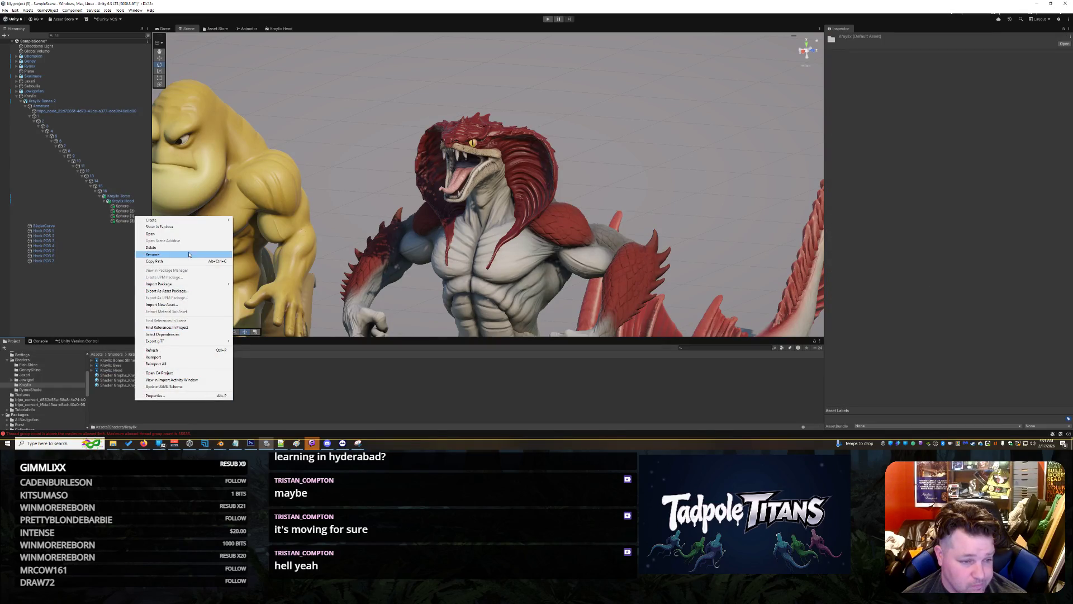
mouse_move(204, 225)
mouse_move(281, 297)
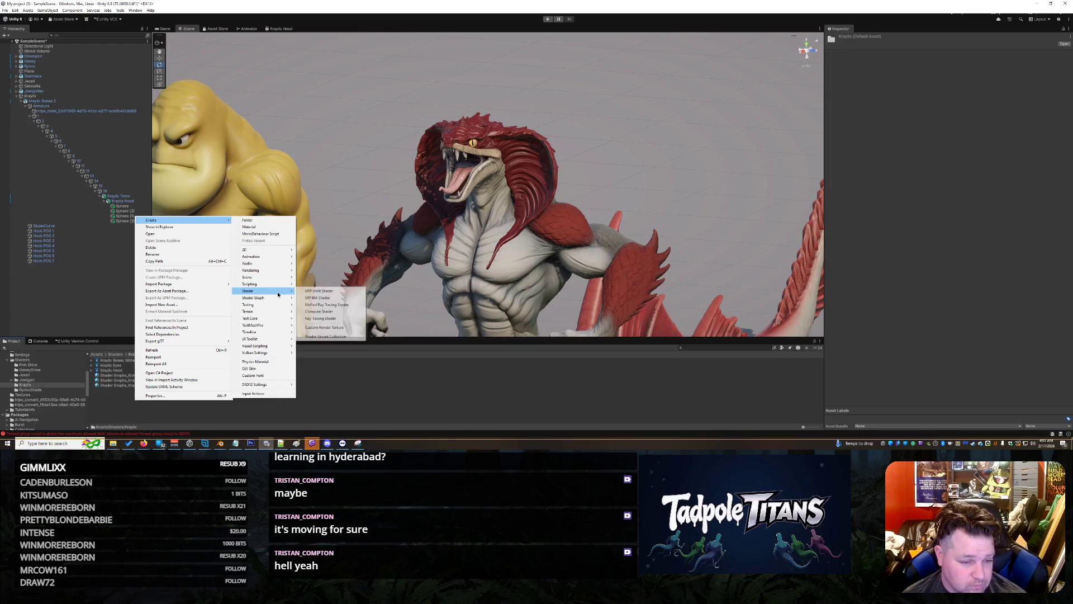
mouse_move(329, 291)
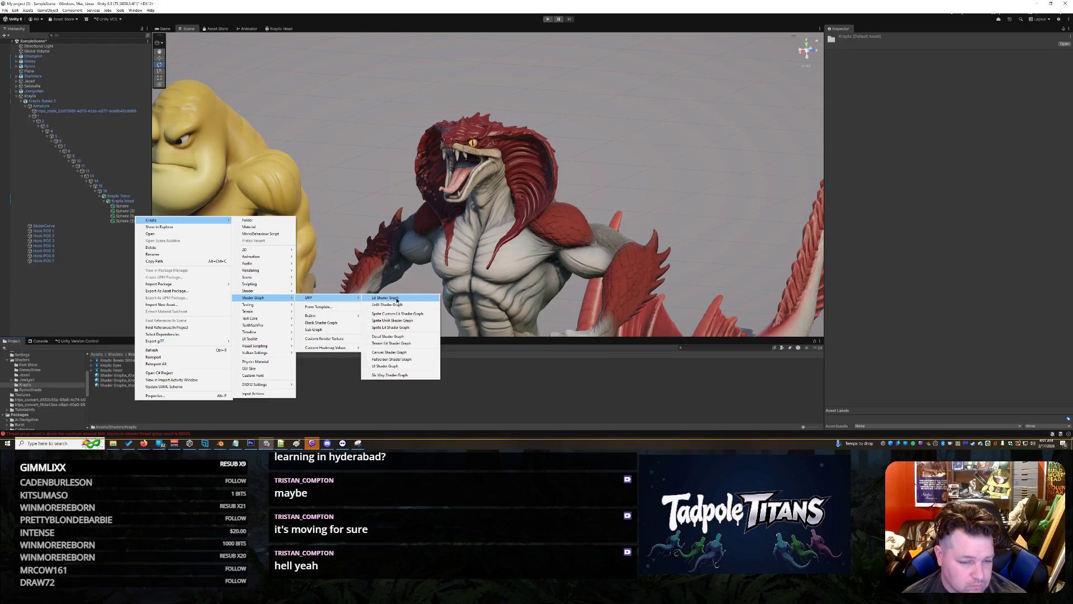
left_click(393, 301)
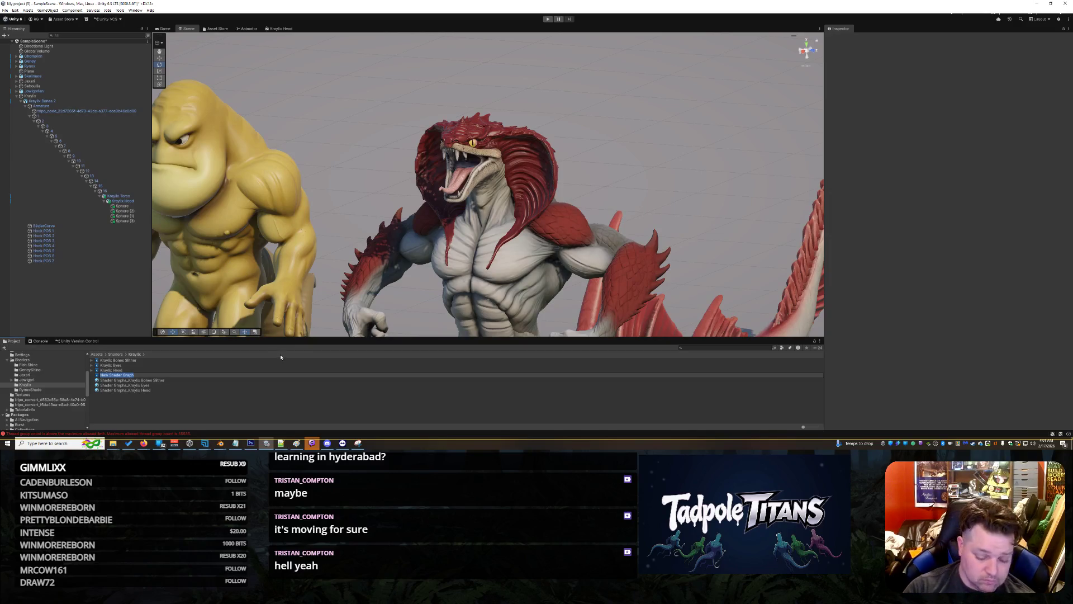
type("Krayli")
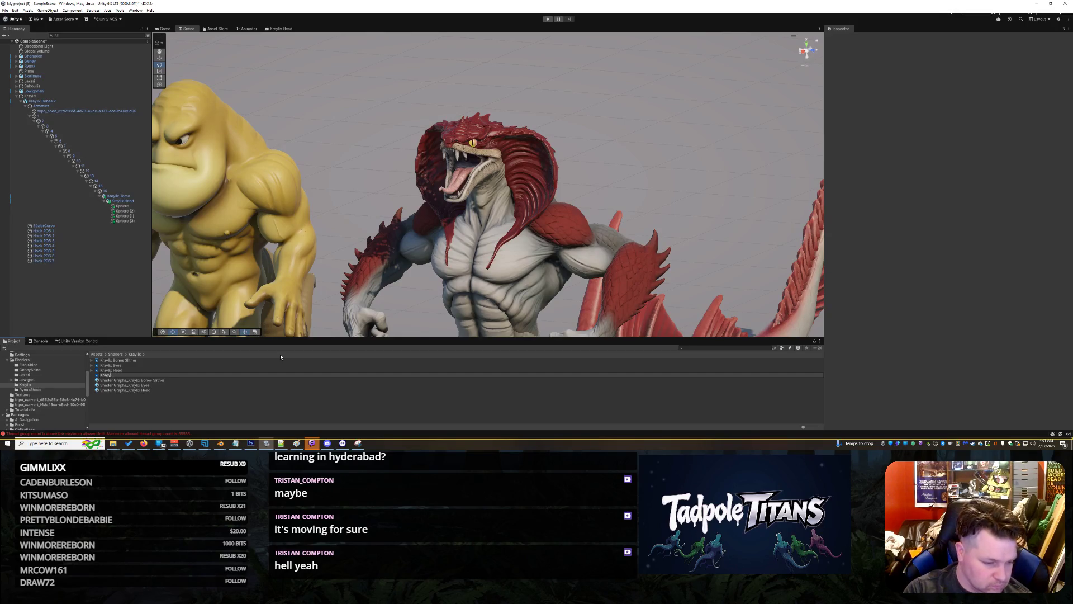
type("Torso")
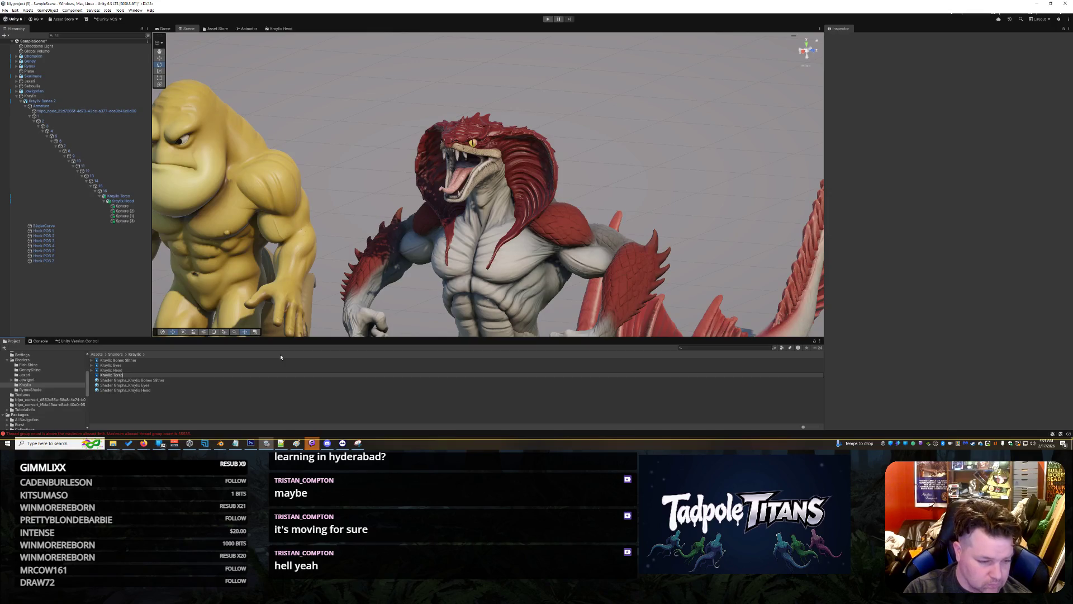
key("Return")
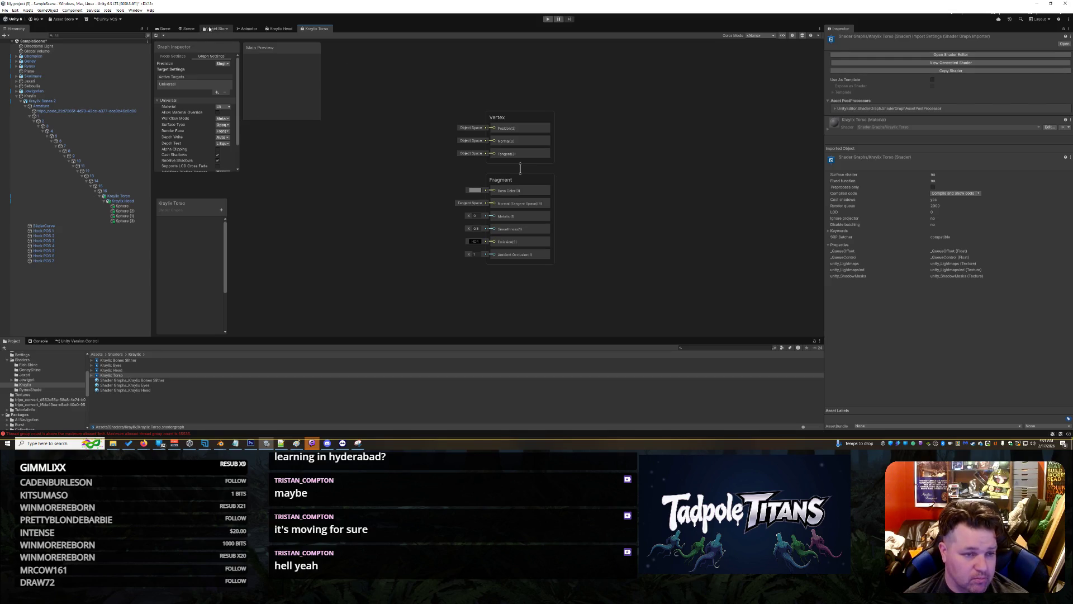
- Clear the console's thread group errors and open the Kraylix Torso shader graph
left_click(193, 30)
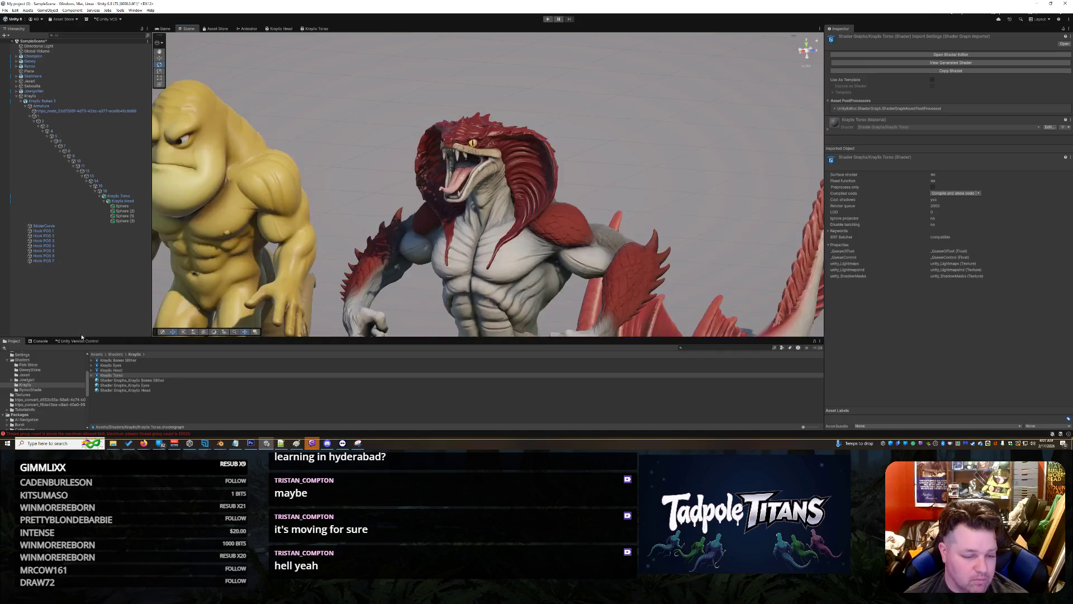
left_click(125, 433)
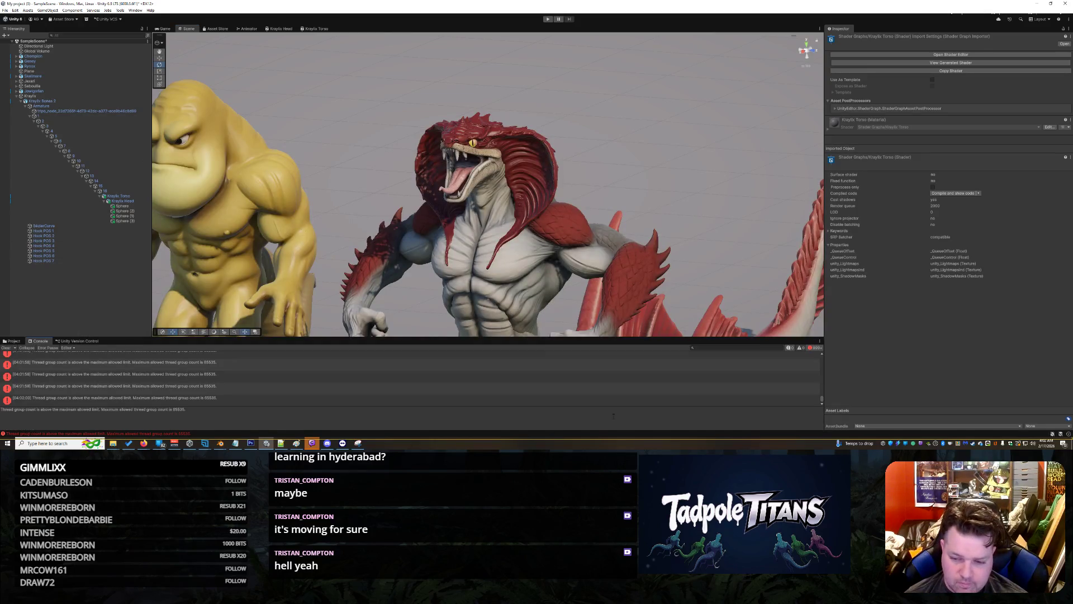
left_click(812, 347)
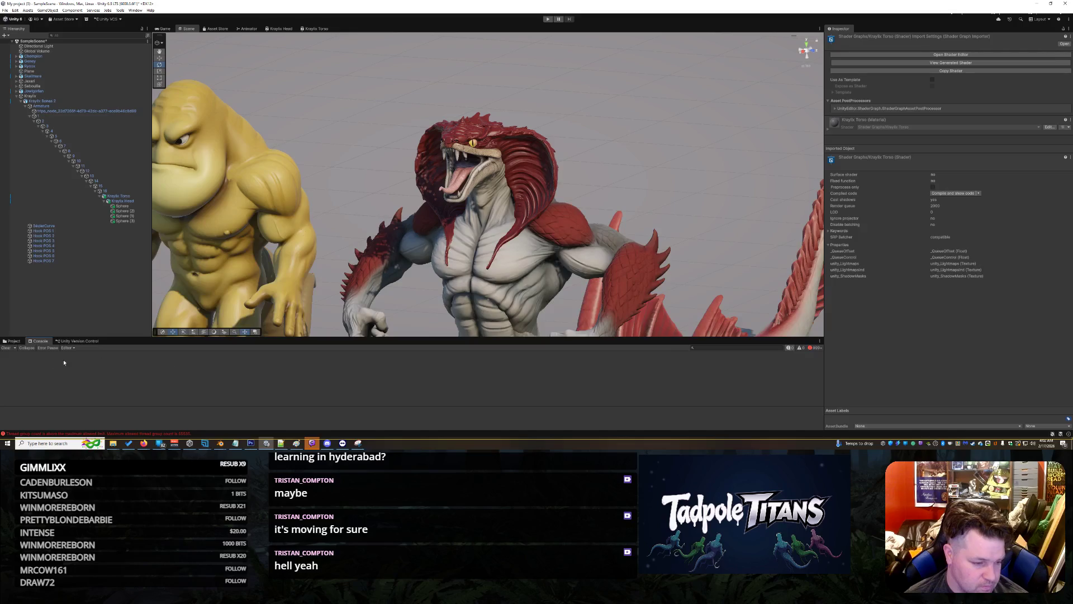
left_click(6, 348)
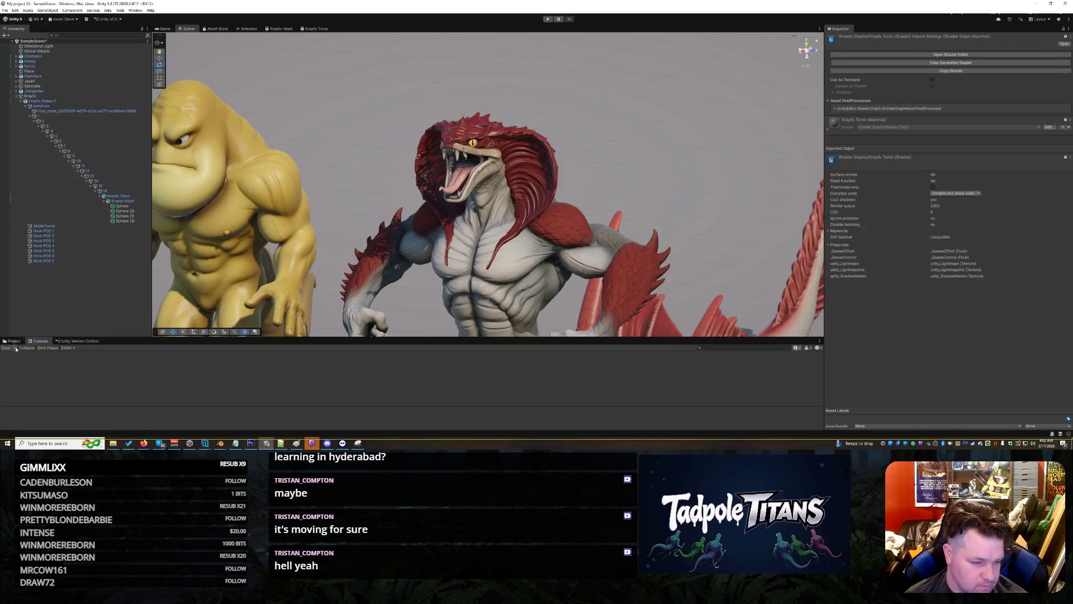
left_click(12, 341)
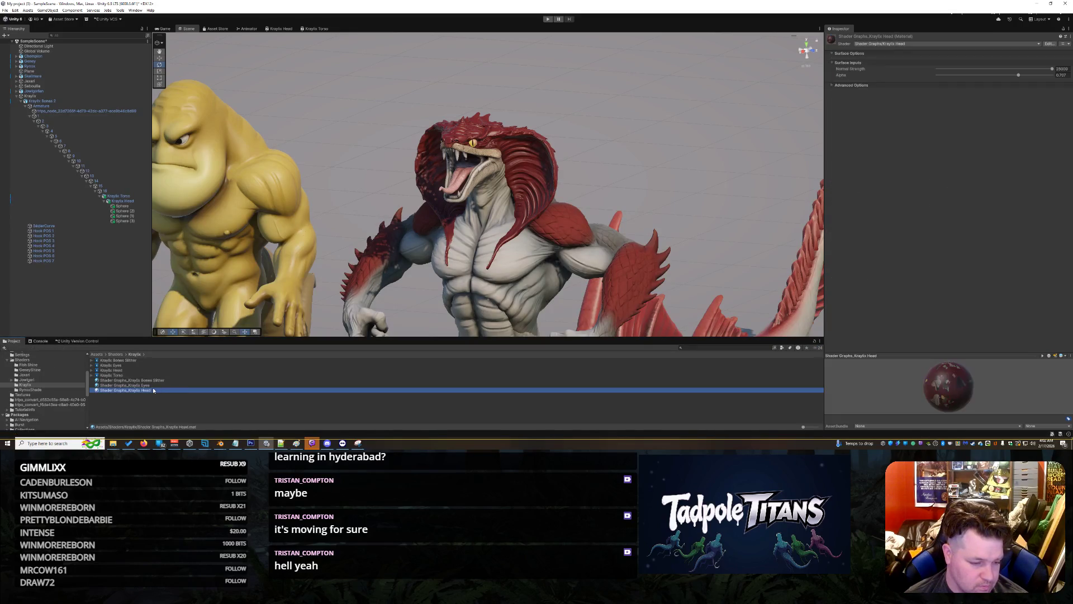
left_click(124, 376)
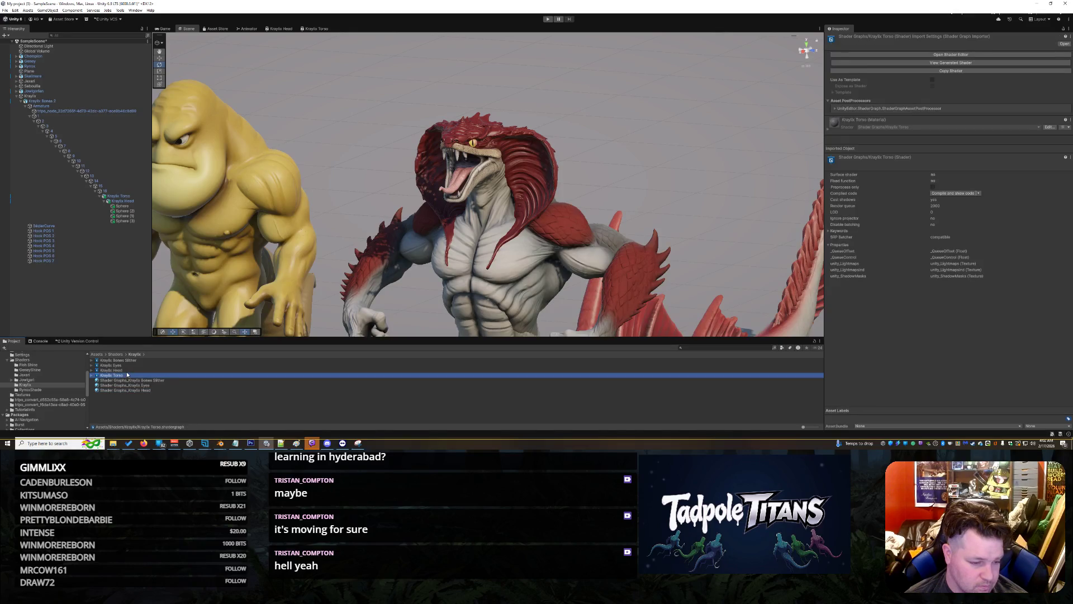
double_click(124, 375)
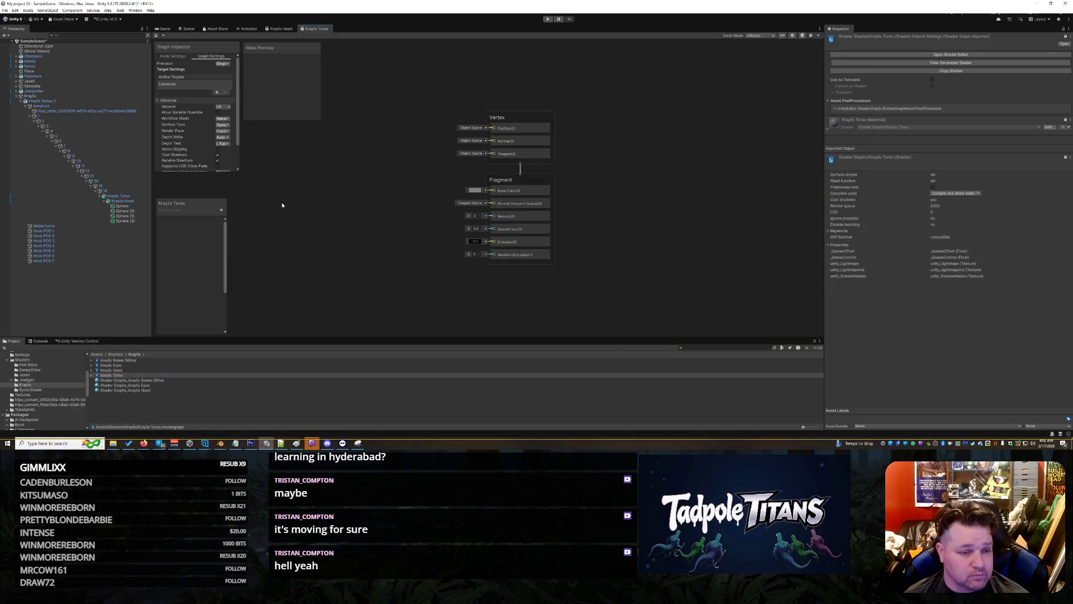
- Add two Float blackboard properties named Factor and Factor 2
left_click(221, 210)
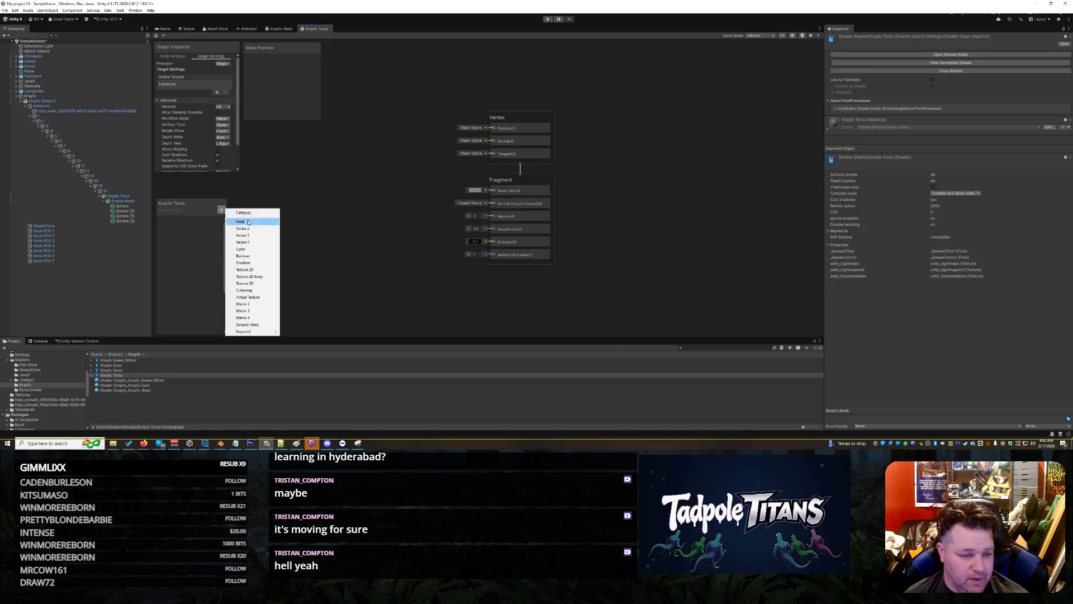
left_click(240, 220)
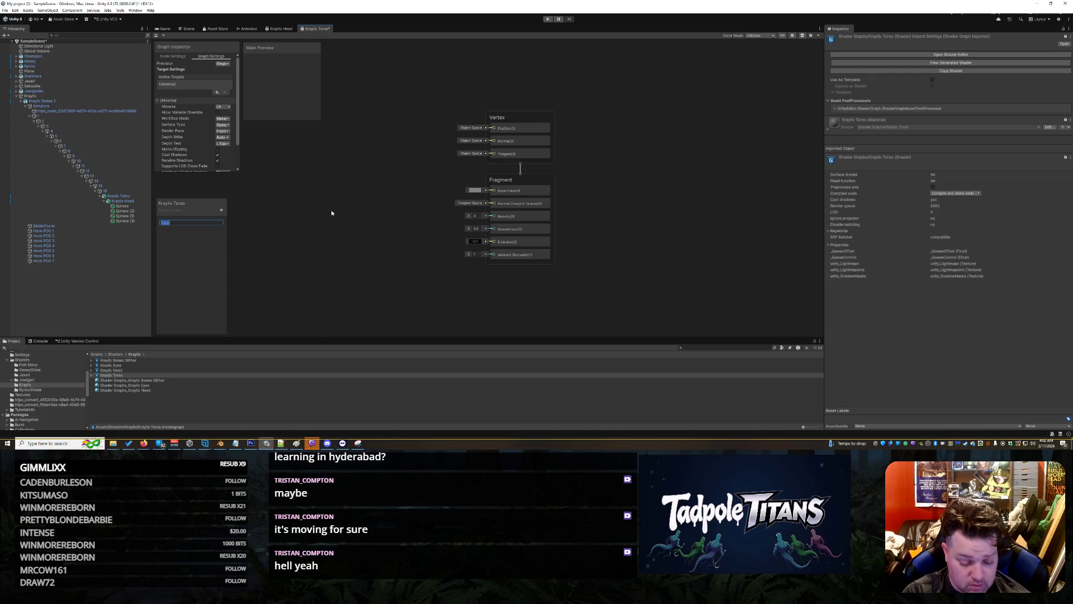
type("Facto")
type("r")
key("Return")
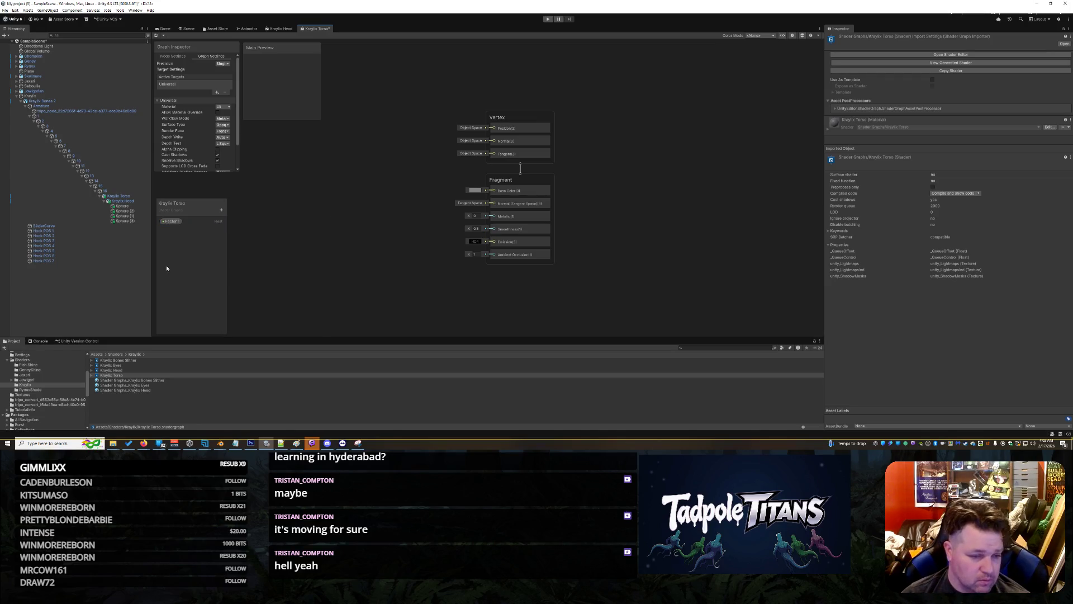
left_click(222, 210)
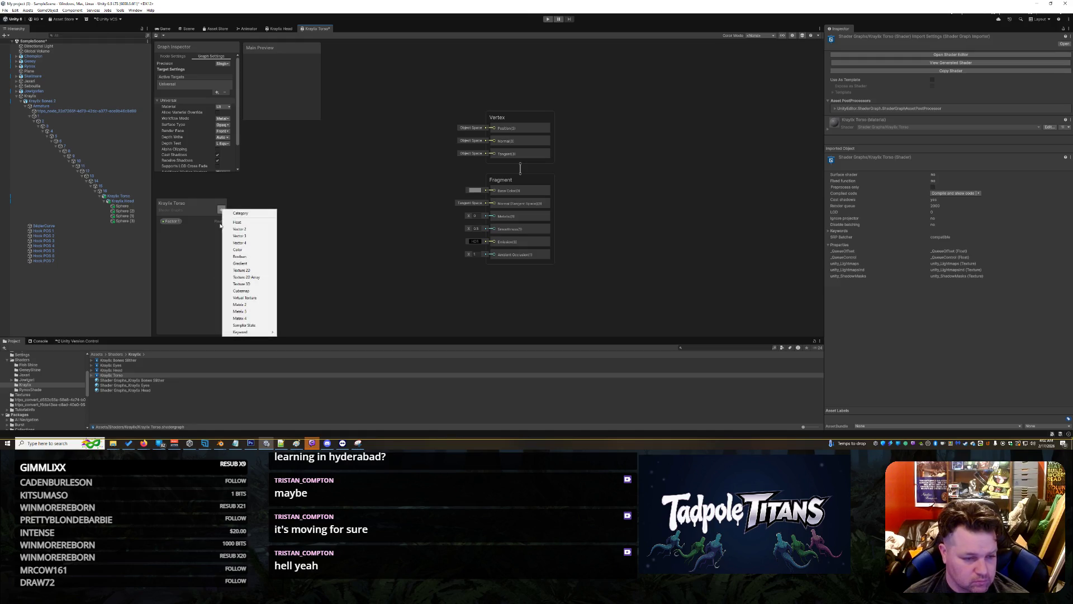
left_click(232, 221)
type("Facto")
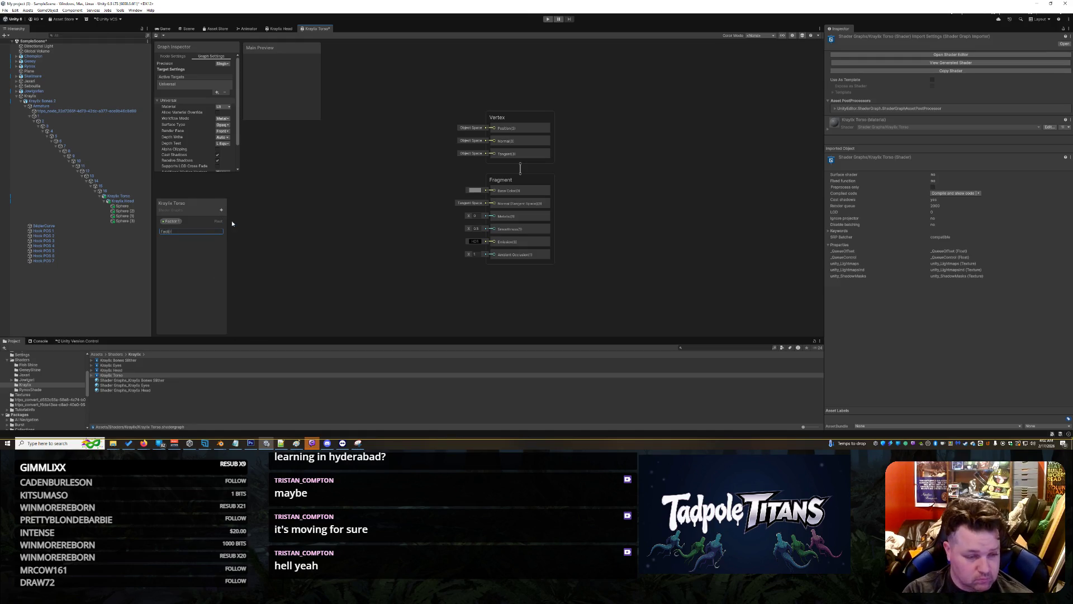
type("r 2")
key("Return")
- Add a Sample Texture 2D node to the graph via the '2d sam' node search
right_click(323, 254)
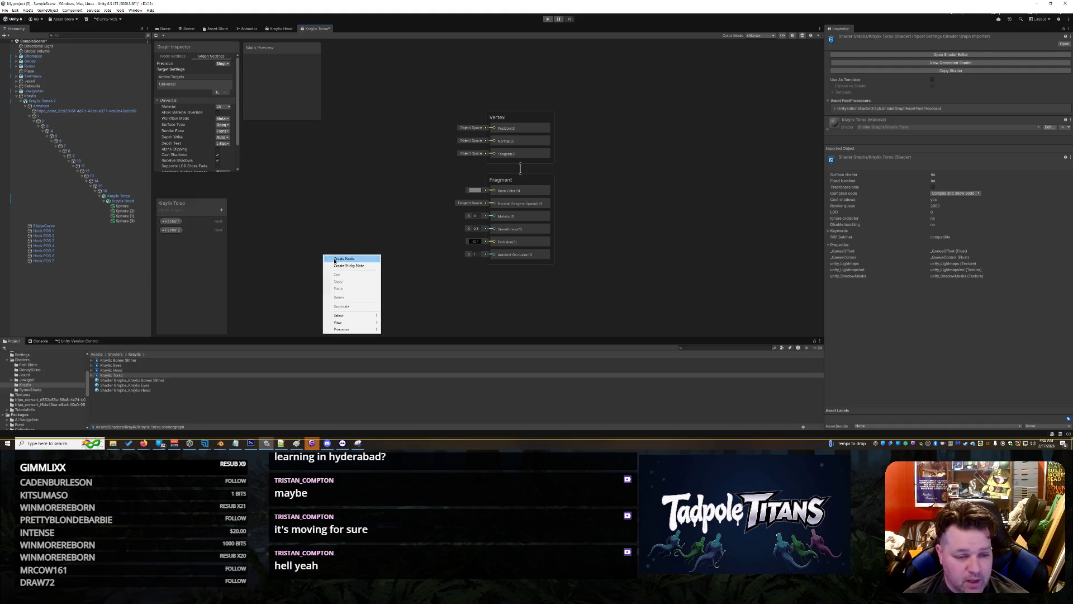
left_click(334, 259)
type("2d sam")
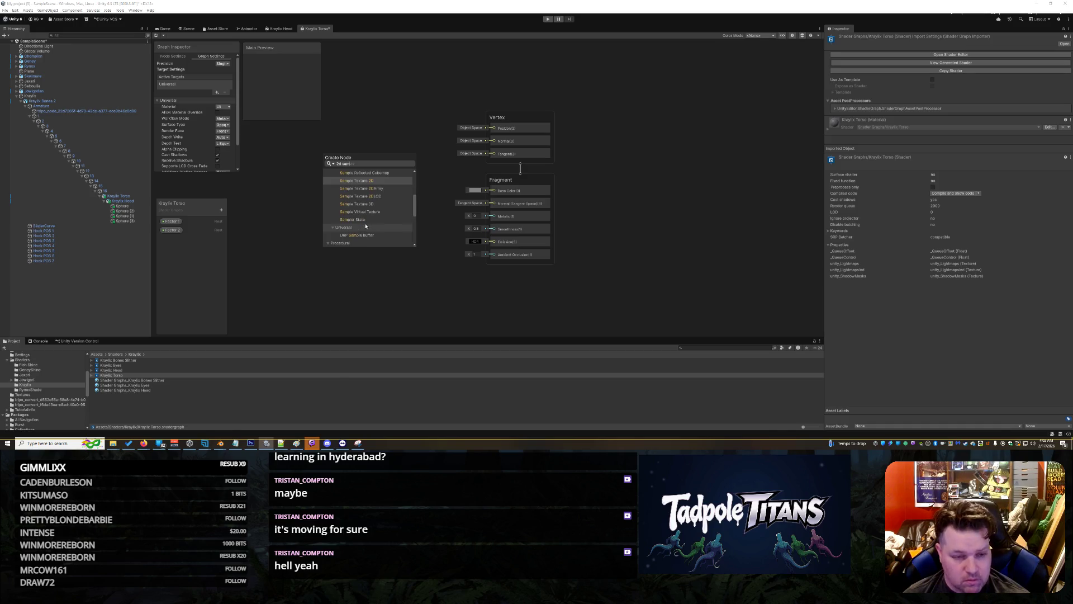
left_click(367, 181)
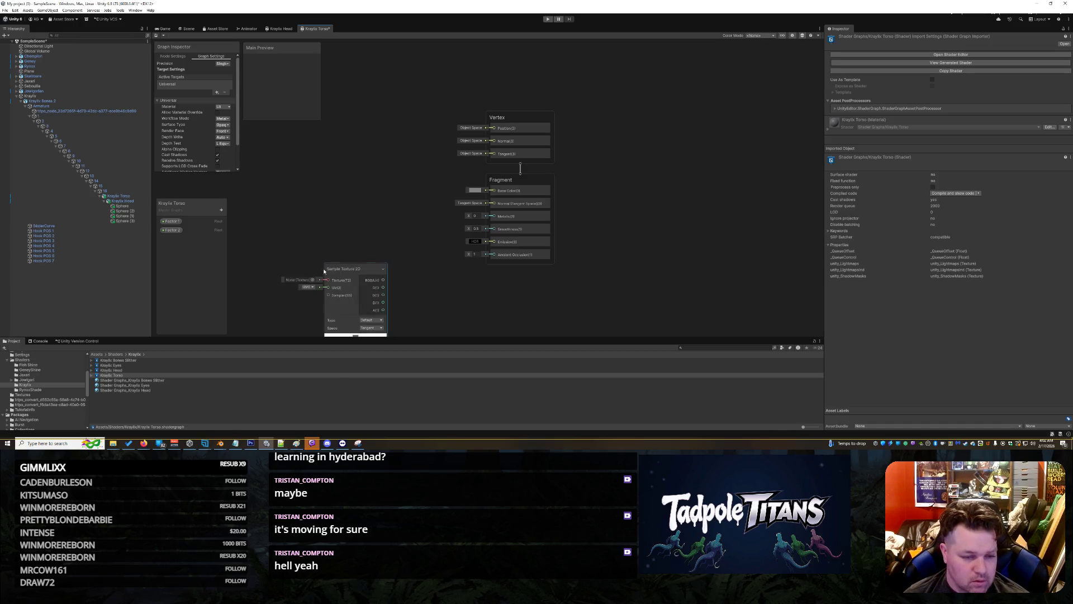
- Assign the red monster texture to the Sample Texture 2D node and reposition the node higher up
left_click_drag(343, 269, 325, 174)
left_click(295, 187)
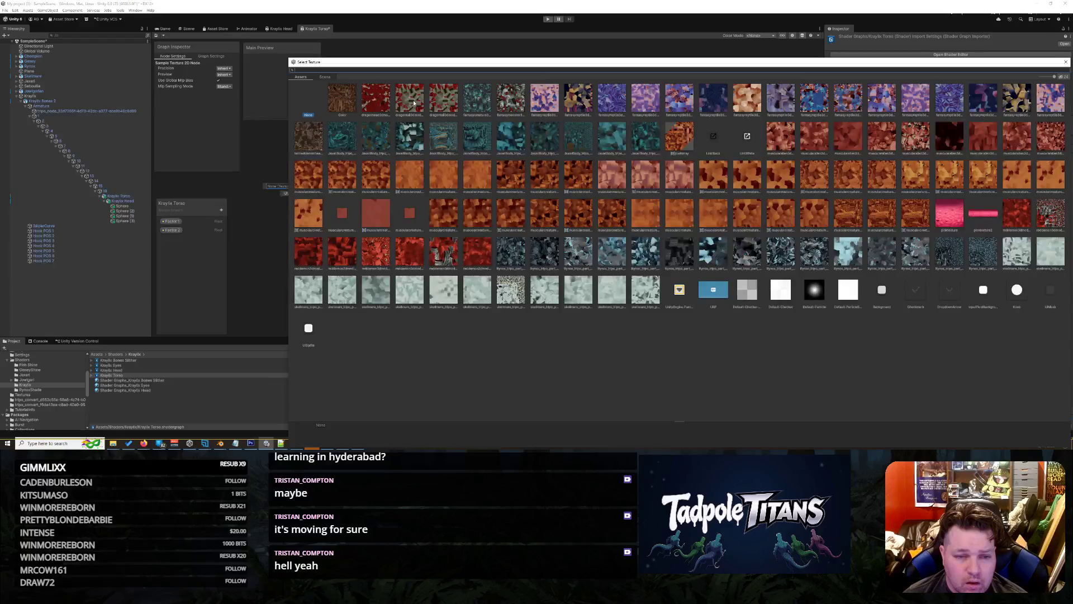
left_click(510, 99)
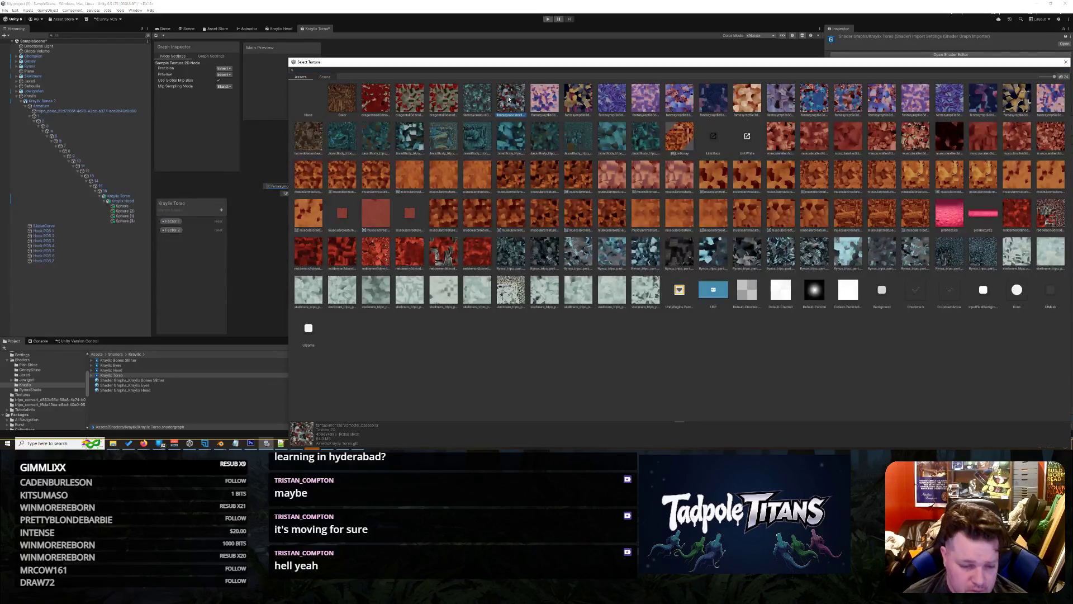
double_click(509, 99)
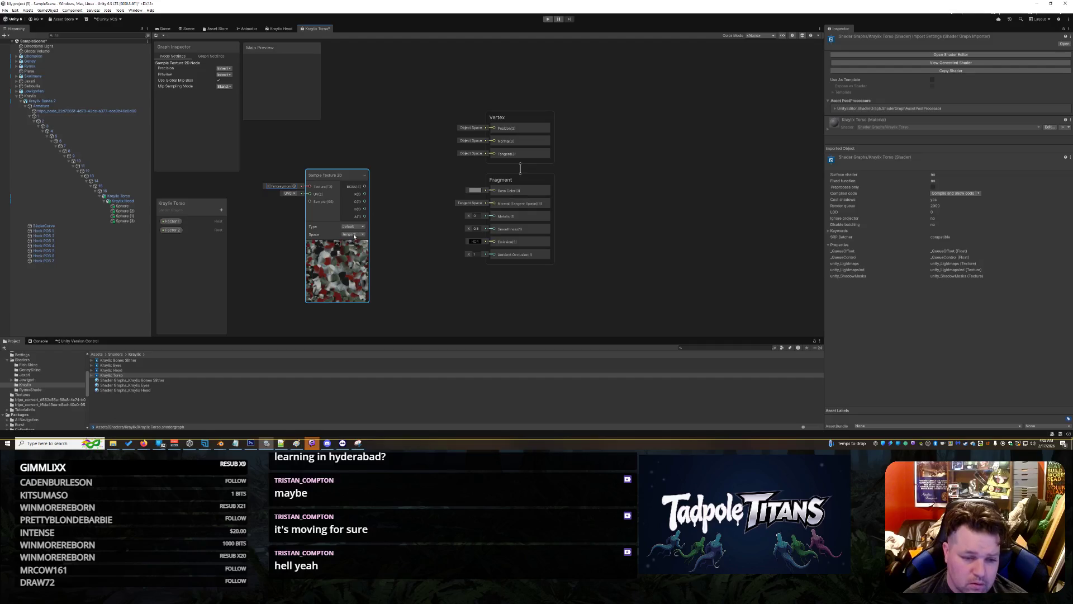
left_click_drag(340, 178, 333, 150)
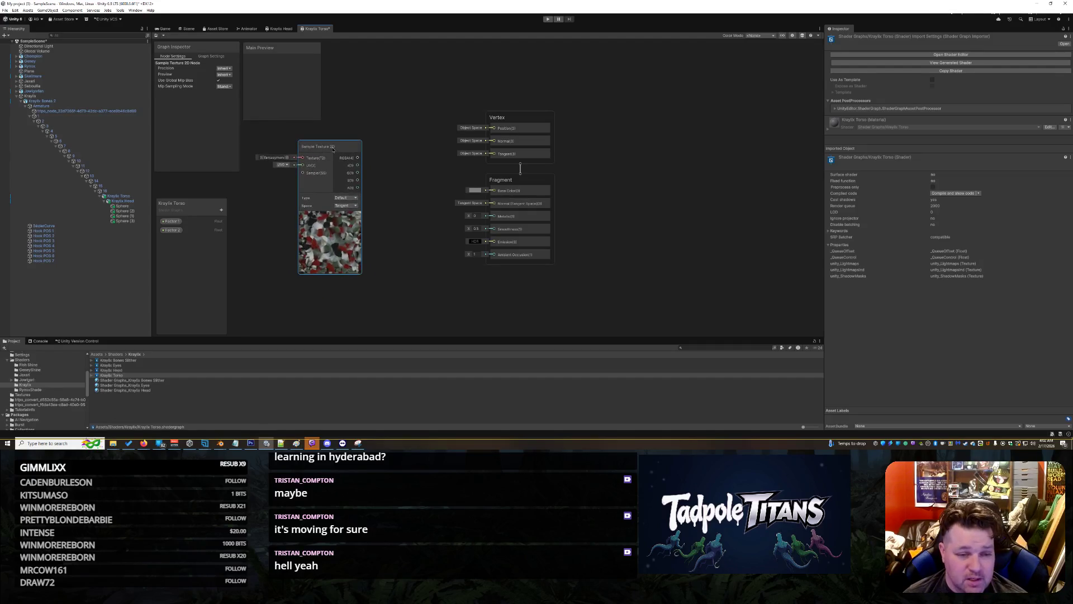
right_click(265, 217)
- Add a Simple Noise node and a Factor 2 node, setting Factor 2's Mode to Slider
left_click(280, 220)
type("noi")
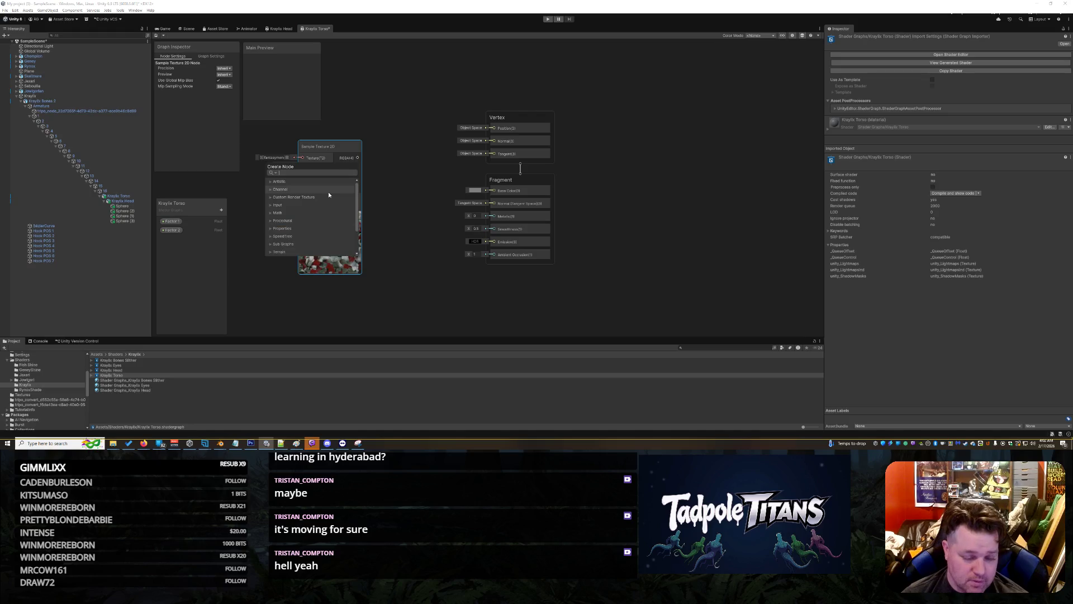
type("se")
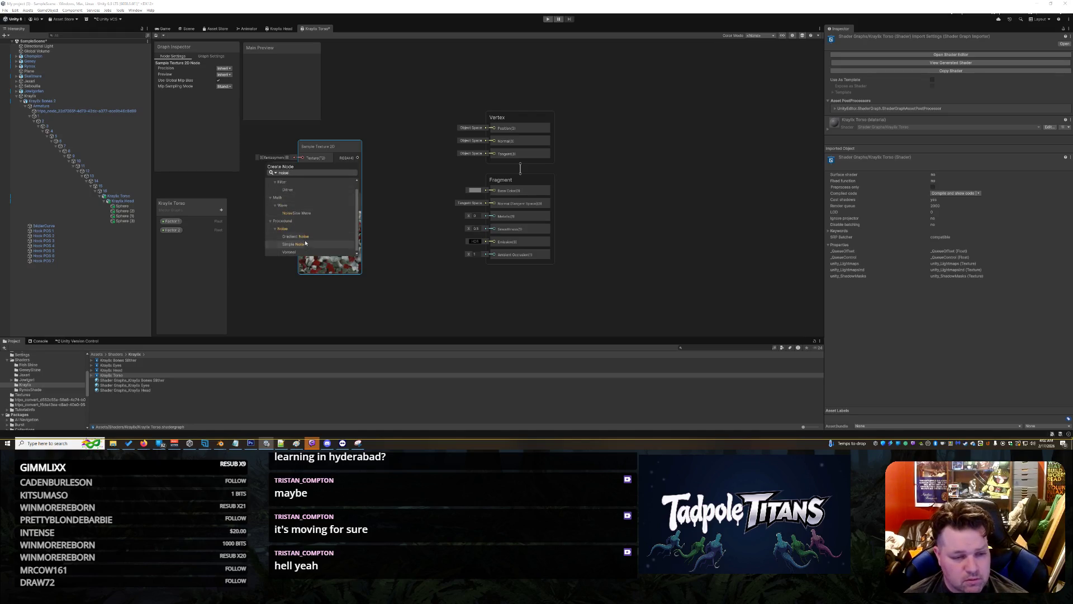
left_click(305, 243)
left_click_drag(171, 230, 253, 275)
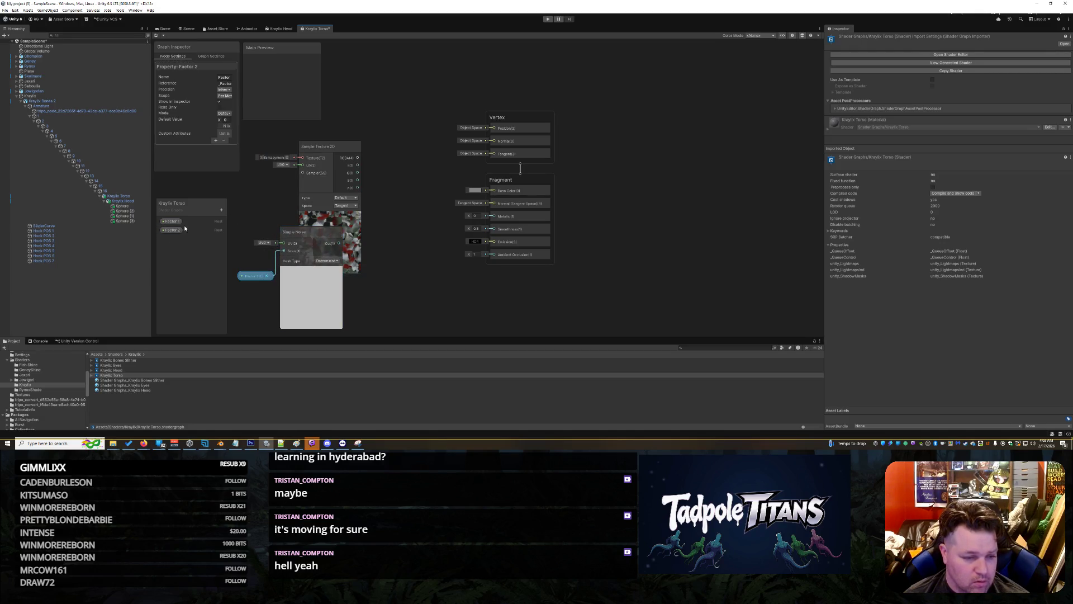
left_click(171, 230)
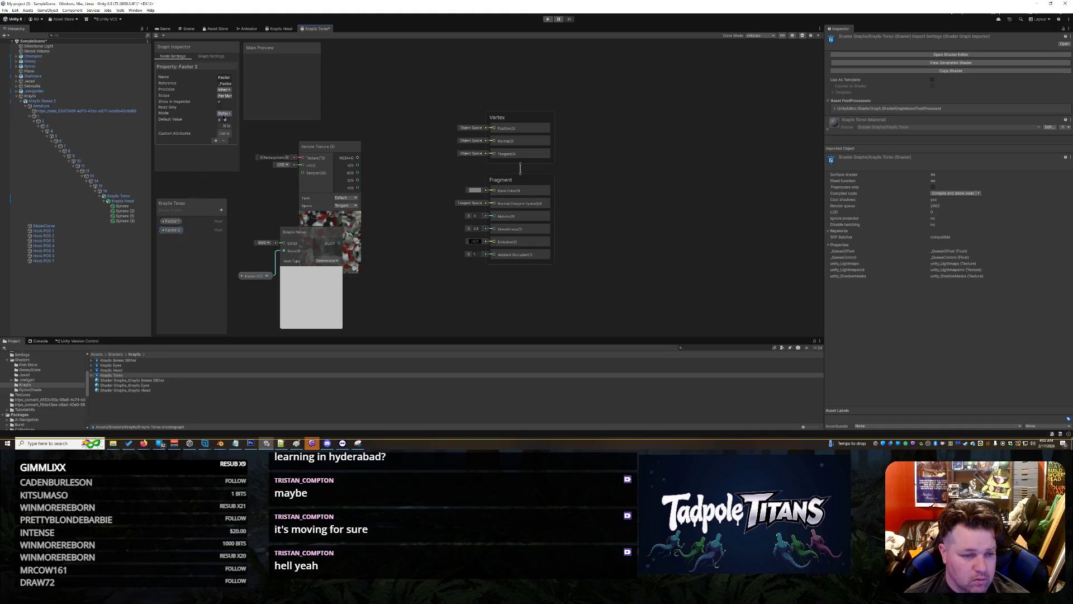
left_click(223, 113)
left_click(229, 128)
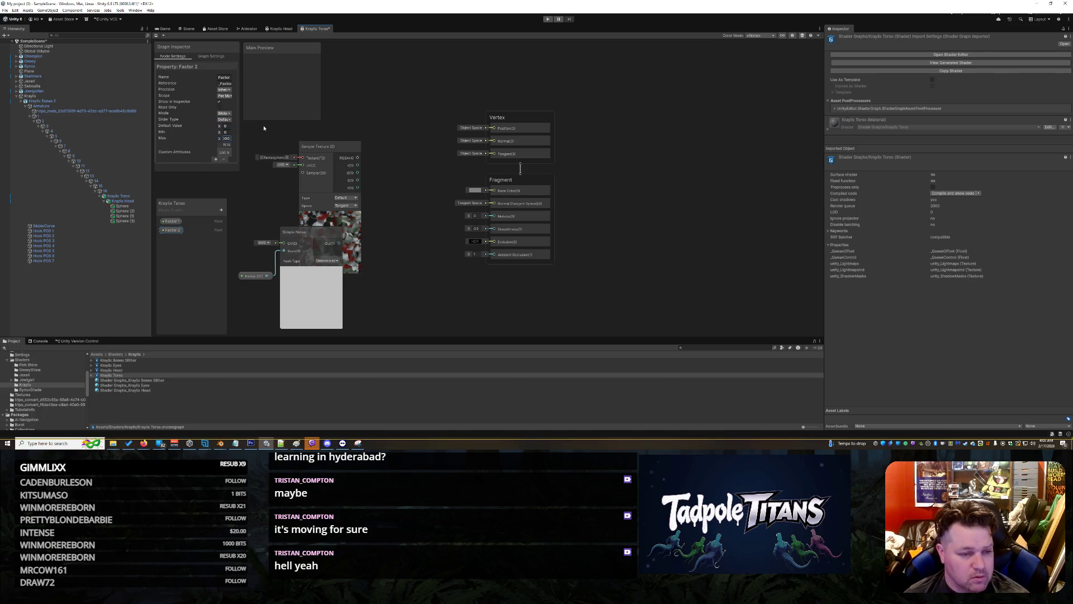
- Place a Factor 1 node on the graph and move the Sample Texture 2D node up-left
left_click_drag(171, 221, 409, 291)
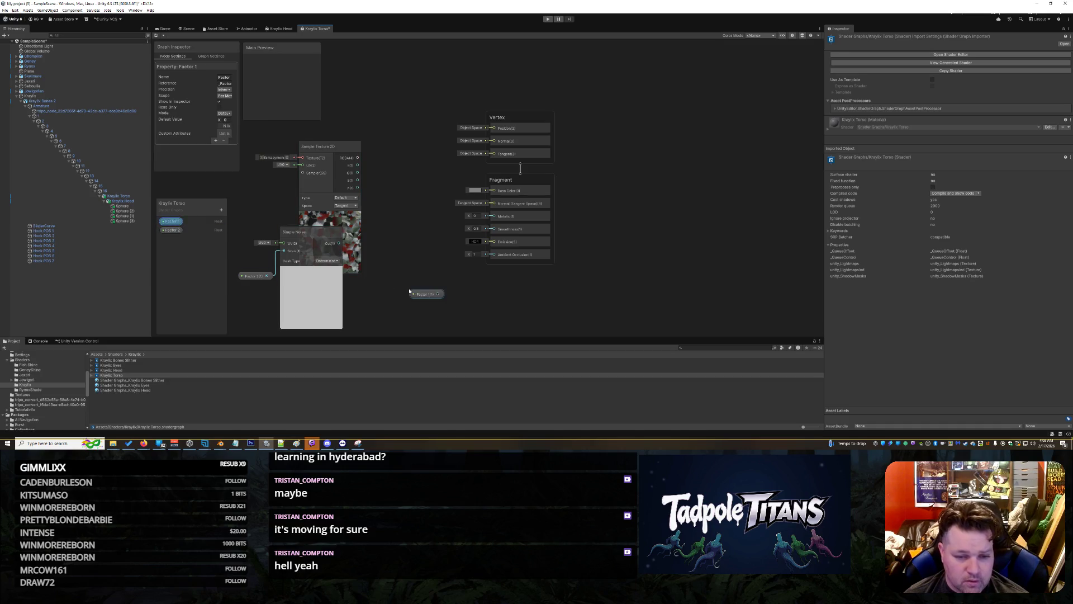
left_click_drag(343, 188, 326, 144)
right_click(363, 128)
left_click(373, 129)
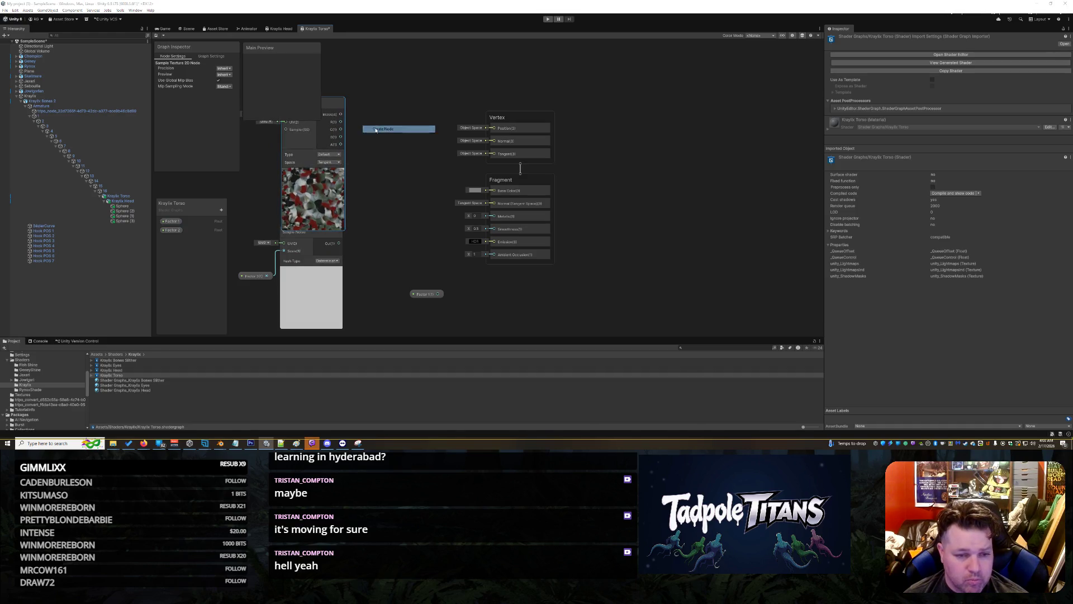
- Add a Blend node with texture RGBA as Base, noise as Blend, and Factor 1 as Opacity
type("blend")
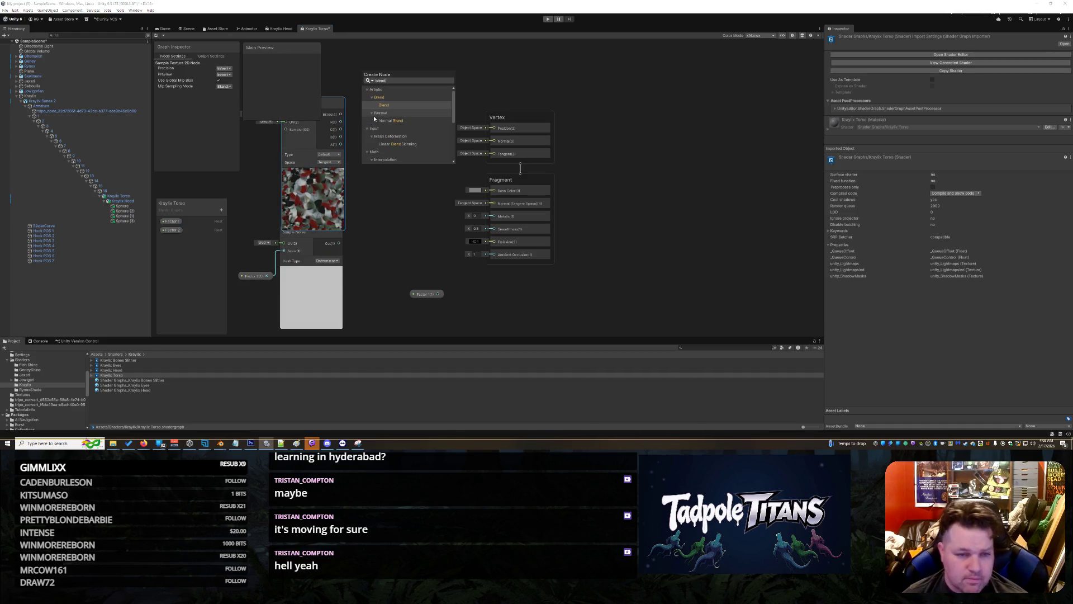
left_click(388, 106)
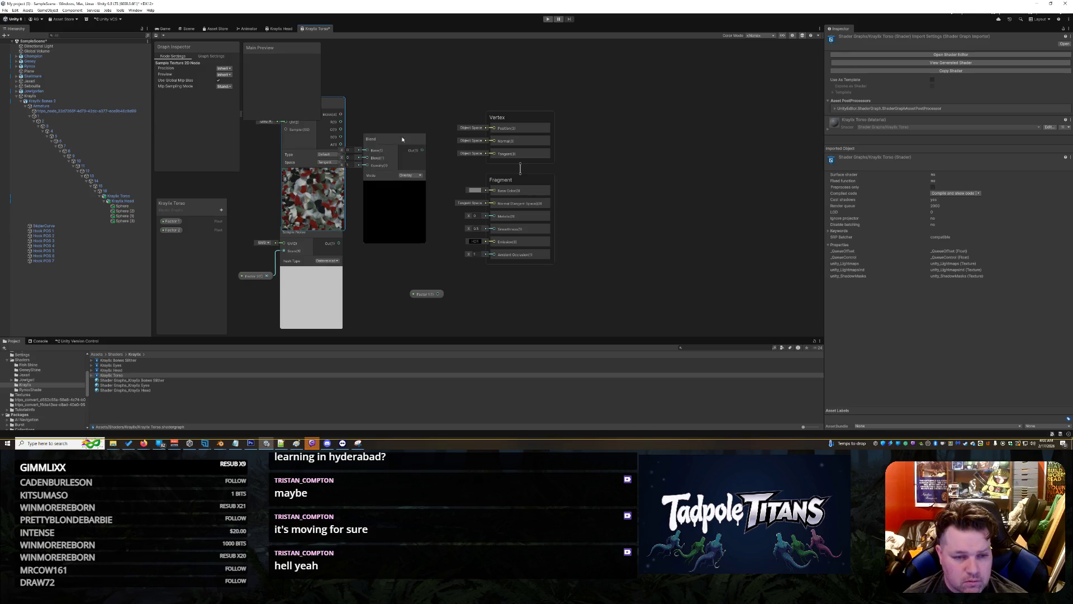
left_click_drag(341, 115, 384, 153)
left_click_drag(339, 250, 384, 161)
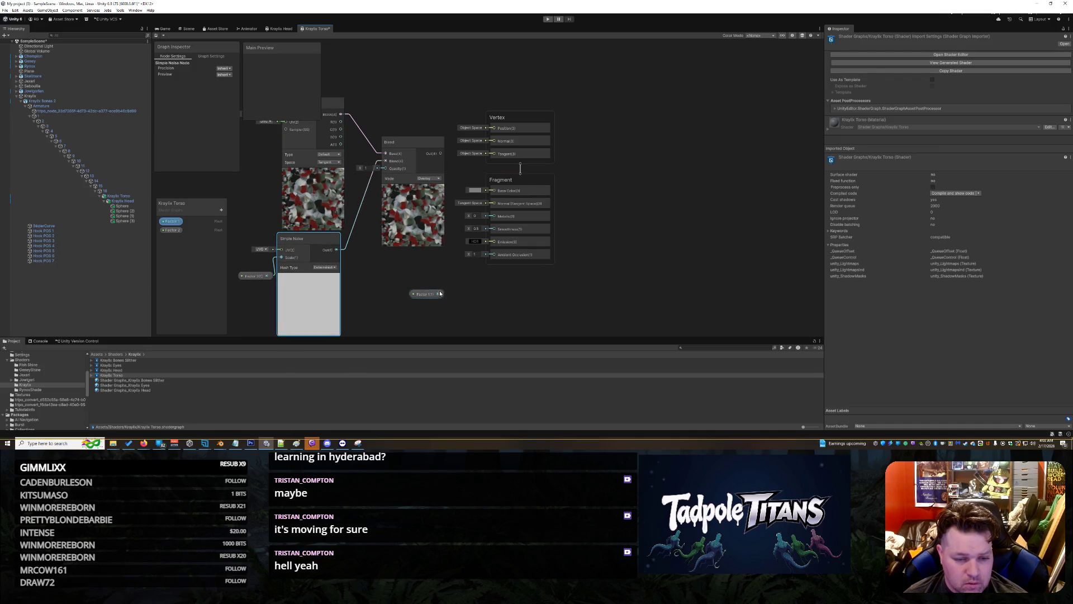
left_click_drag(438, 294, 404, 297)
- Make Factor 1 a 0–1 slider and feed the Blend output into Base Color
left_click(224, 113)
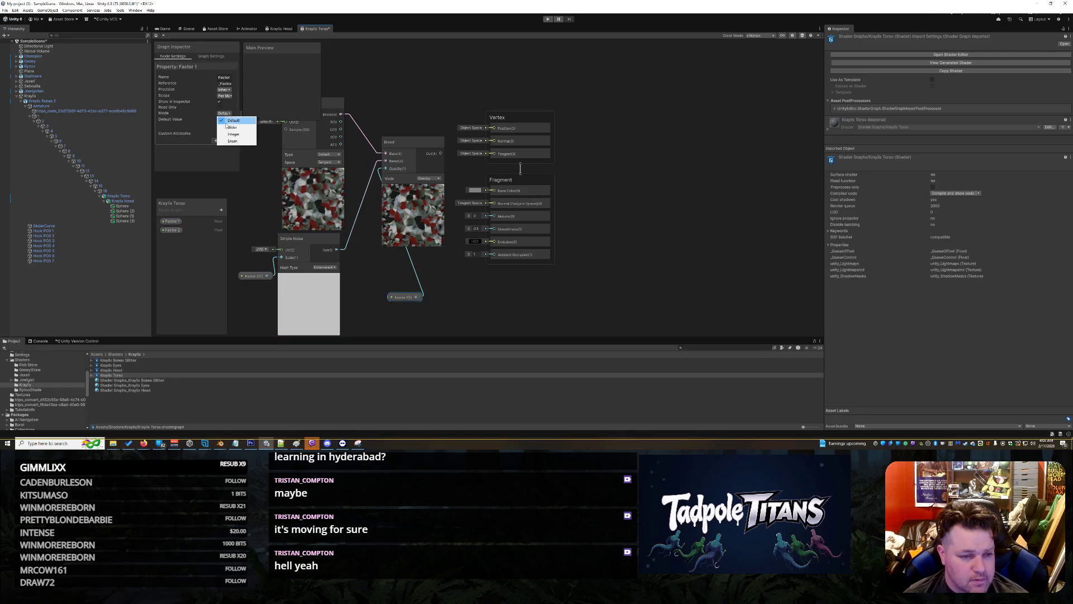
left_click(226, 123)
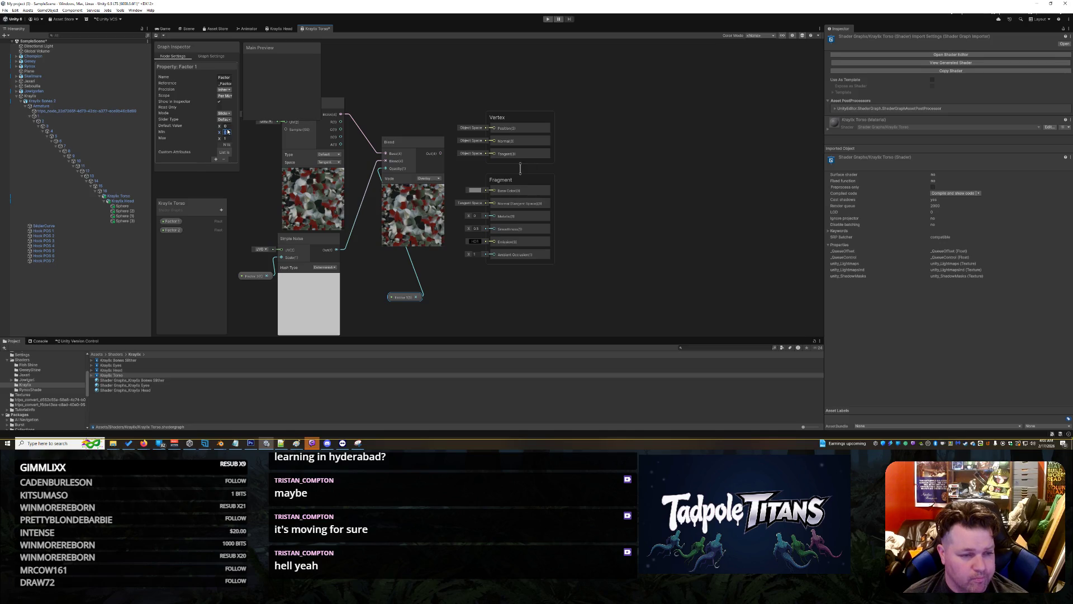
type("1")
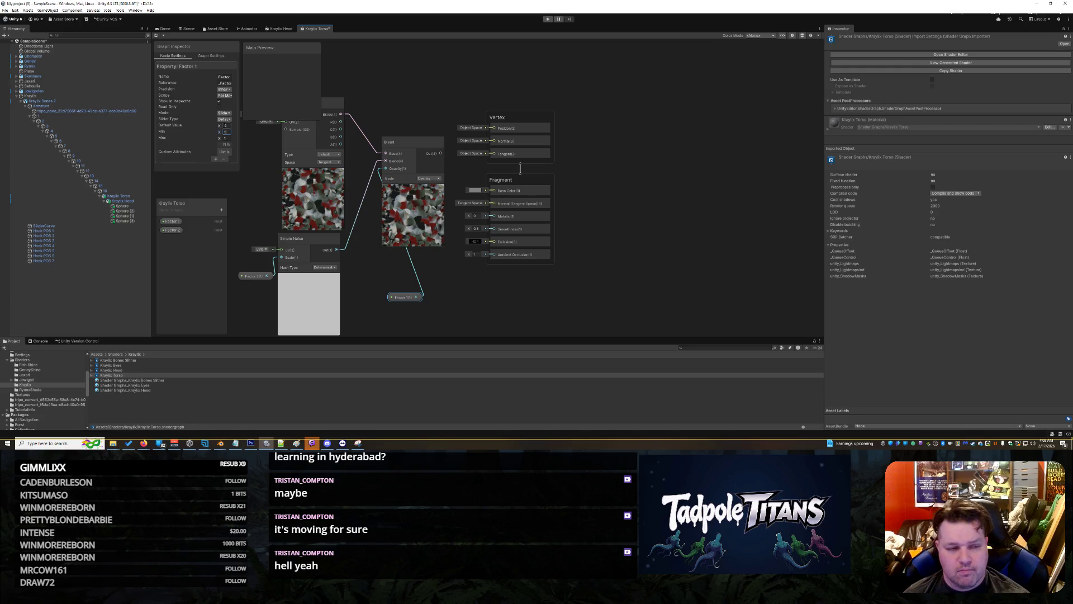
key("Return")
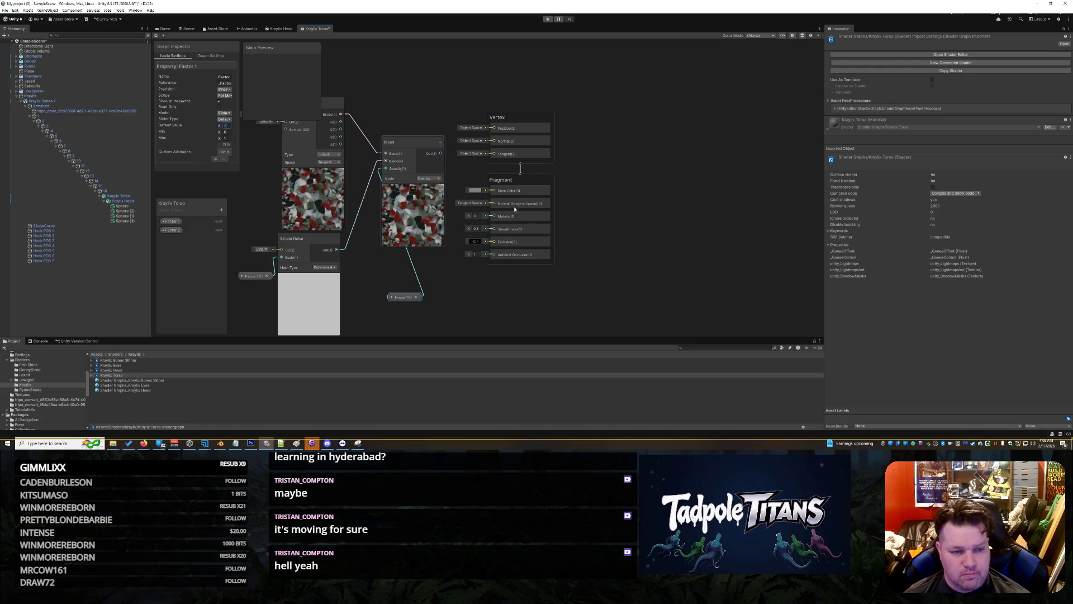
left_click(645, 223)
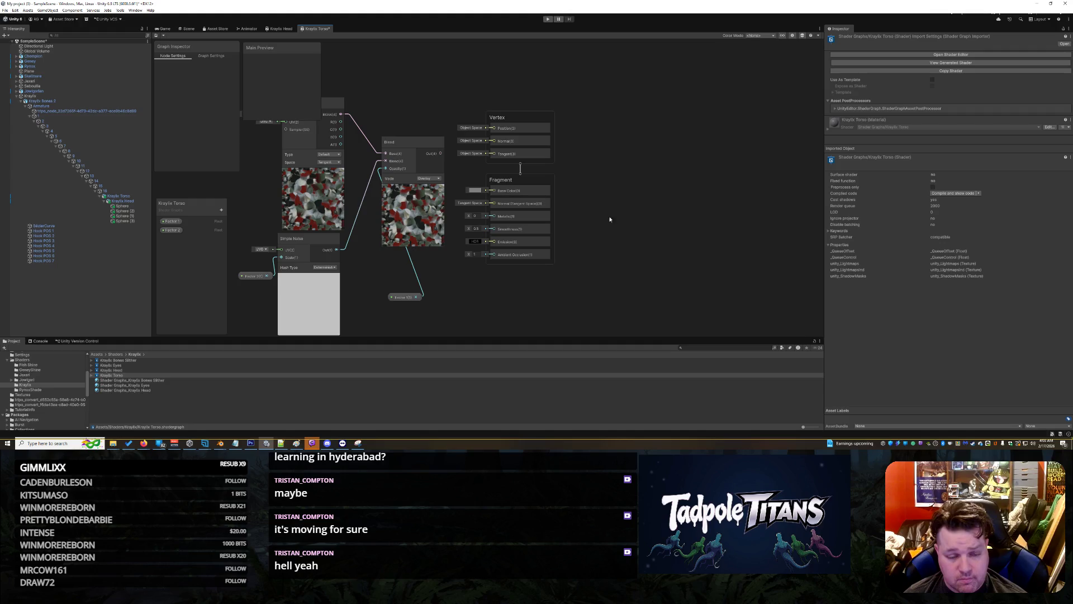
left_click_drag(440, 154, 493, 190)
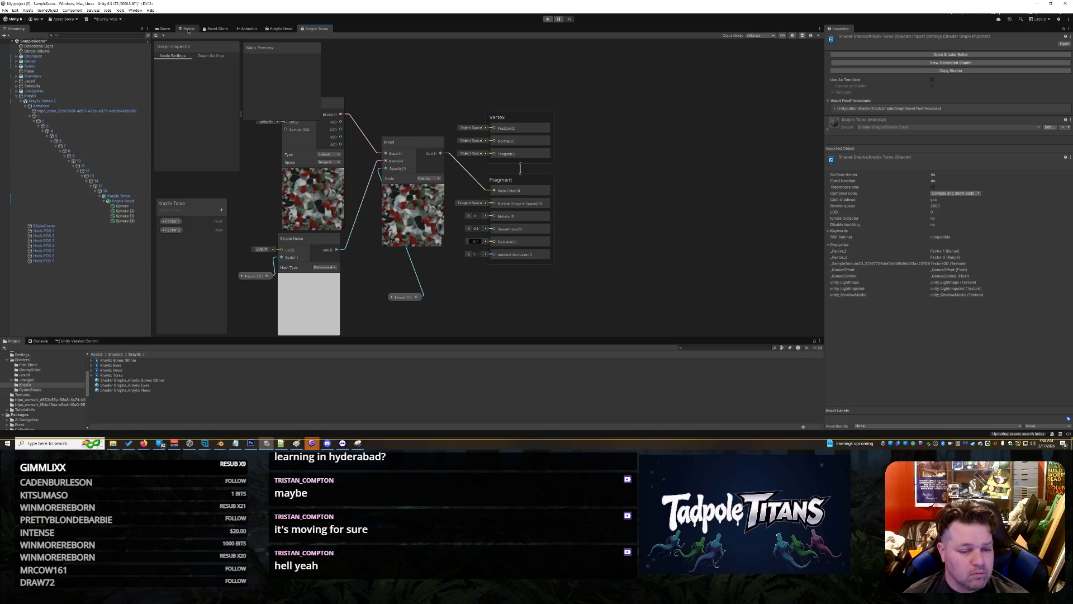
- Create a material from the Kraylix Torso shader and apply it to the creature's torso
left_click(188, 29)
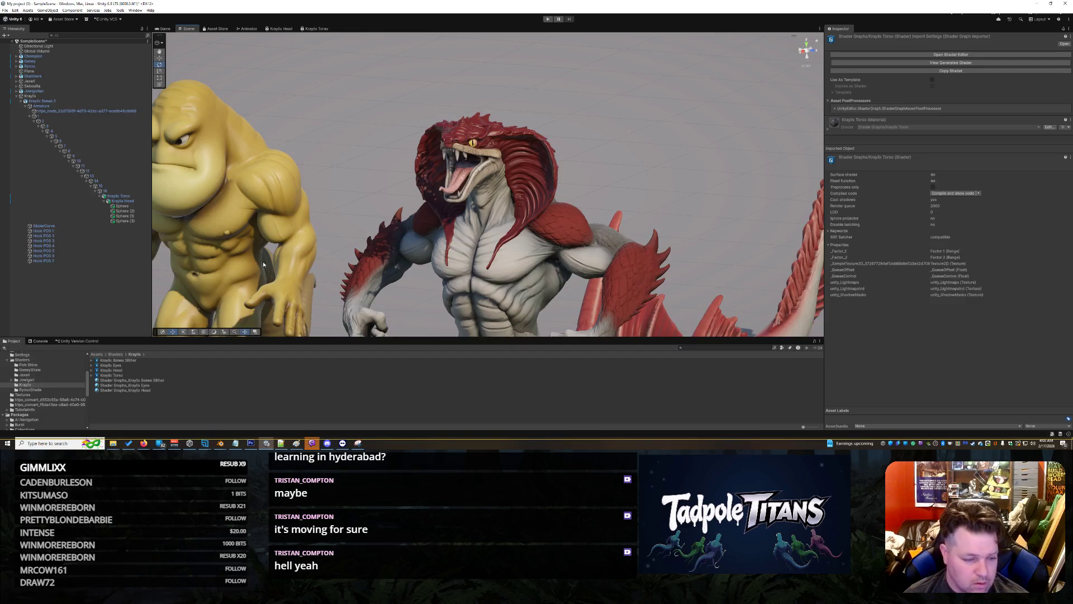
right_click(126, 375)
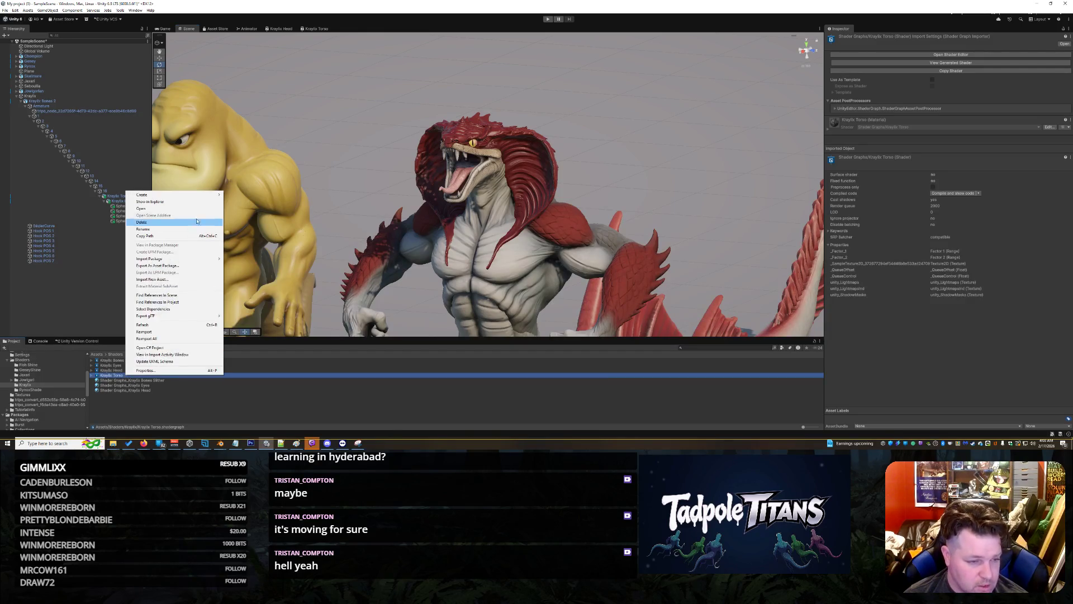
left_click(239, 201)
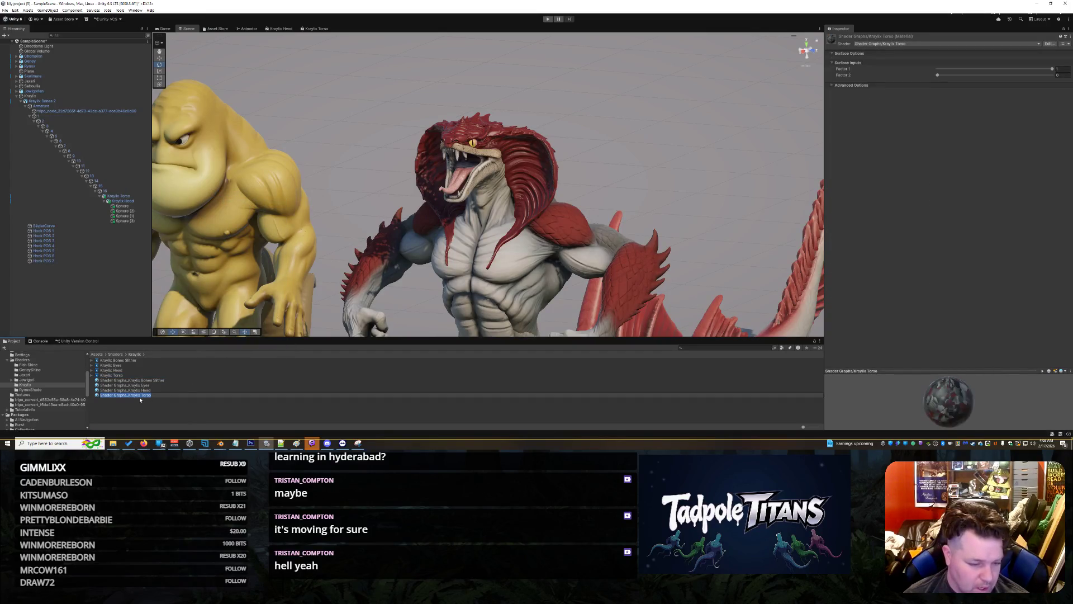
key("Return")
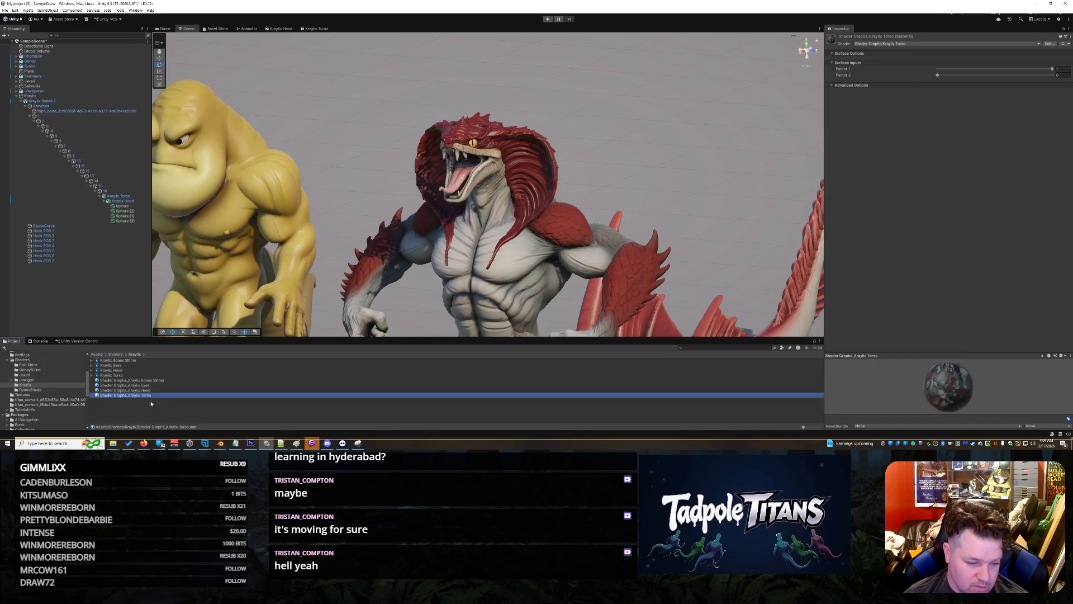
left_click_drag(150, 397, 527, 273)
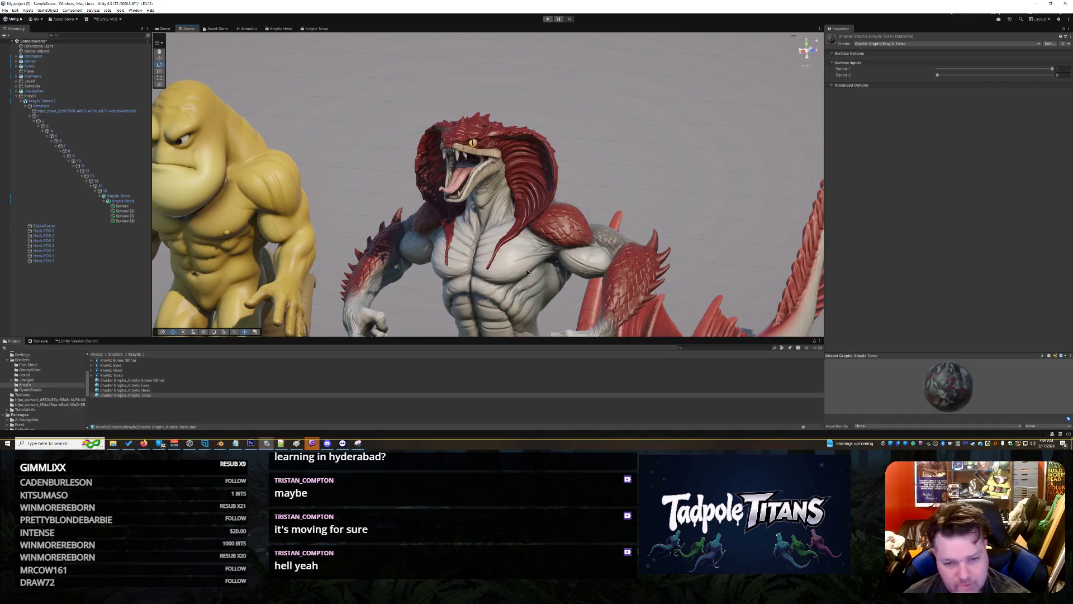
- On the Kraylix Torso material, raise Factor 2 and lower Factor 1 to about 0.734
left_click(526, 272)
left_click(638, 229)
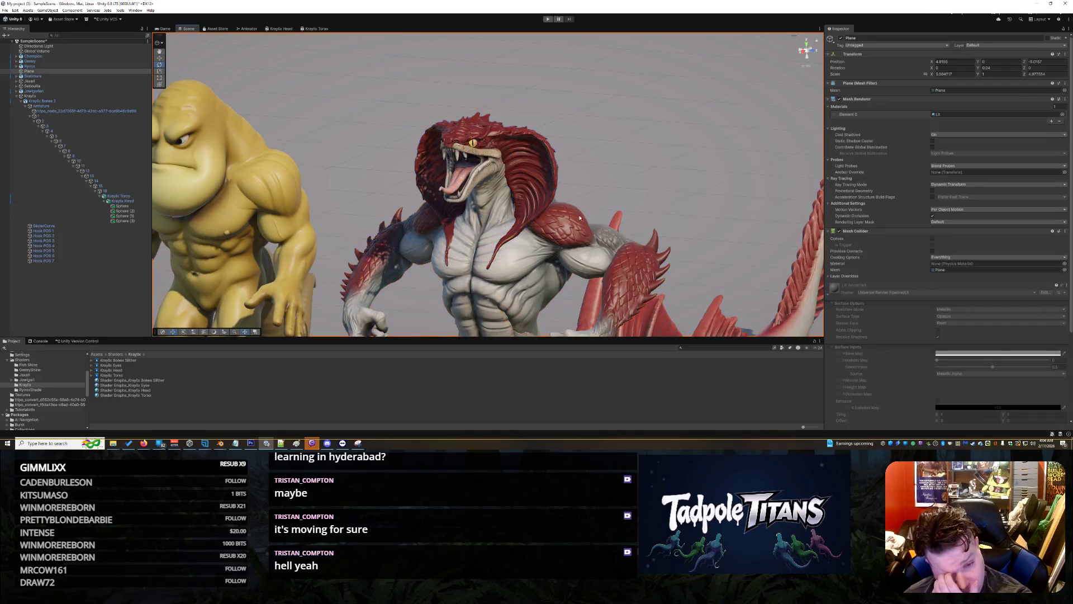
scroll("up", 3)
left_click(576, 260)
scroll("up", 3)
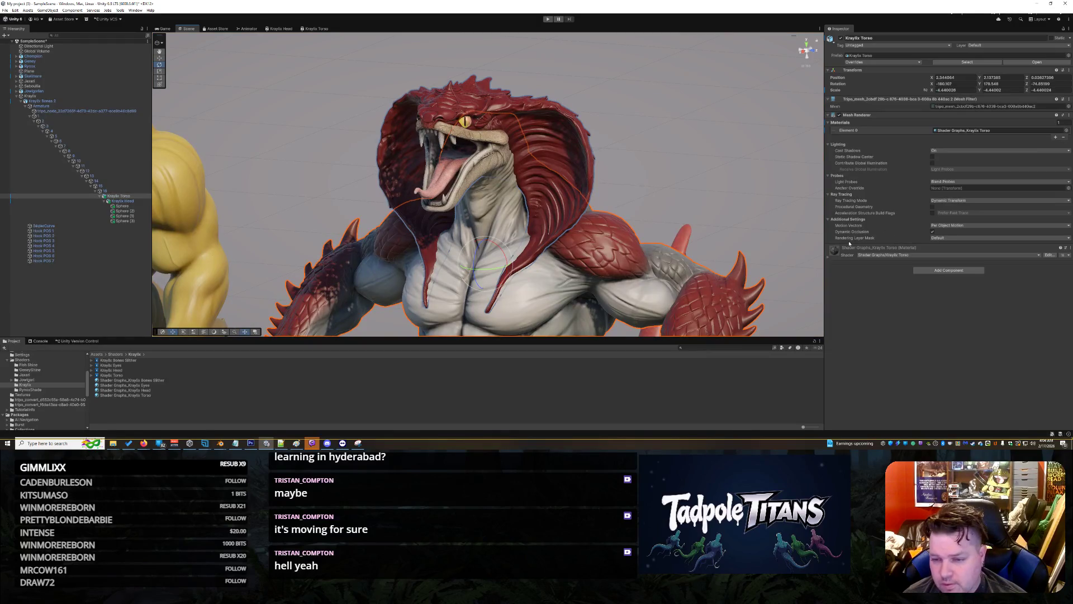
left_click(828, 255)
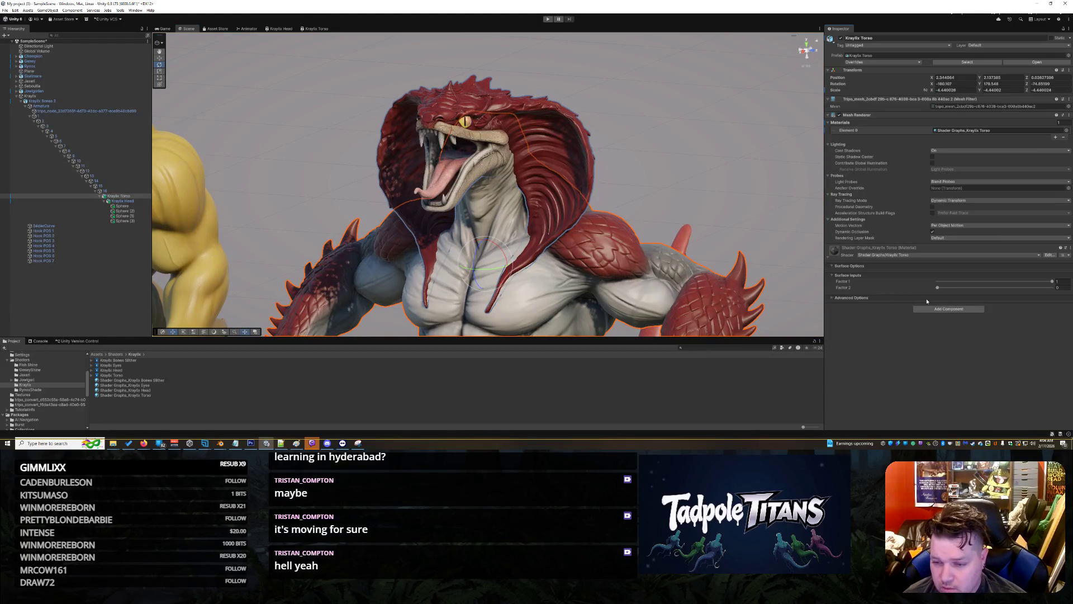
left_click_drag(937, 289, 984, 300)
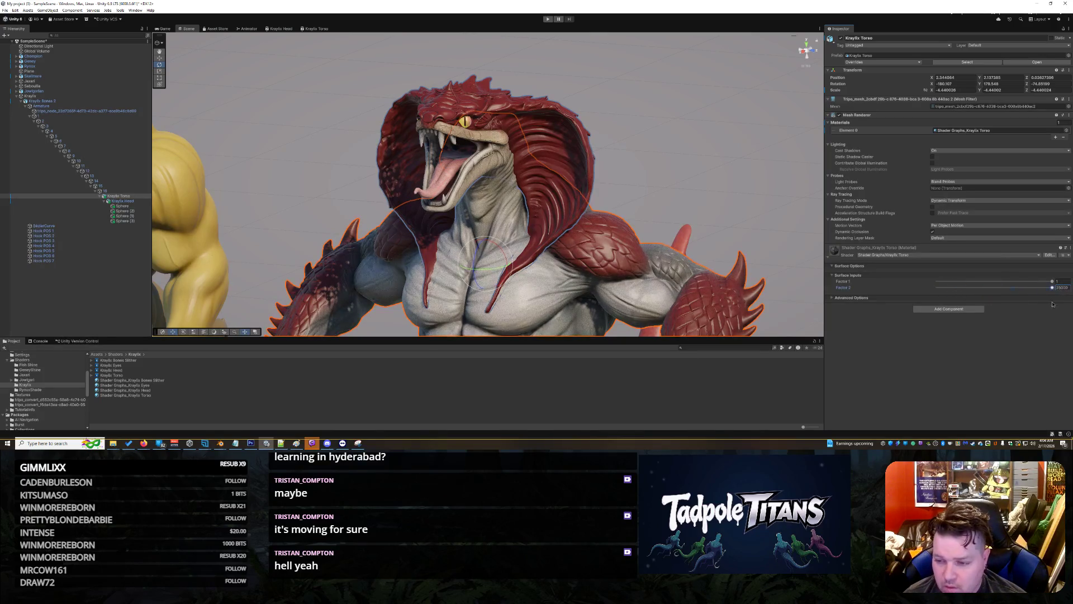
left_click_drag(1055, 282, 1003, 281)
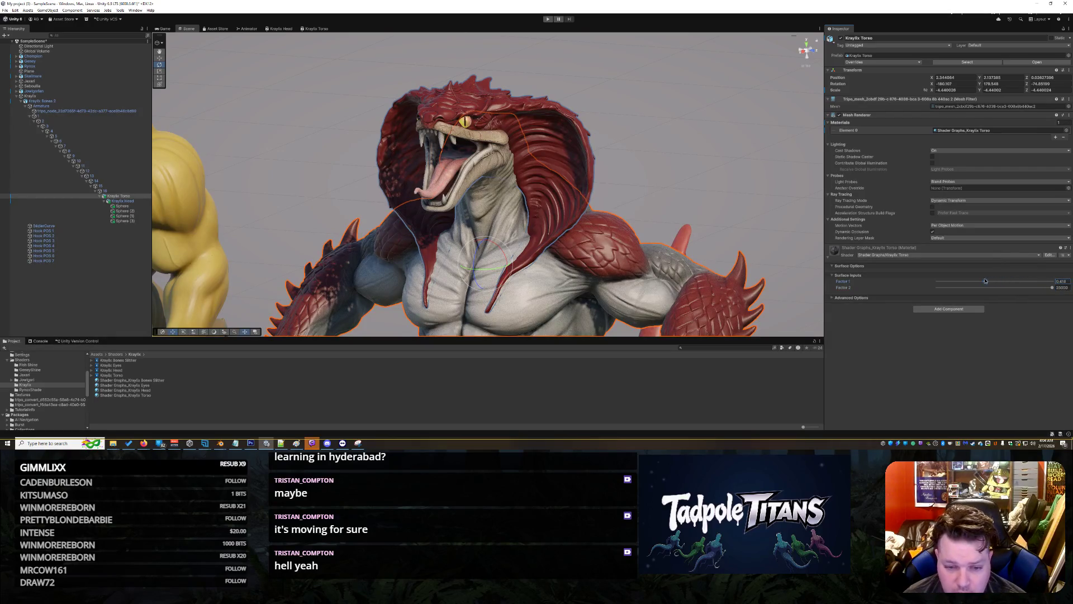
- Reselect the Kraylix Torso mesh and readjust Factor 1 to about 0.698
left_click(719, 141)
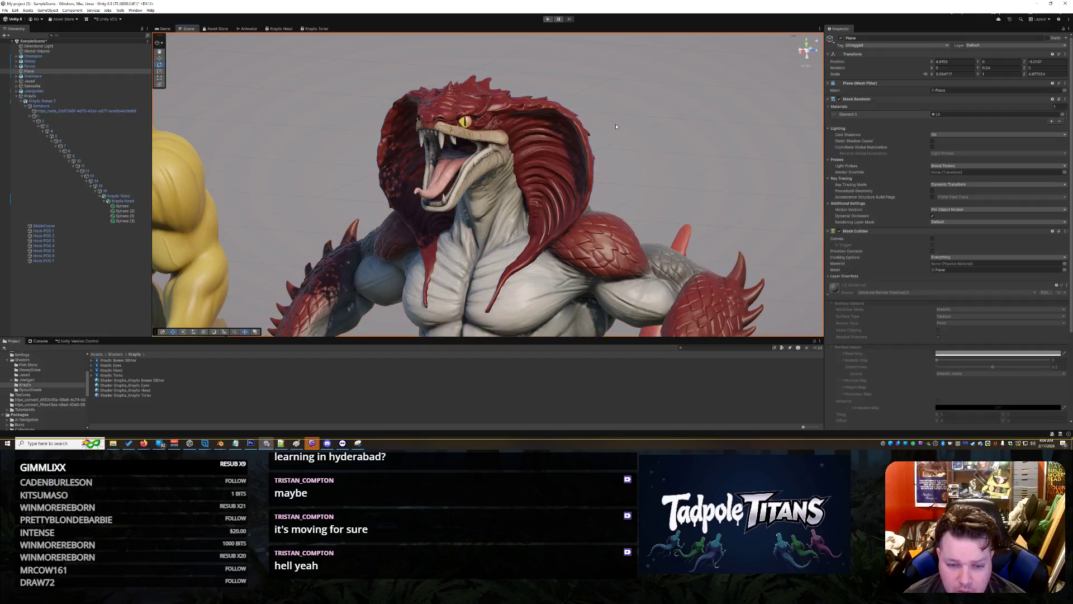
scroll("up", 3)
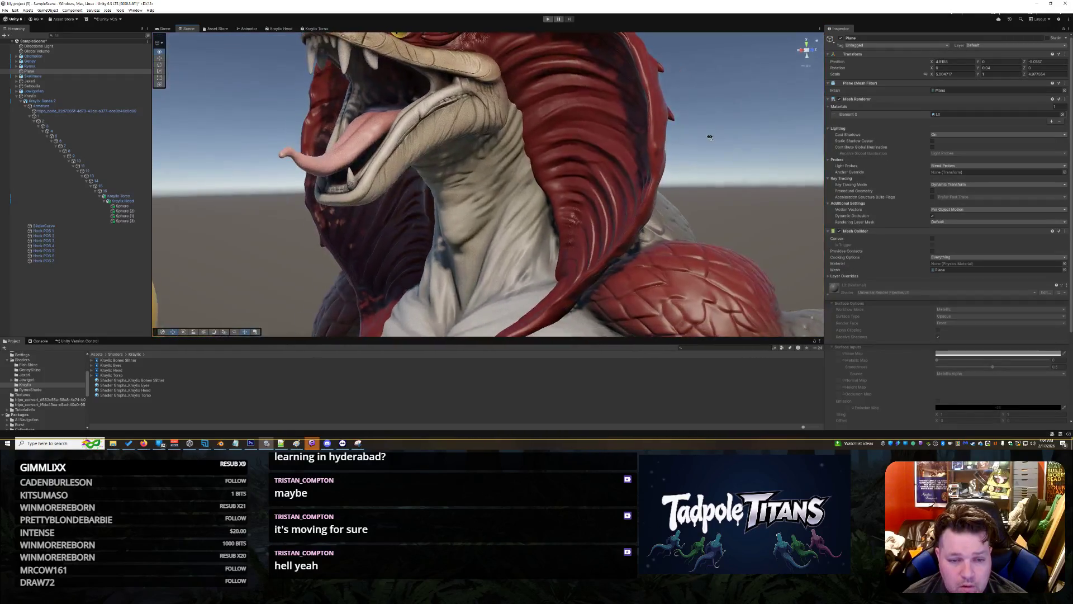
scroll("up", 3)
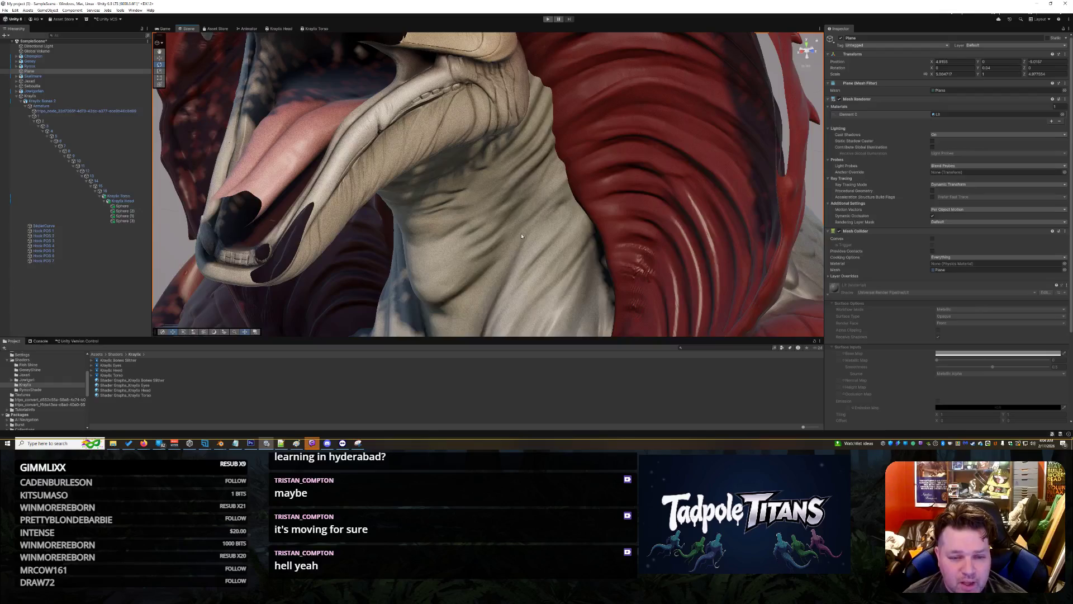
left_click(551, 237)
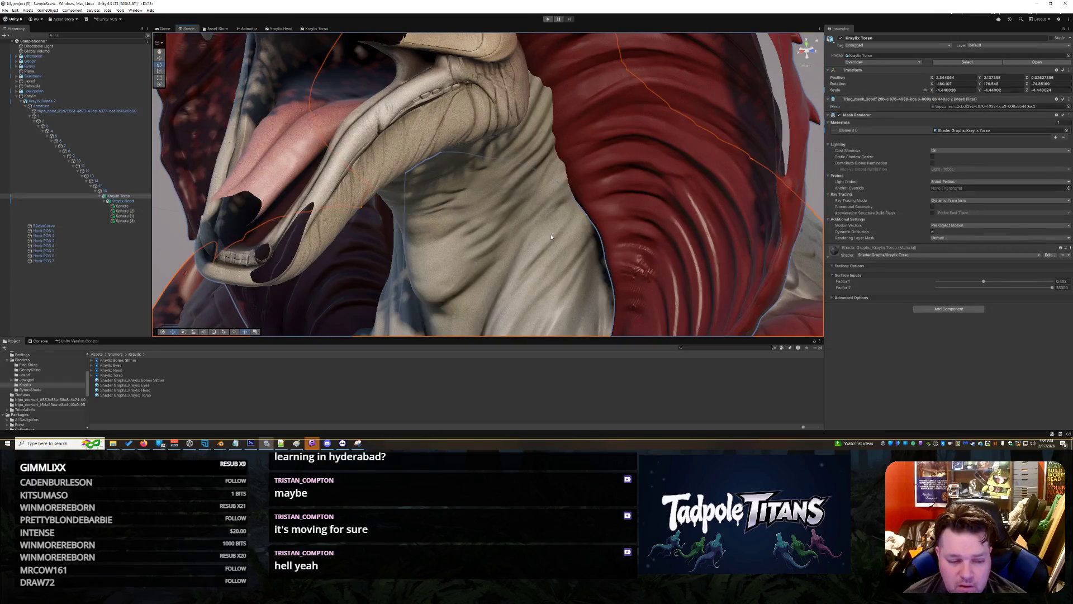
scroll("down", 3)
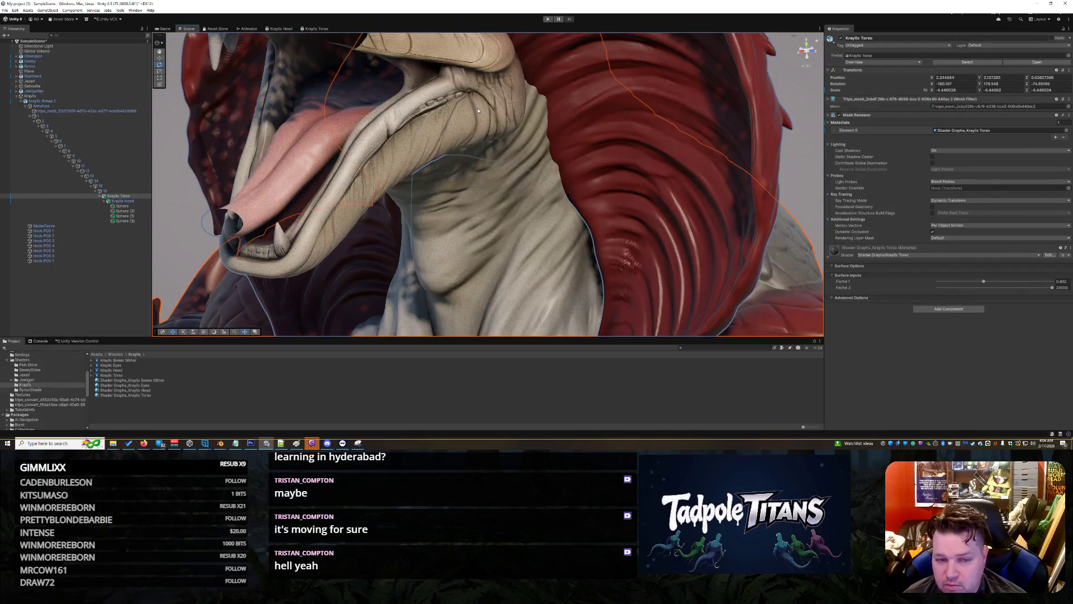
left_click(720, 85)
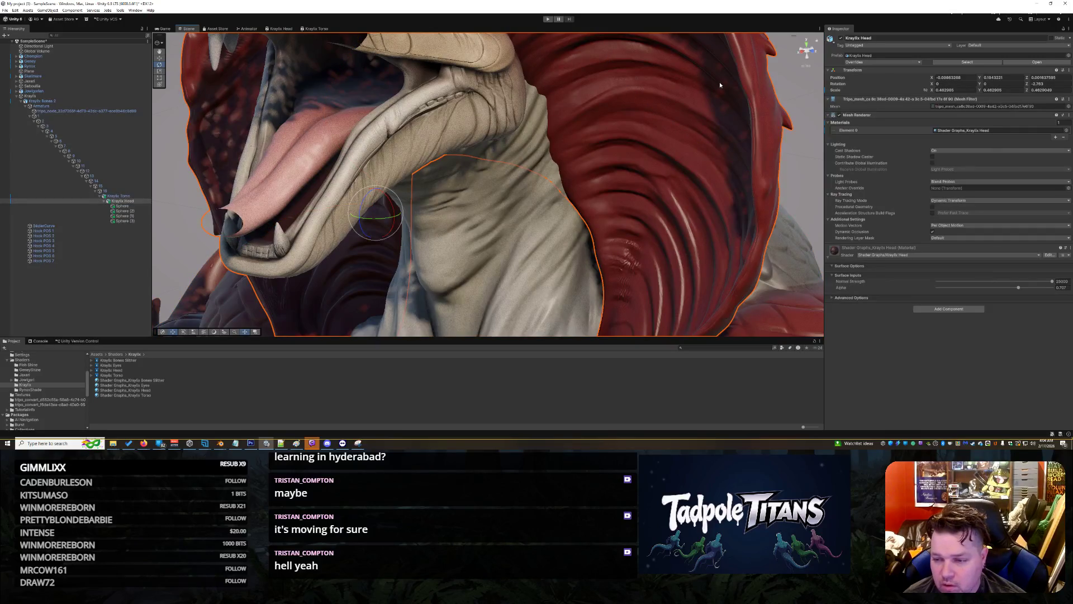
left_click(675, 247)
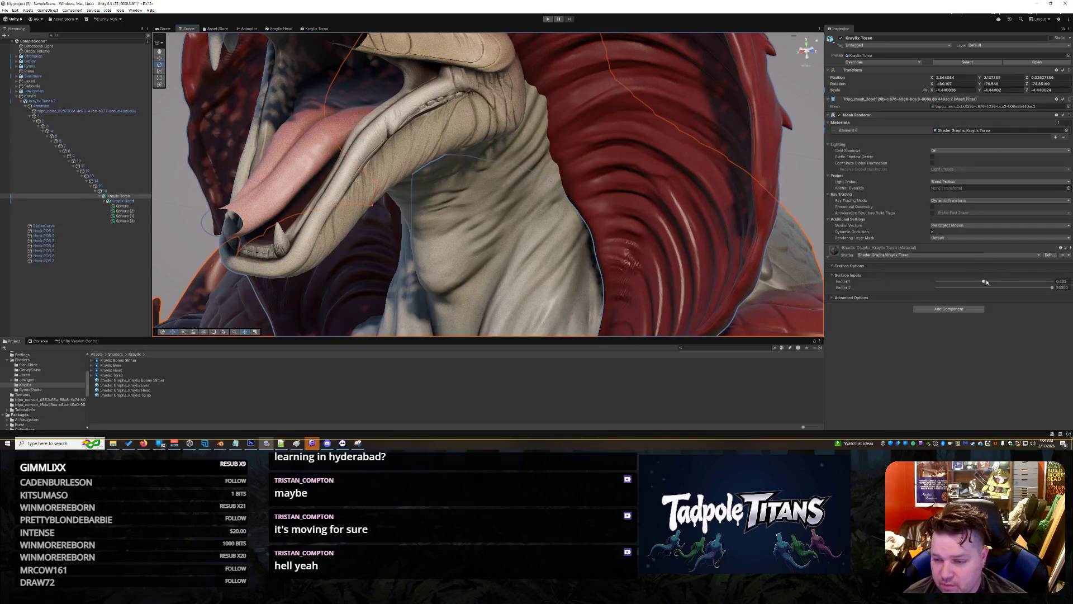
left_click_drag(986, 281, 976, 280)
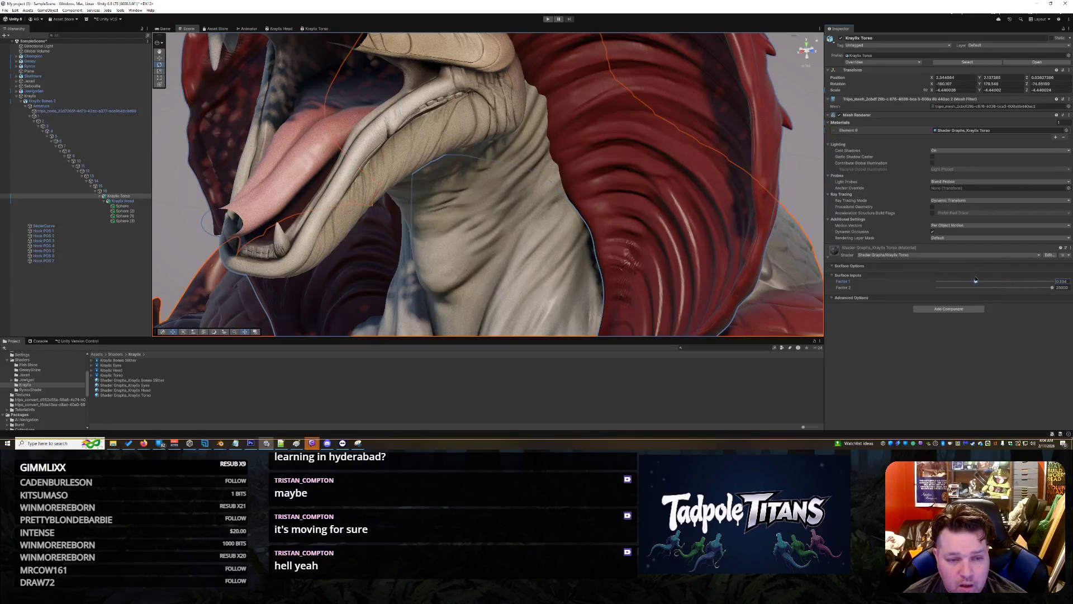
left_click(574, 224)
scroll("down", 3)
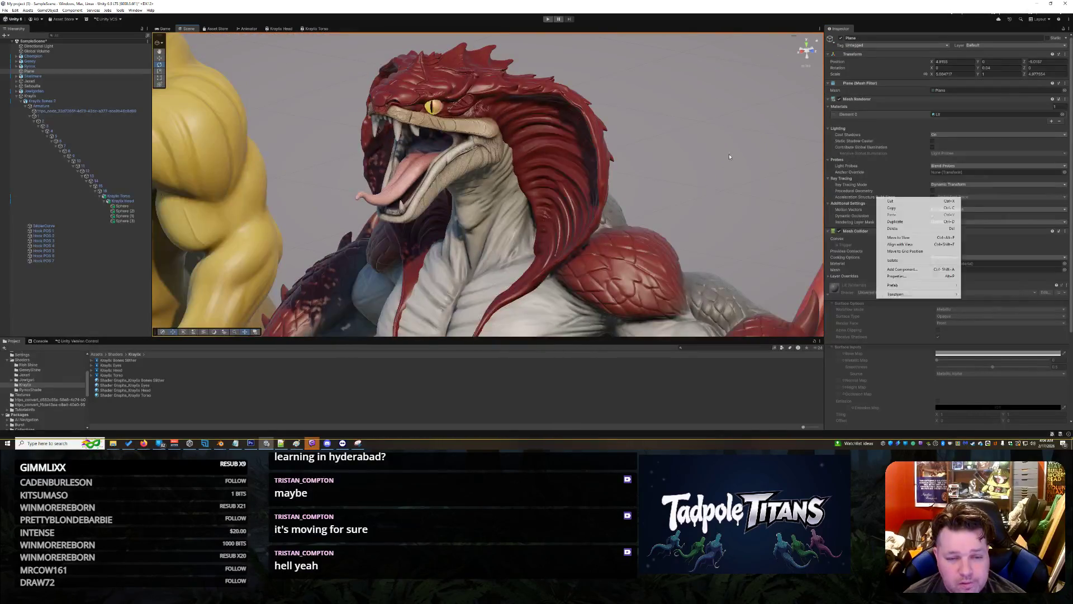
- Orbit around the scene, reselect the Kraylix Torso mesh and raise Factor 1 to about 0.707
scroll("down", 3)
left_click_drag(675, 184, 415, 267)
scroll("up", 3)
scroll("up", 3)
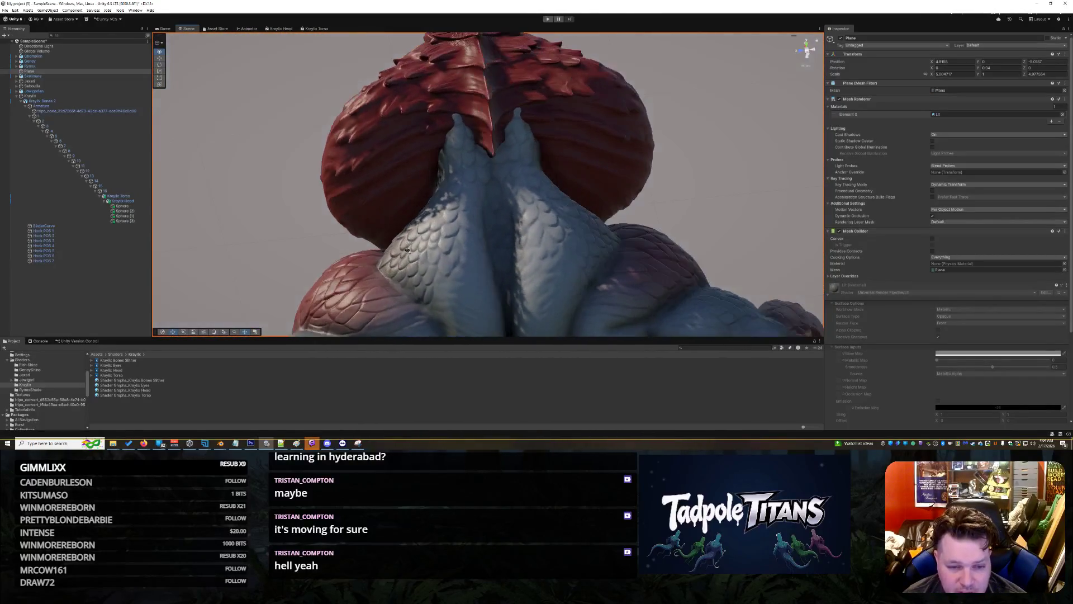
scroll("up", 3)
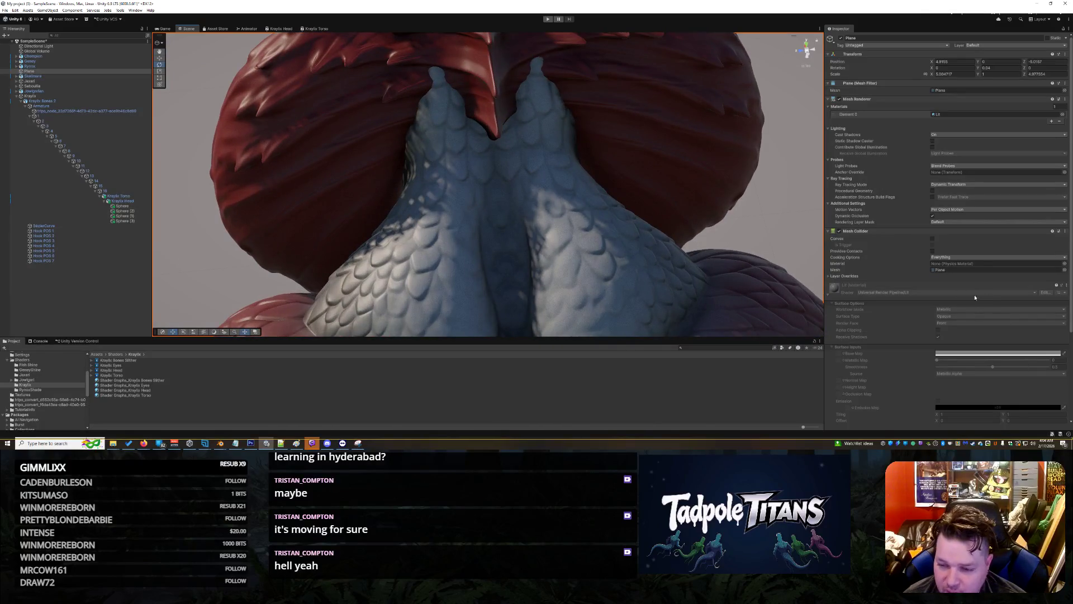
left_click(512, 299)
left_click(816, 307)
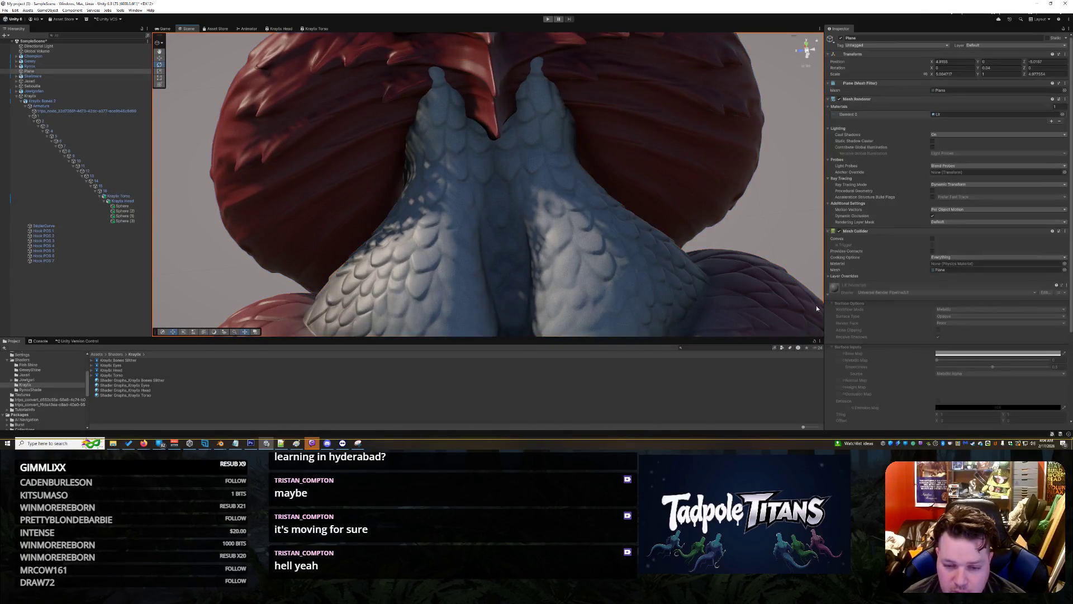
left_click(607, 229)
left_click(361, 263)
scroll("down", 3)
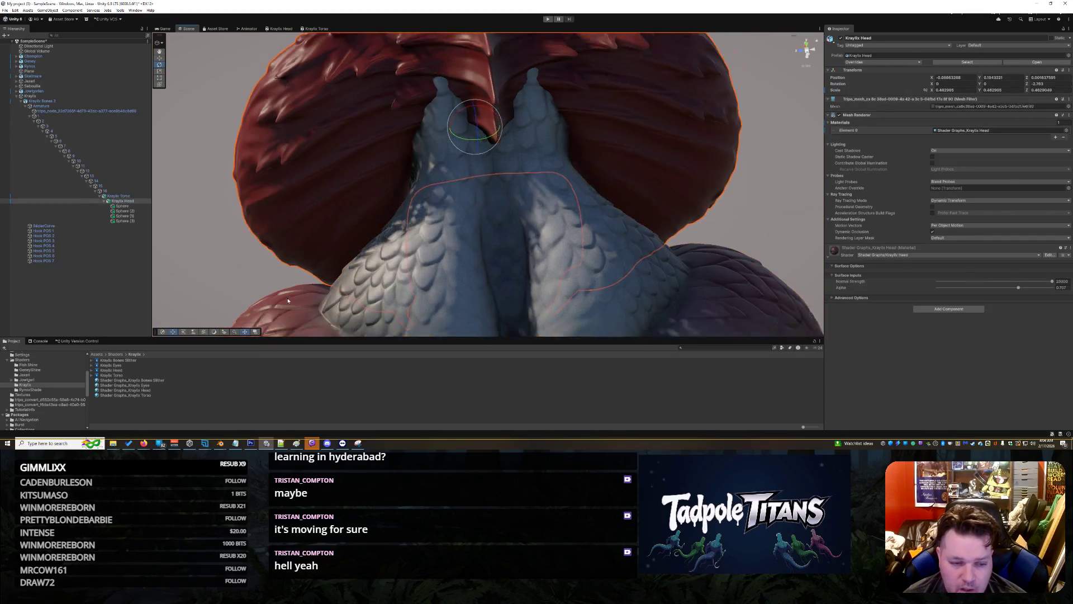
left_click(357, 300)
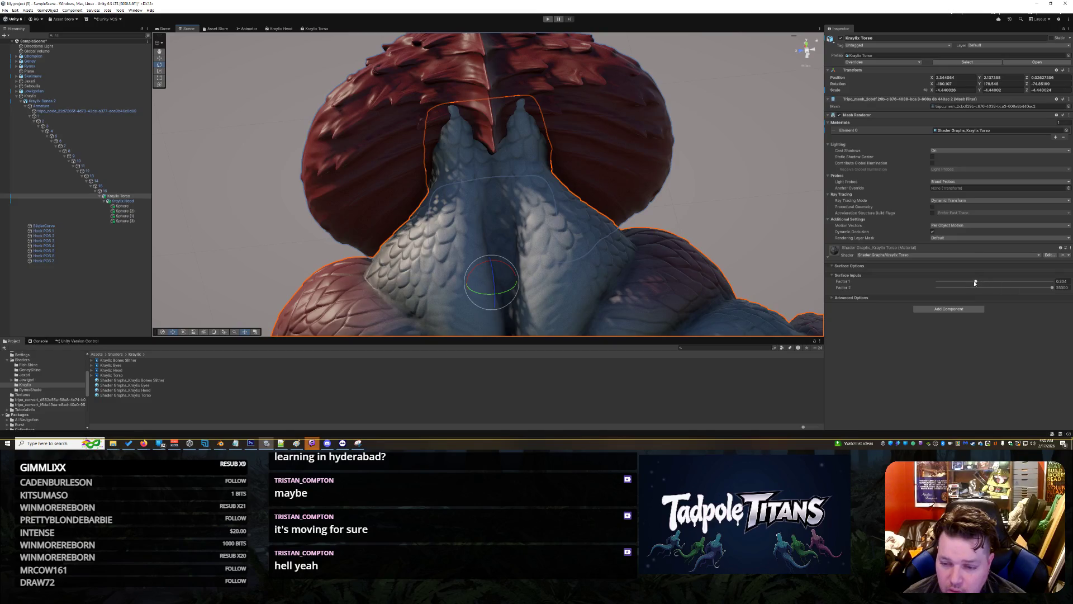
left_click_drag(974, 281, 1018, 290)
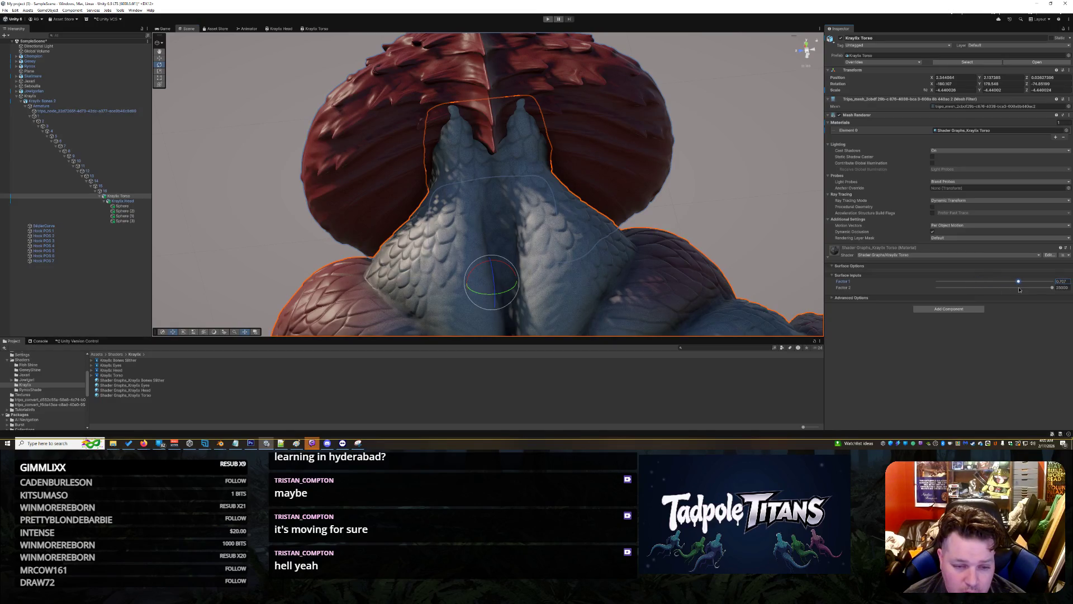
- Sweep the torso's Factor 1 to its maximum, then back to about 0.461
left_click(682, 192)
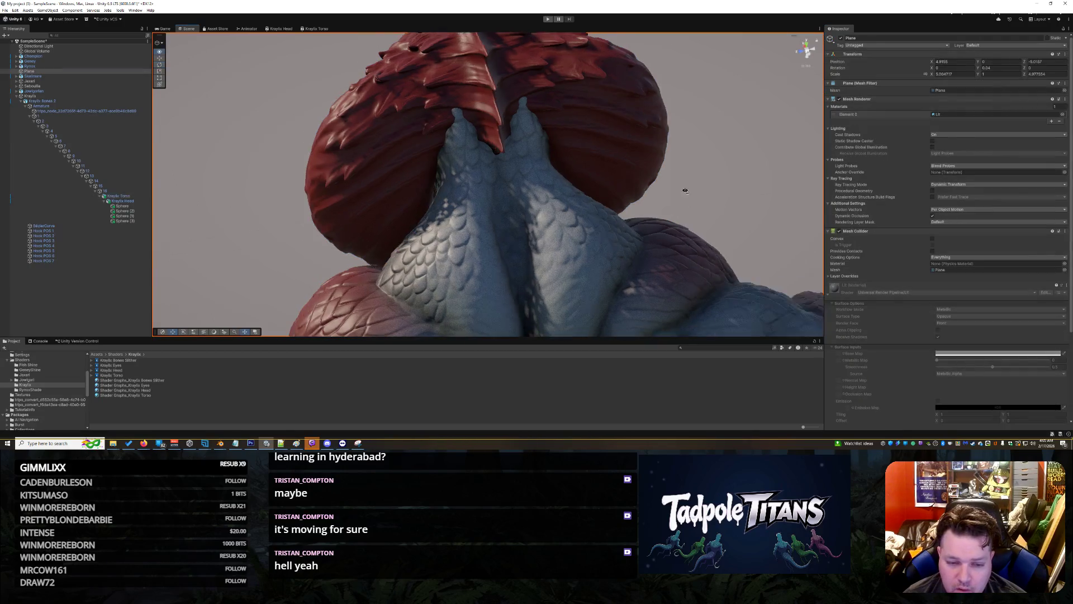
scroll("up", 3)
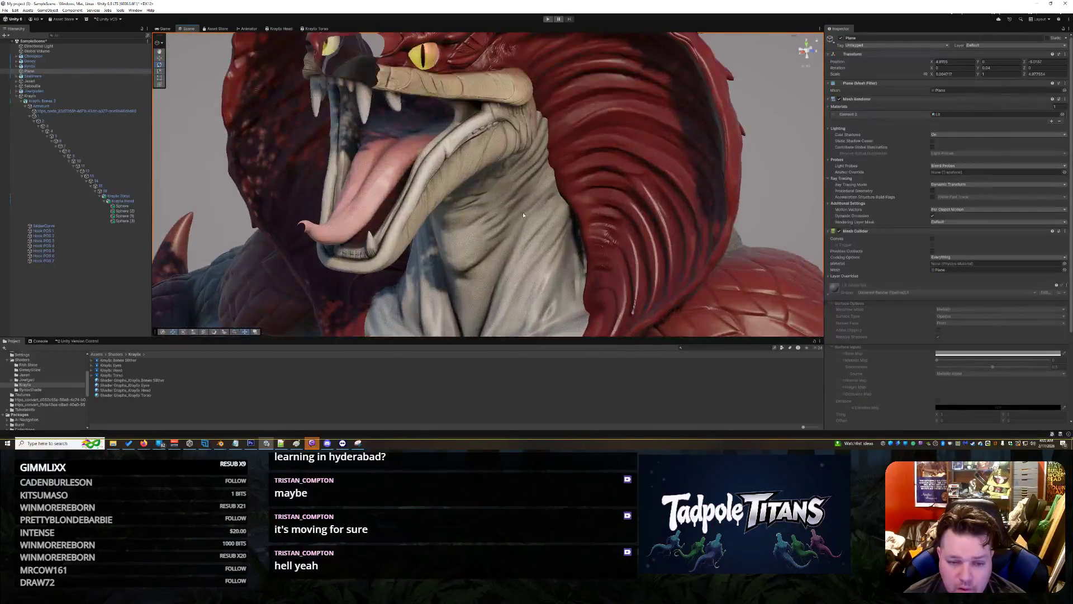
left_click(574, 239)
left_click(574, 239)
scroll("up", 3)
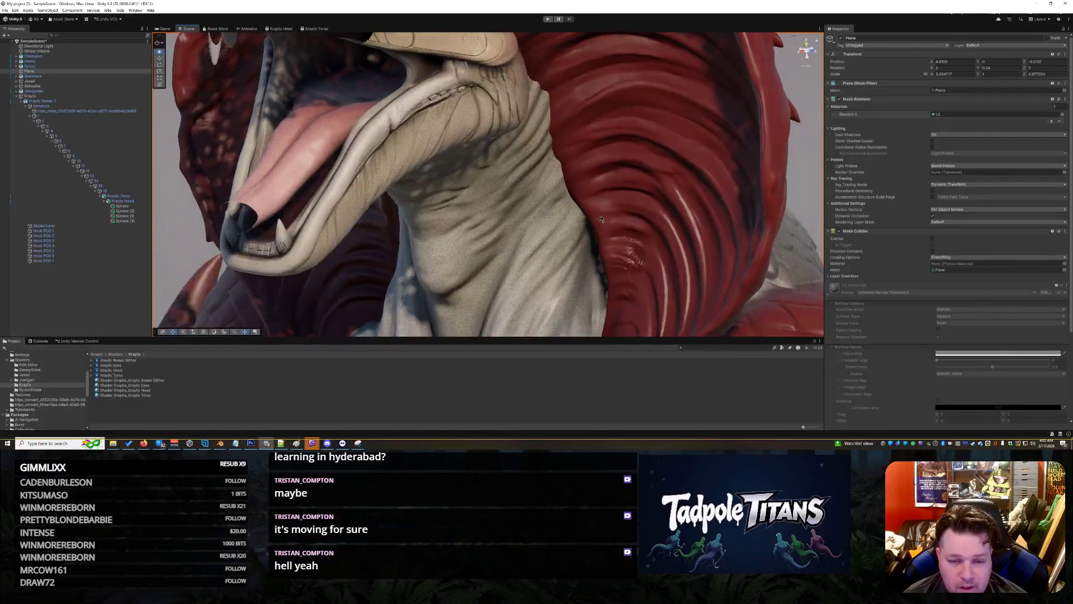
left_click(508, 229)
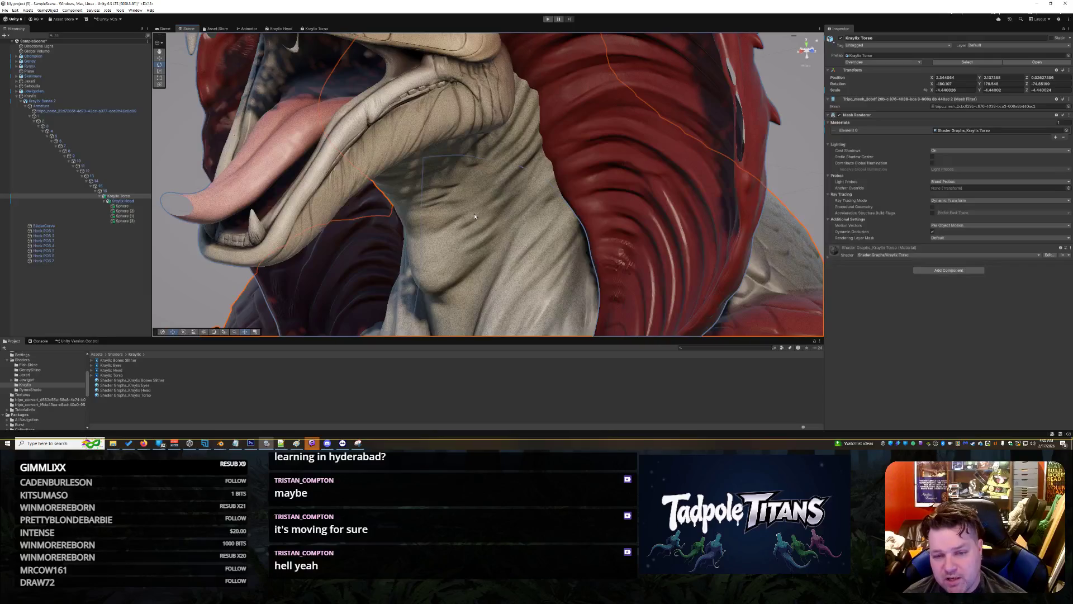
left_click(830, 259)
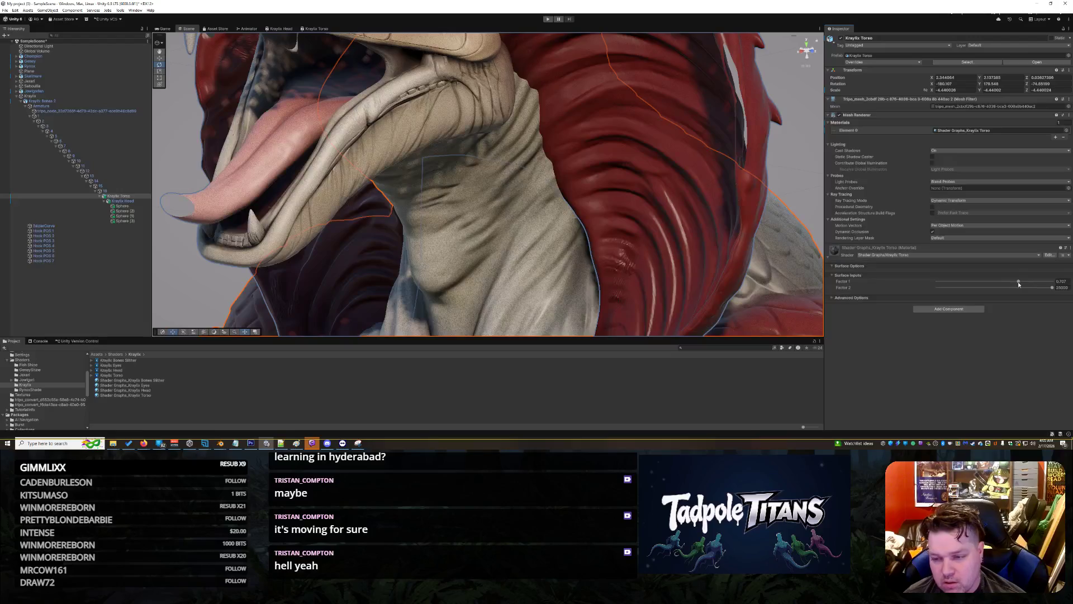
left_click_drag(1017, 282, 1055, 286)
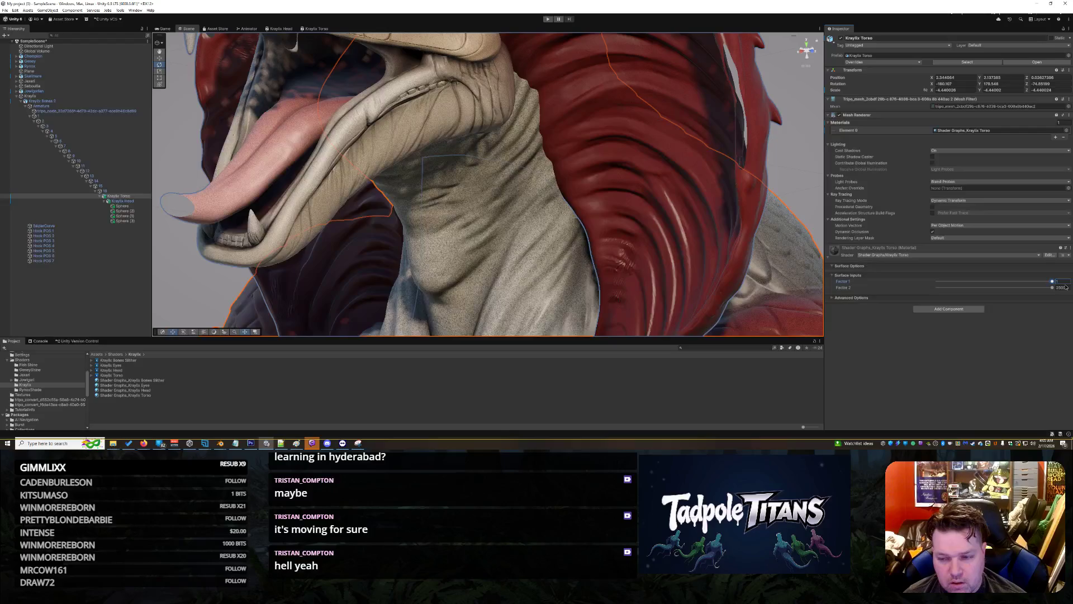
left_click_drag(1052, 282, 1002, 288)
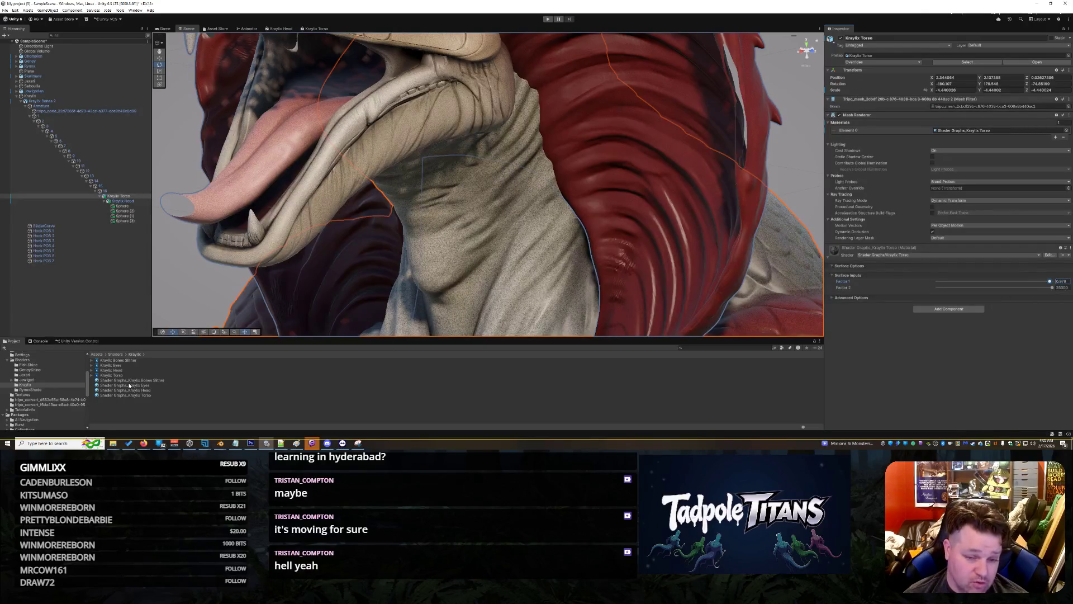
left_click(147, 395)
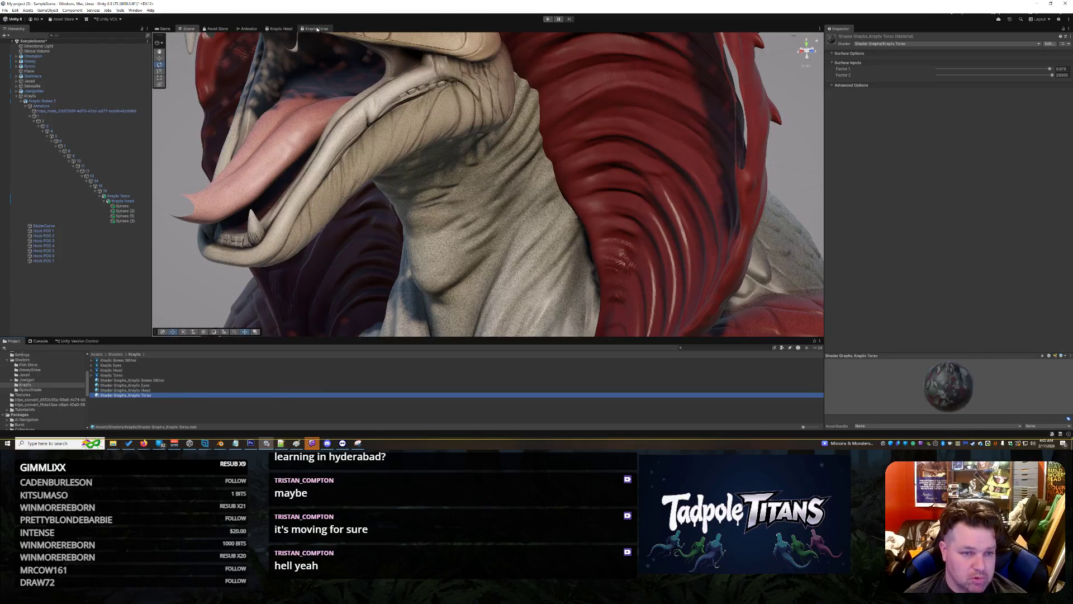
- Set Factor 2's maximum to 500 in the Kraylix Torso shader graph and reselect the serpent's torso
left_click(316, 30)
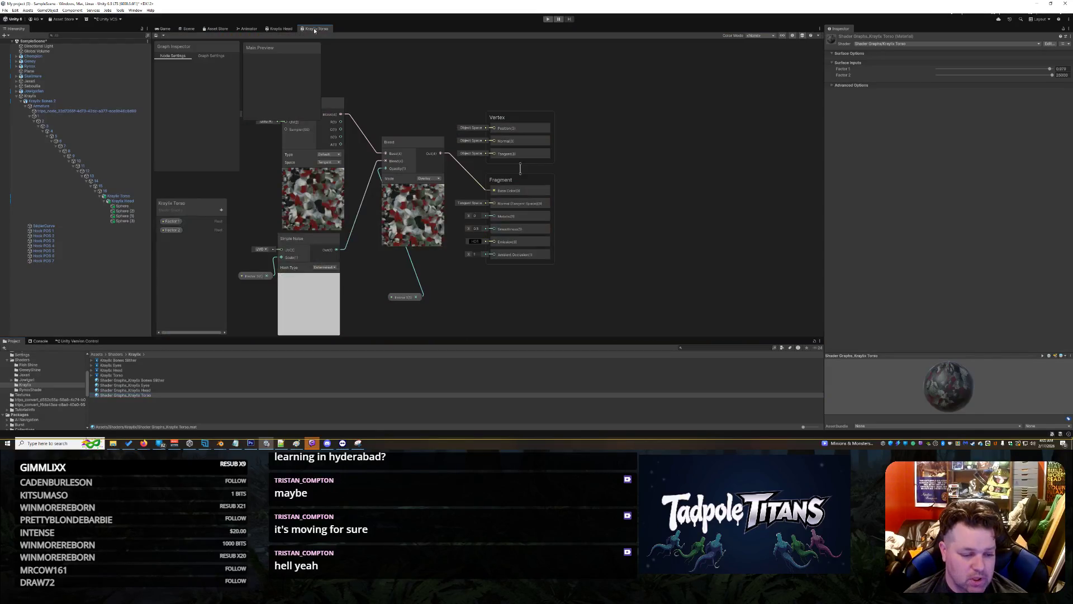
left_click(171, 230)
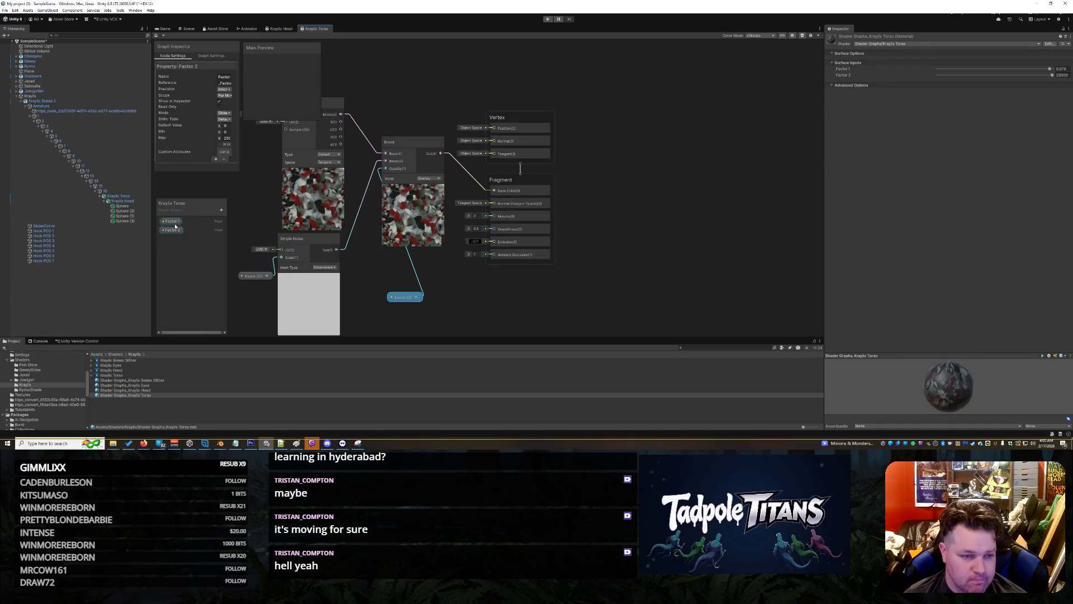
left_click(227, 138)
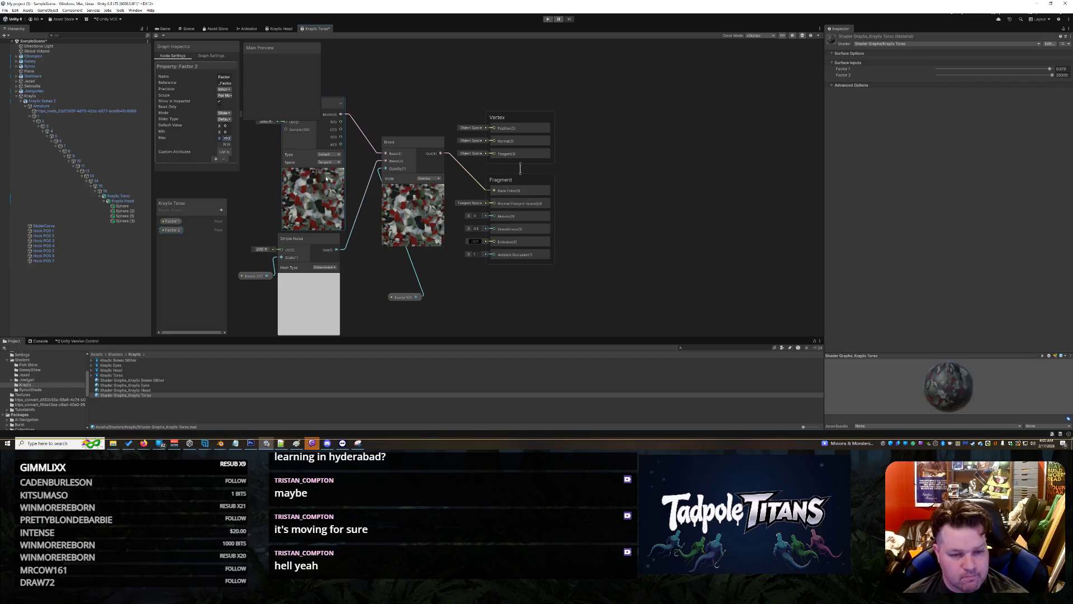
type("500")
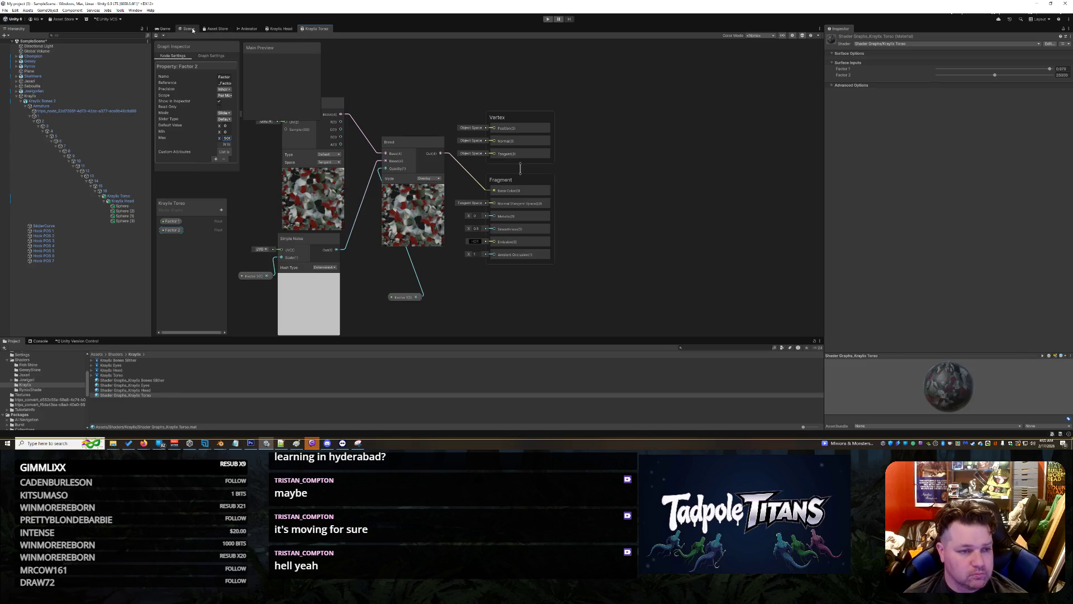
left_click(186, 28)
left_click(473, 252)
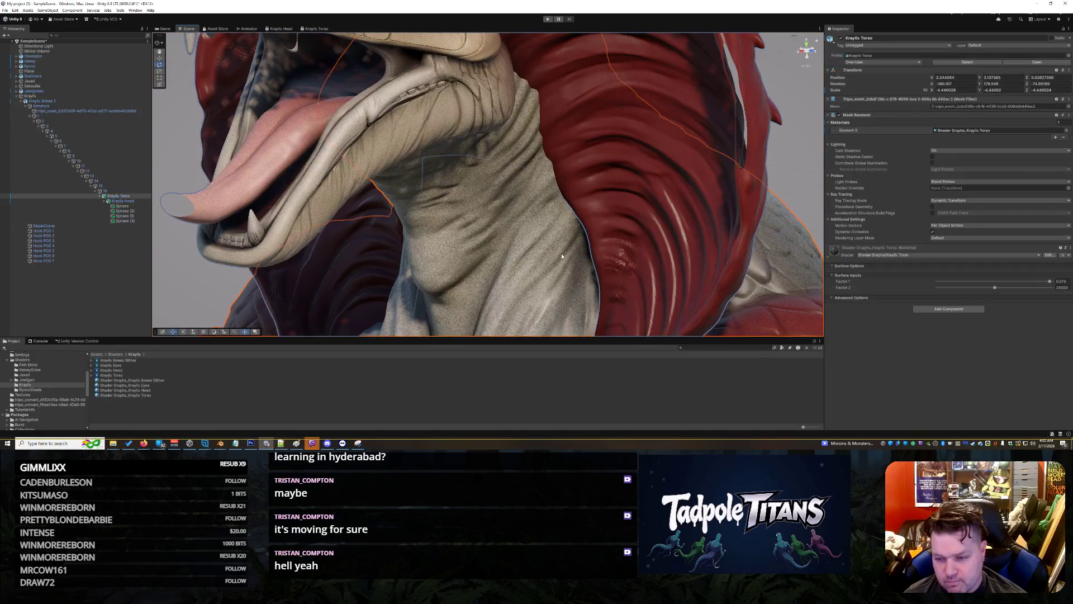
- Turn up Factor 2 on the torso material and view the whole creature
left_click_drag(1000, 289, 1058, 292)
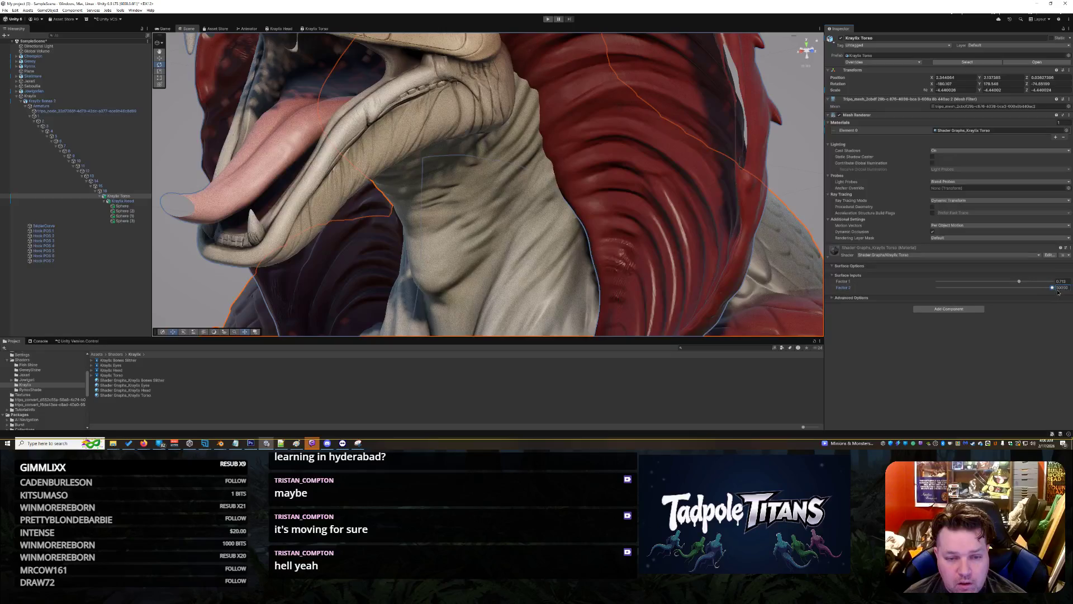
left_click(749, 238)
scroll("down", 3)
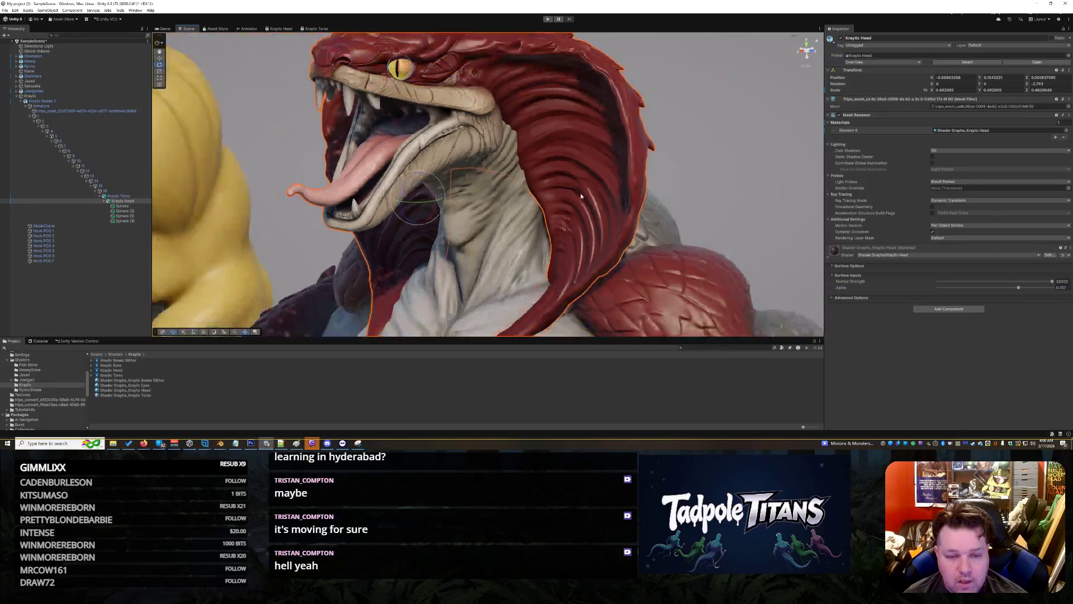
left_click_drag(580, 193, 599, 215)
scroll("down", 3)
- Inspect the serpent's head and the creature lineup, then select the tail and the Kraylix Bones Slither shader
scroll("up", 3)
scroll("down", 3)
scroll("down", 3)
scroll("up", 3)
scroll("down", 3)
scroll("up", 3)
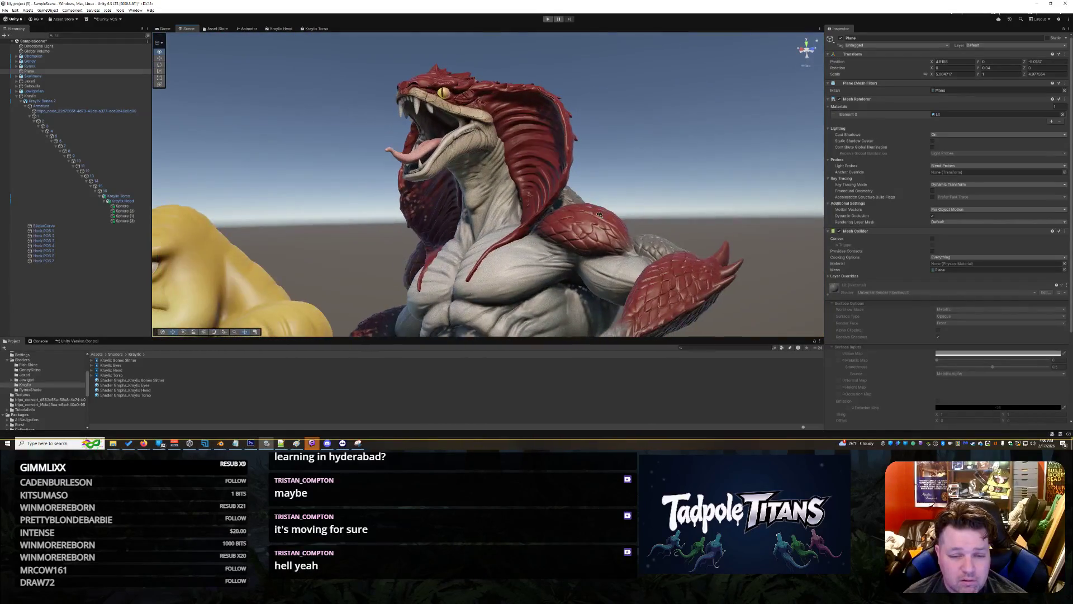
left_click_drag(554, 269, 597, 301)
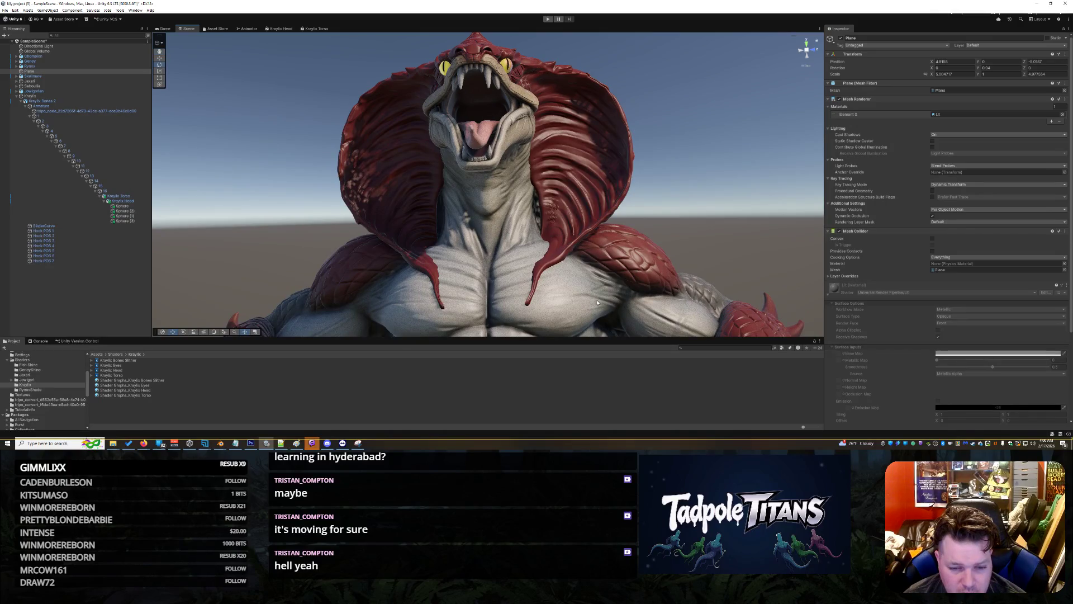
scroll("down", 3)
left_click_drag(558, 268, 619, 310)
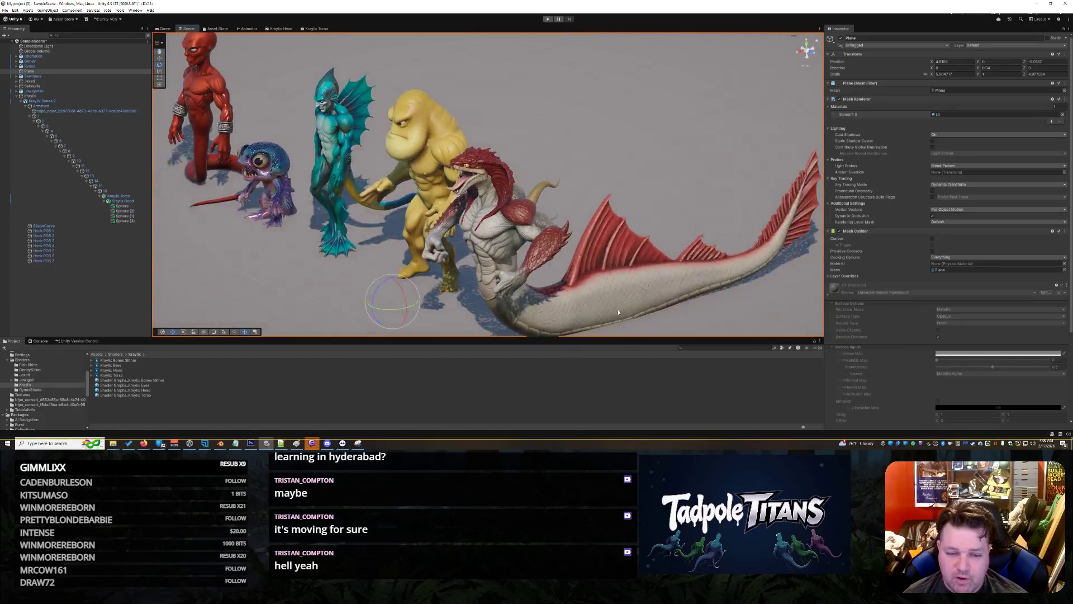
left_click(618, 310)
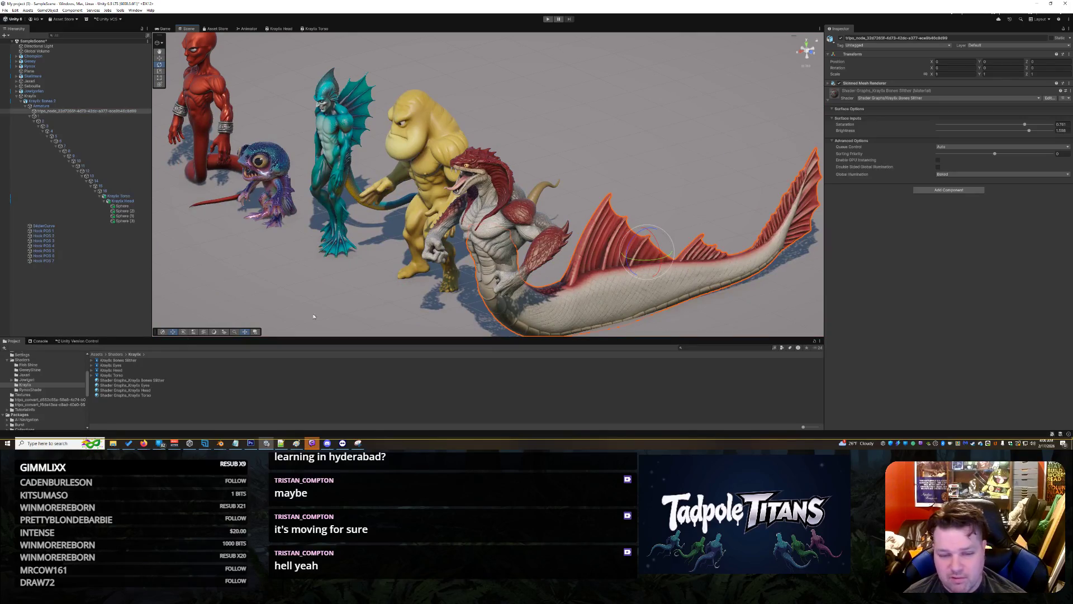
left_click(132, 360)
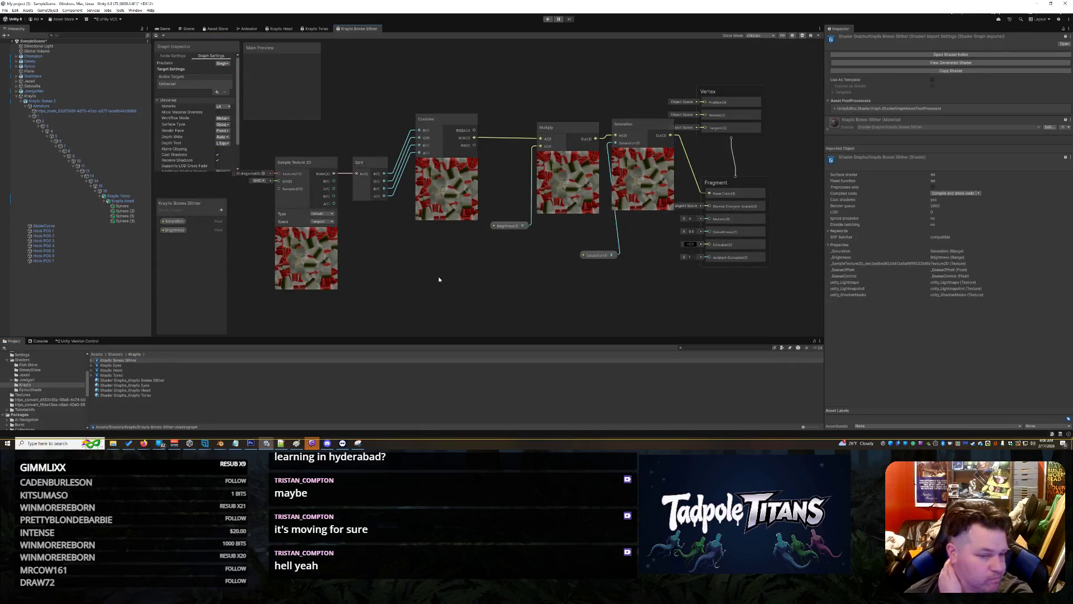
- Add a Simple Noise node and disconnect the Saturation output from Base Color
right_click(420, 305)
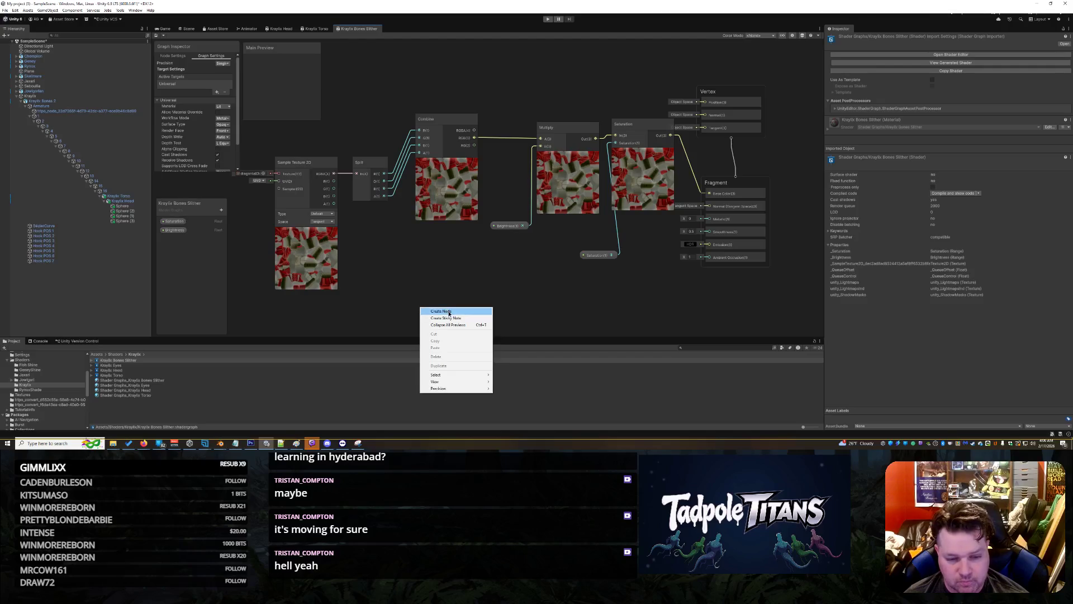
left_click(441, 311)
type("noise")
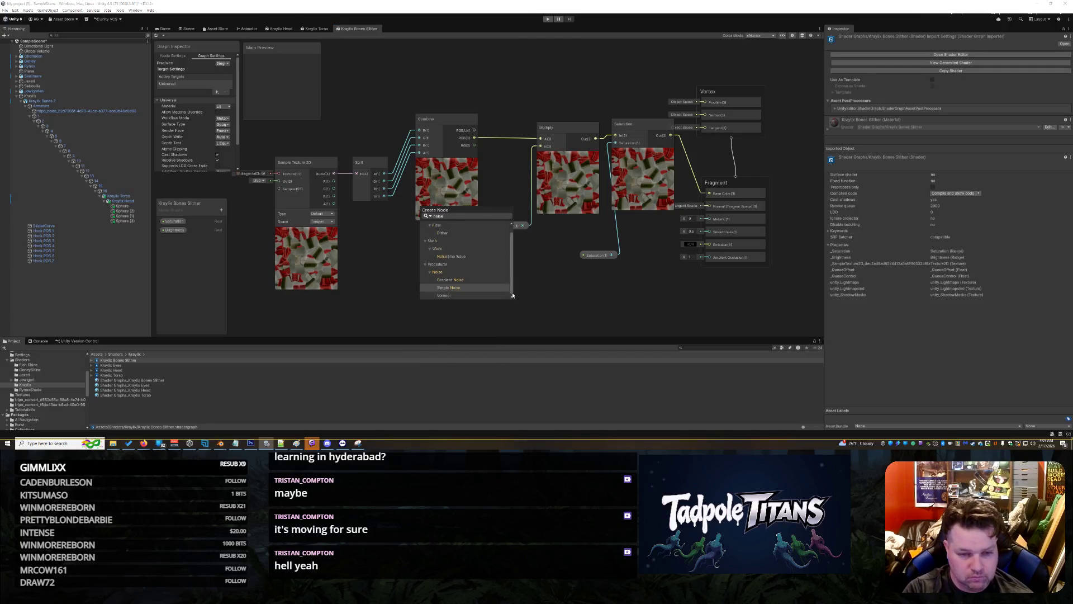
left_click(473, 288)
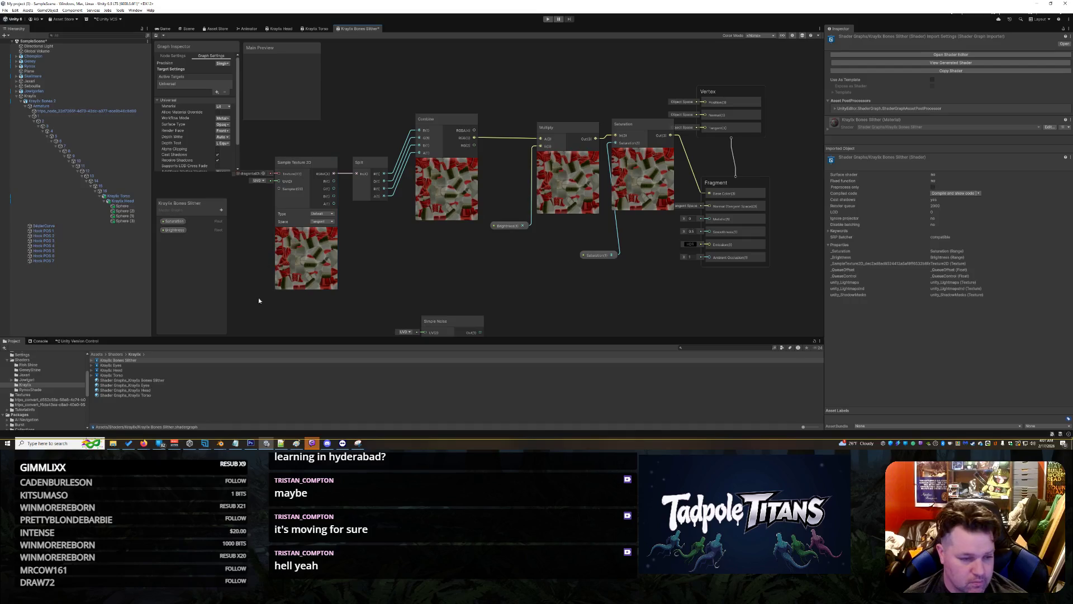
left_click_drag(466, 321, 666, 232)
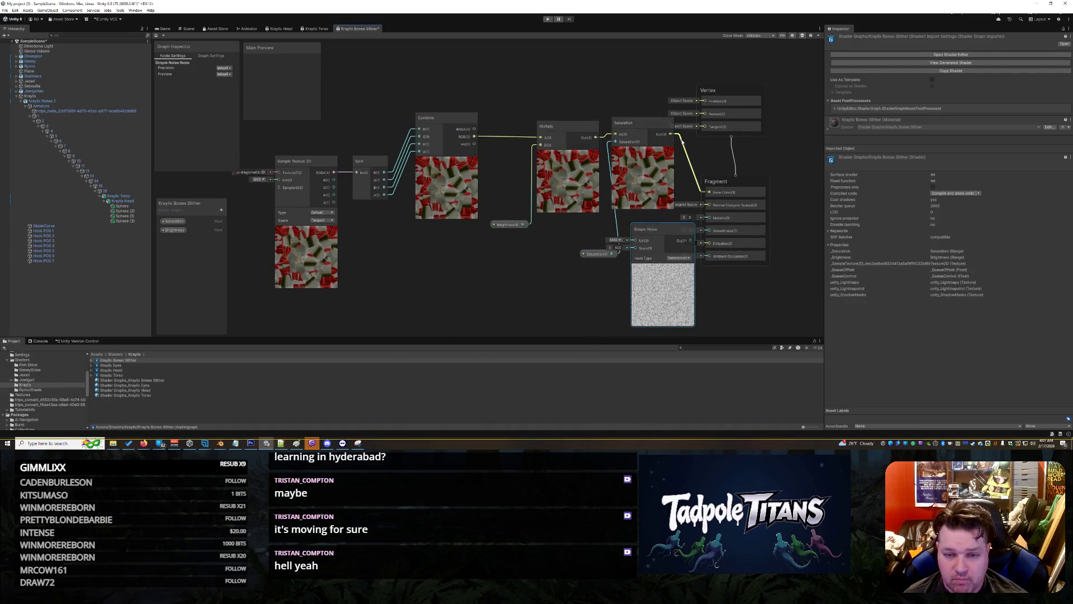
right_click(683, 142)
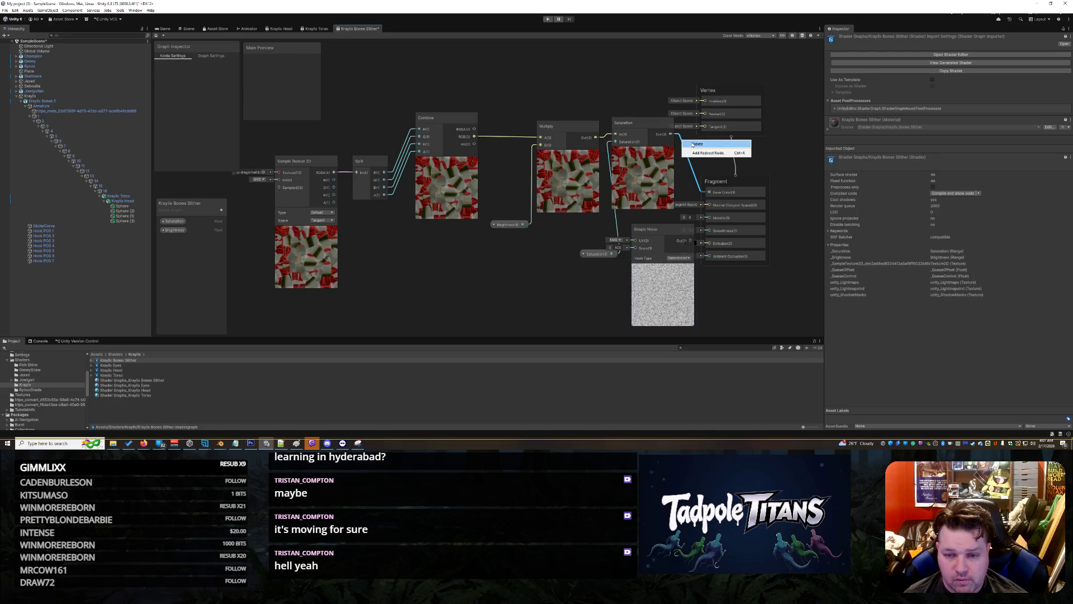
left_click(693, 144)
left_click_drag(670, 134, 636, 241)
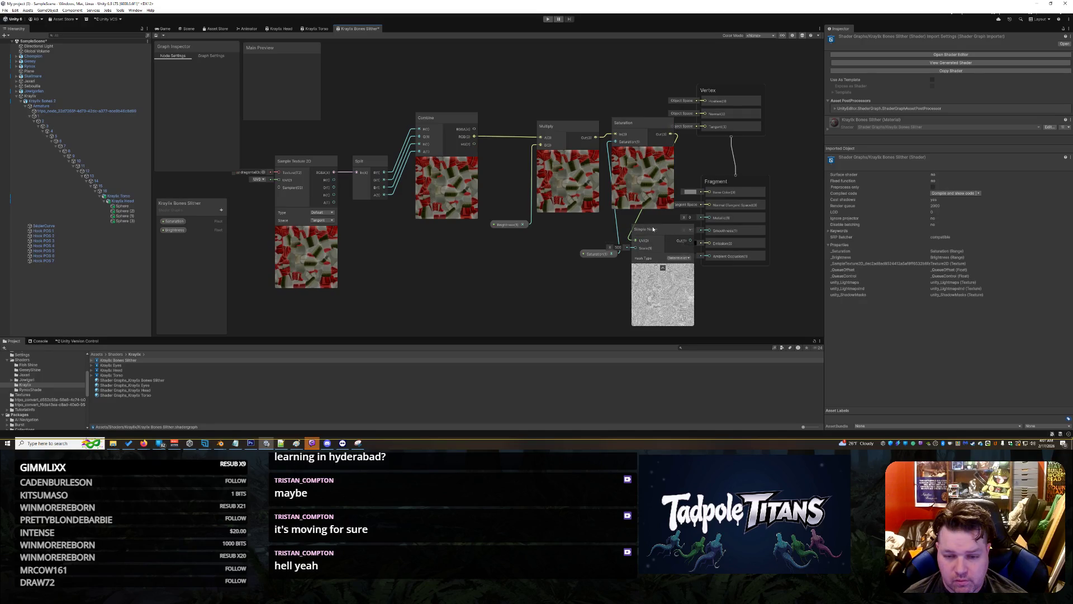
right_click(674, 137)
left_click(687, 141)
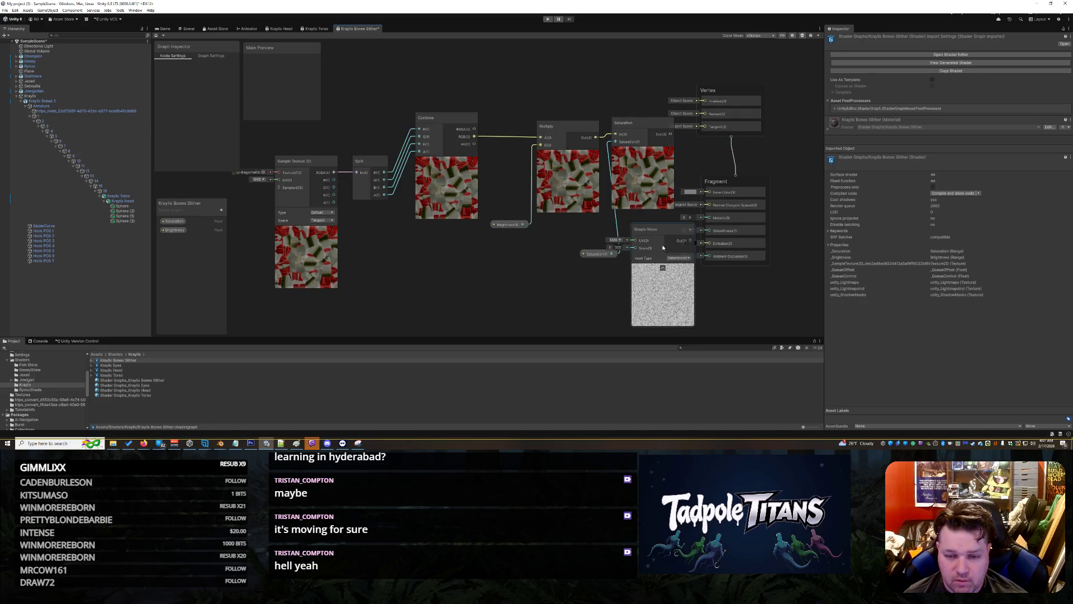
left_click_drag(663, 248, 511, 258)
- Add a Blend node wired to the Simple Noise and Saturation outputs, then add a property category
right_click(584, 283)
left_click(601, 289)
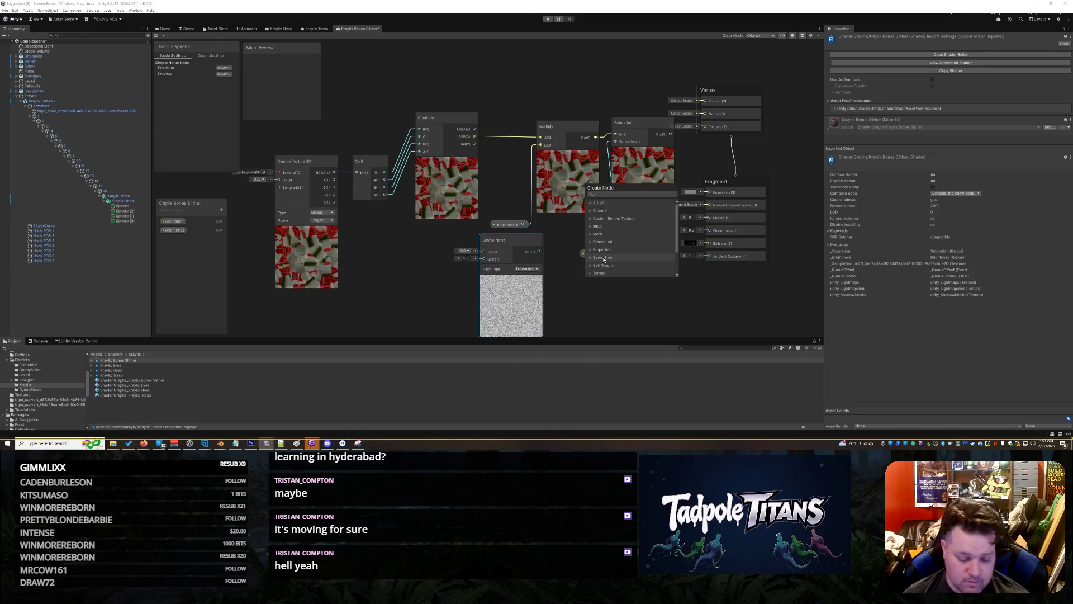
type("blend")
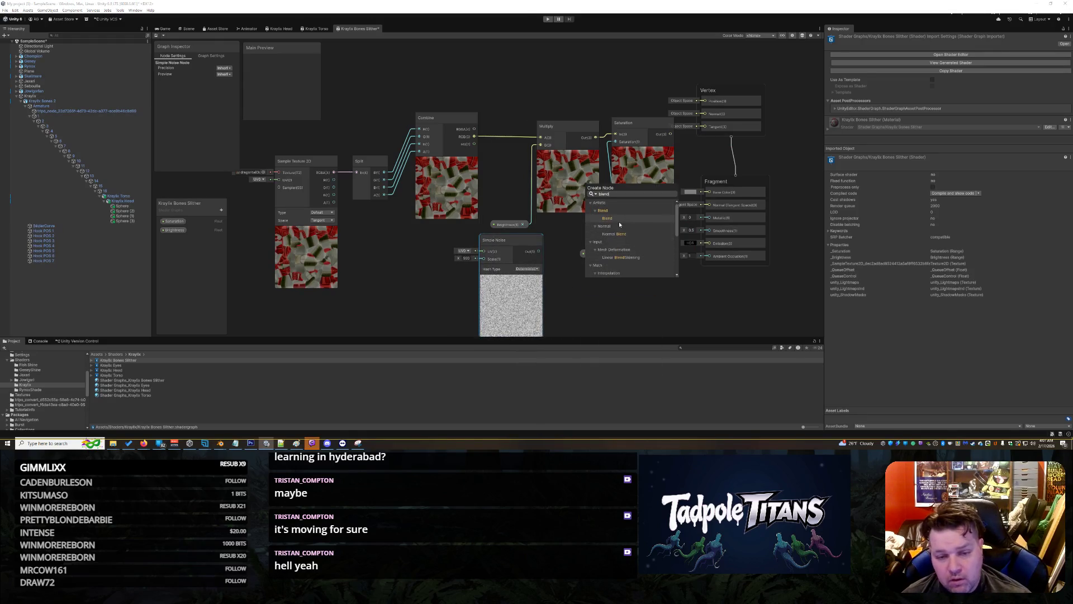
left_click(615, 219)
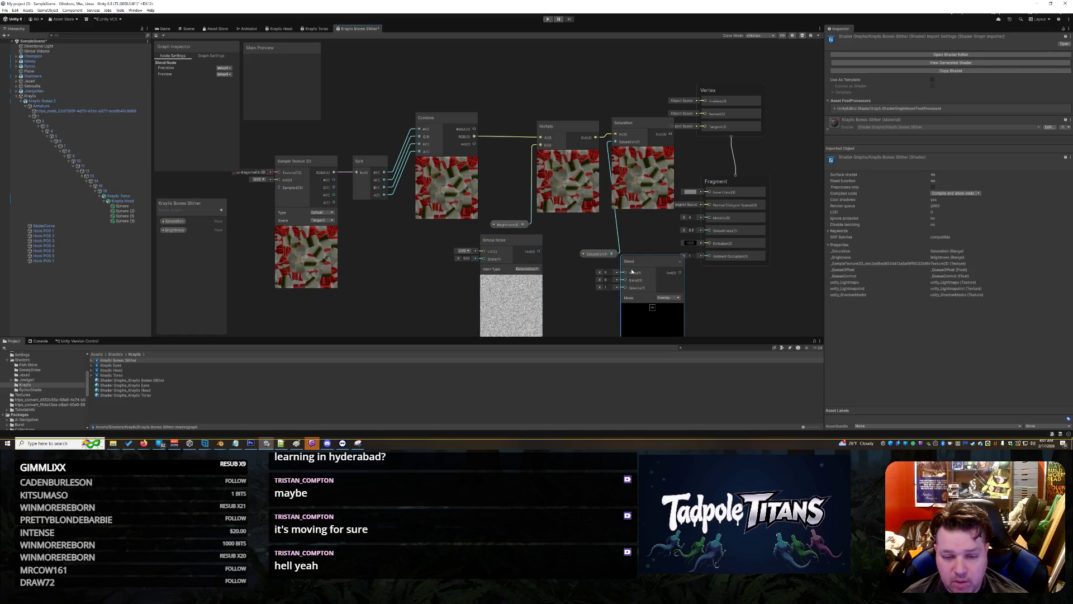
left_click_drag(626, 273, 539, 251)
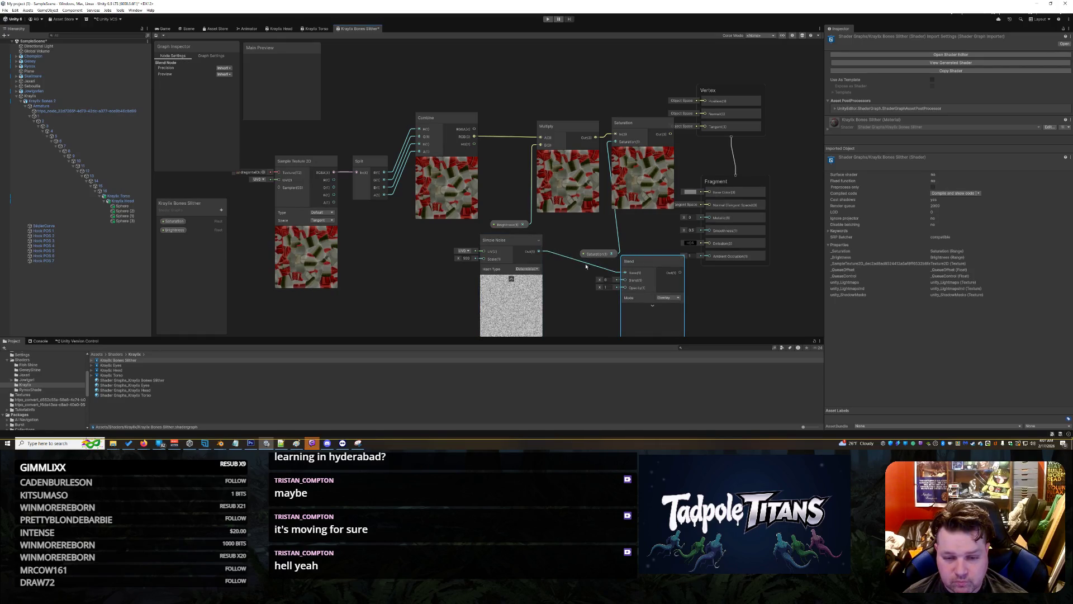
left_click_drag(626, 280, 671, 135)
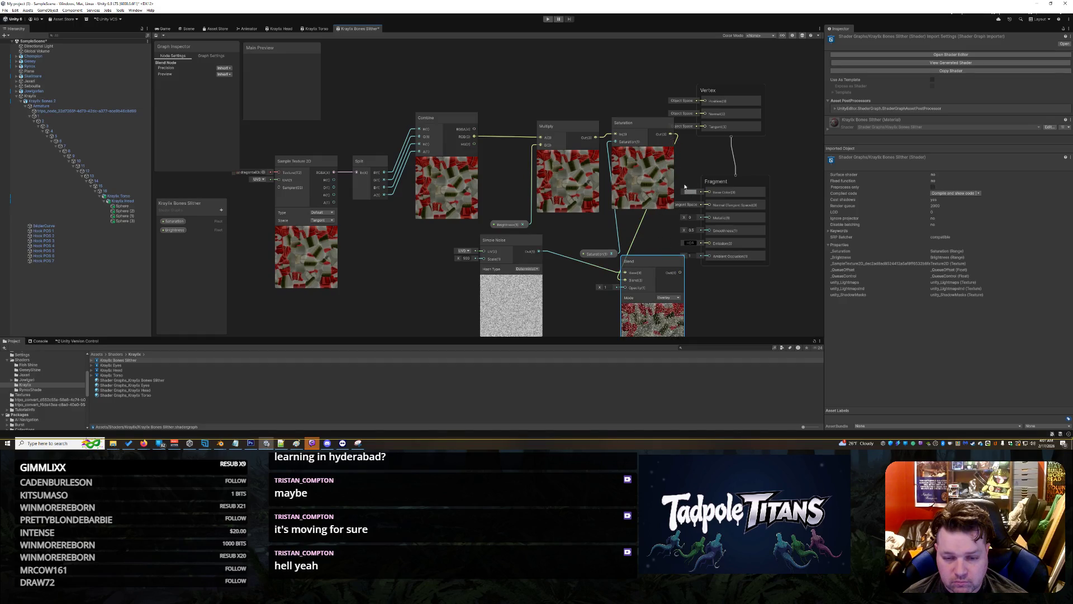
left_click_drag(622, 275, 616, 281)
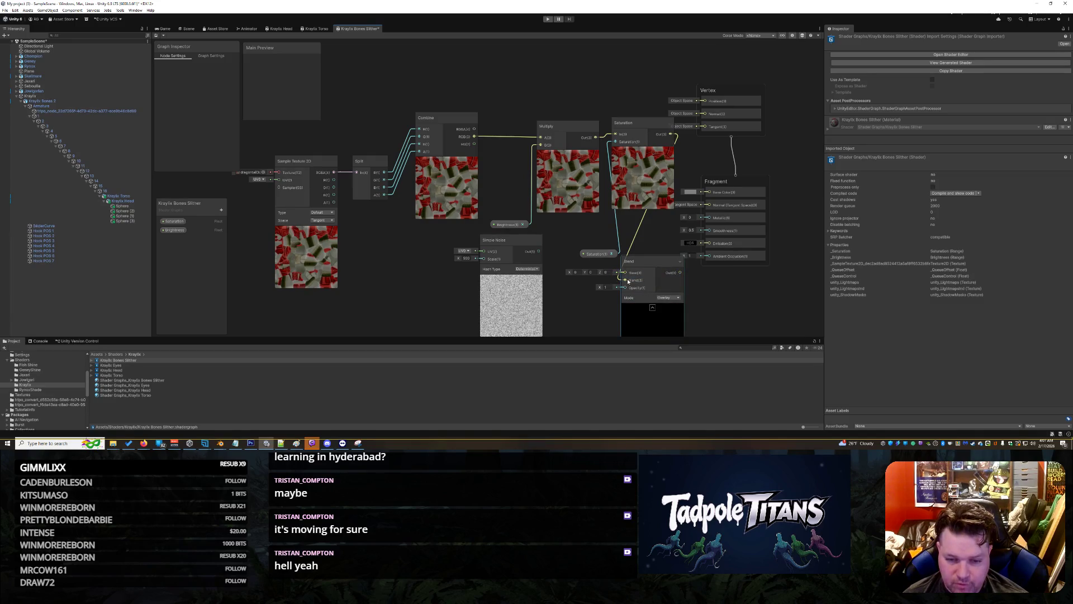
right_click(626, 277)
right_click(640, 234)
key("Escape")
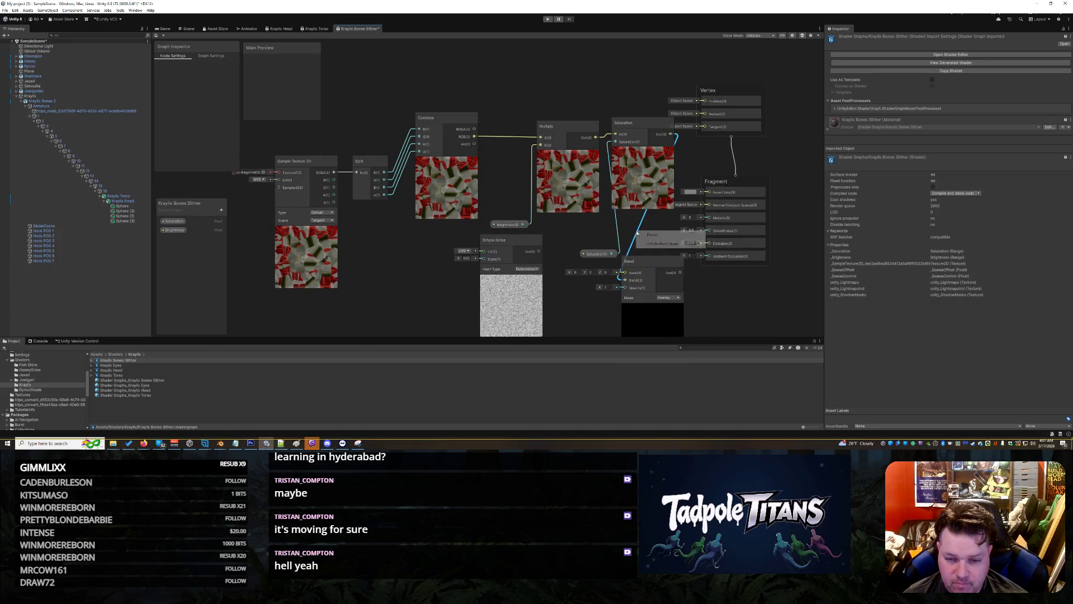
left_click_drag(625, 280, 625, 272)
left_click_drag(541, 254, 635, 242)
left_click(651, 265)
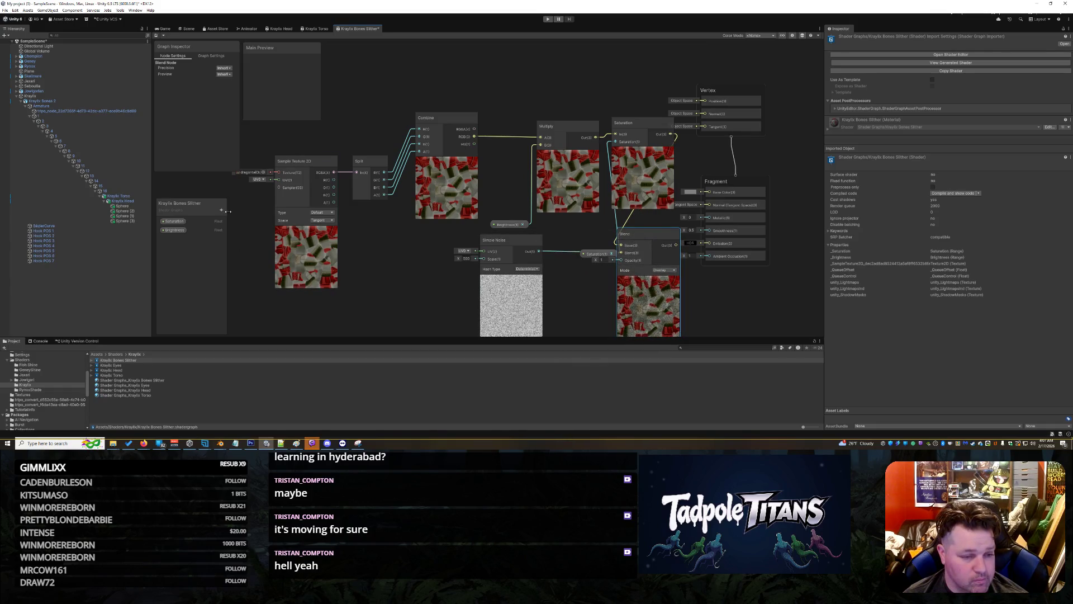
left_click(222, 210)
left_click(240, 216)
- Add a Float property named Alpha and place it on the graph
left_click(221, 210)
left_click(240, 223)
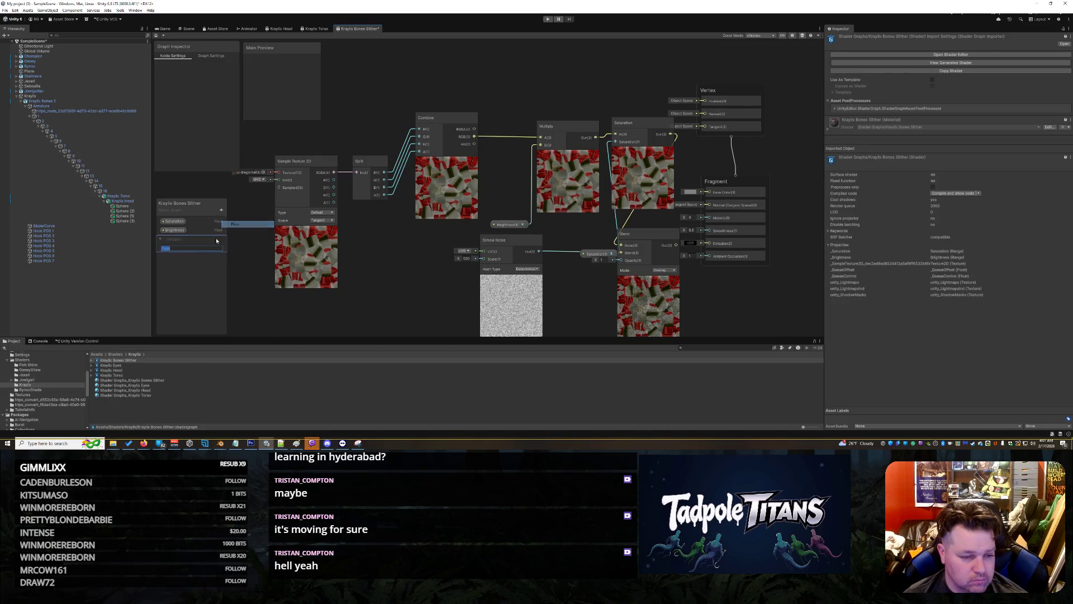
type("Alpha")
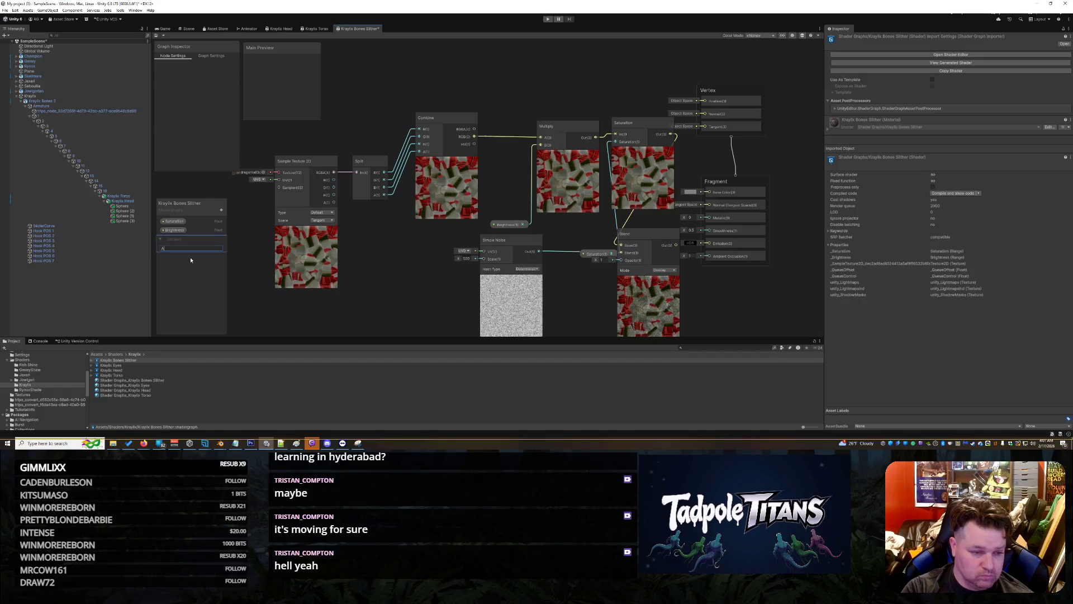
key("Return")
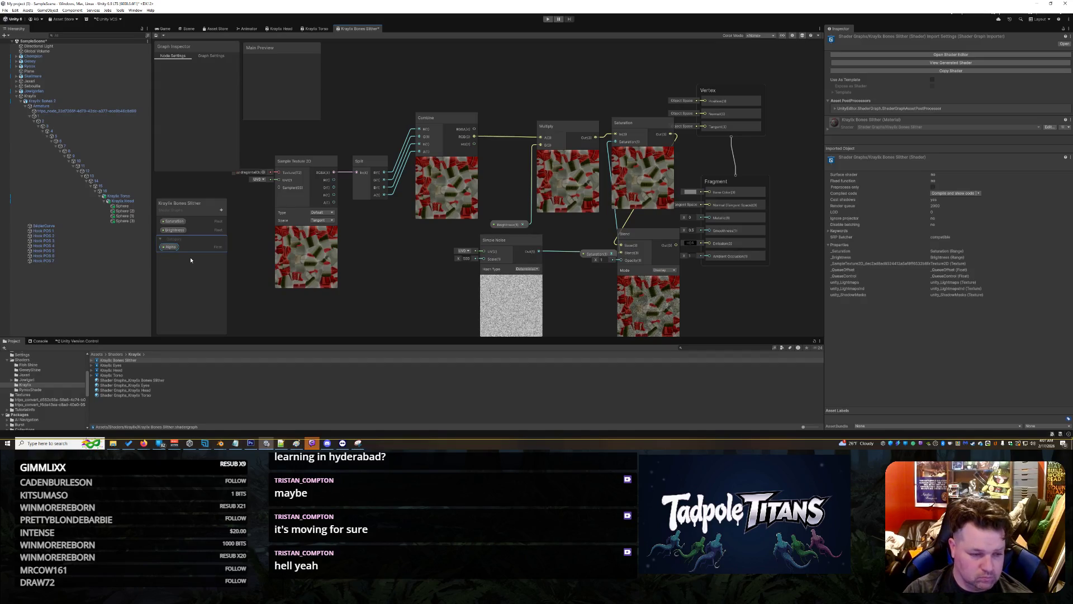
left_click_drag(169, 246, 620, 260)
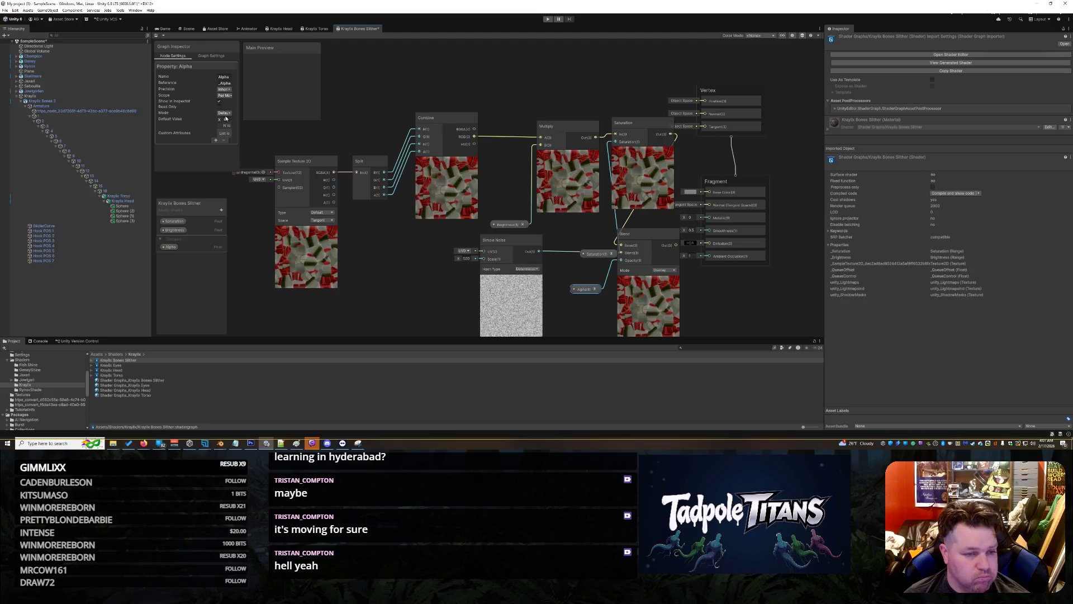
- Make Alpha a slider with default value 1 and shift the Simple Noise node left
left_click(224, 113)
left_click(230, 124)
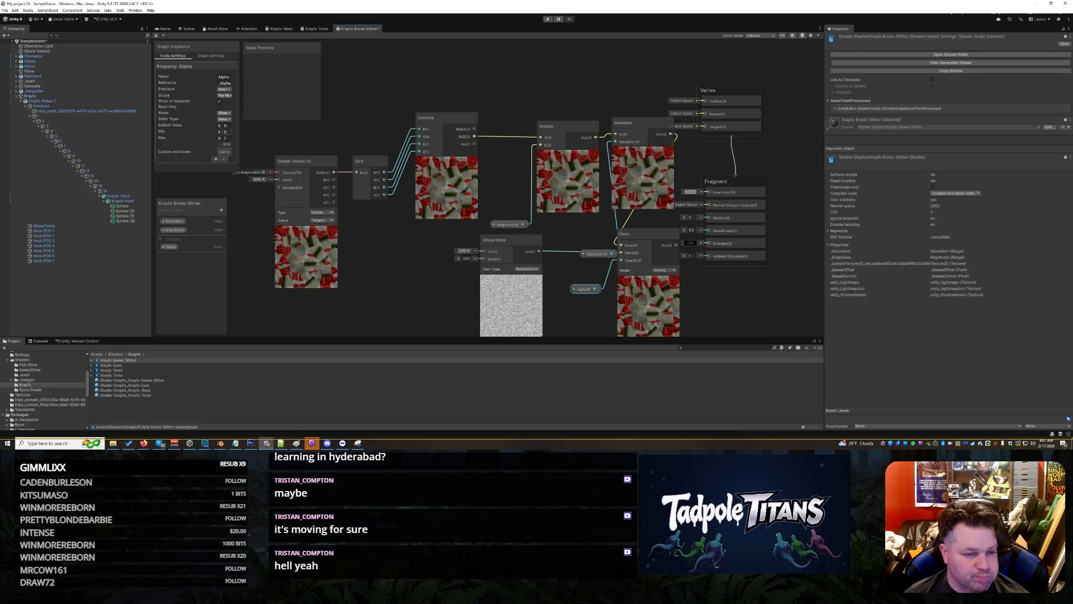
left_click(225, 125)
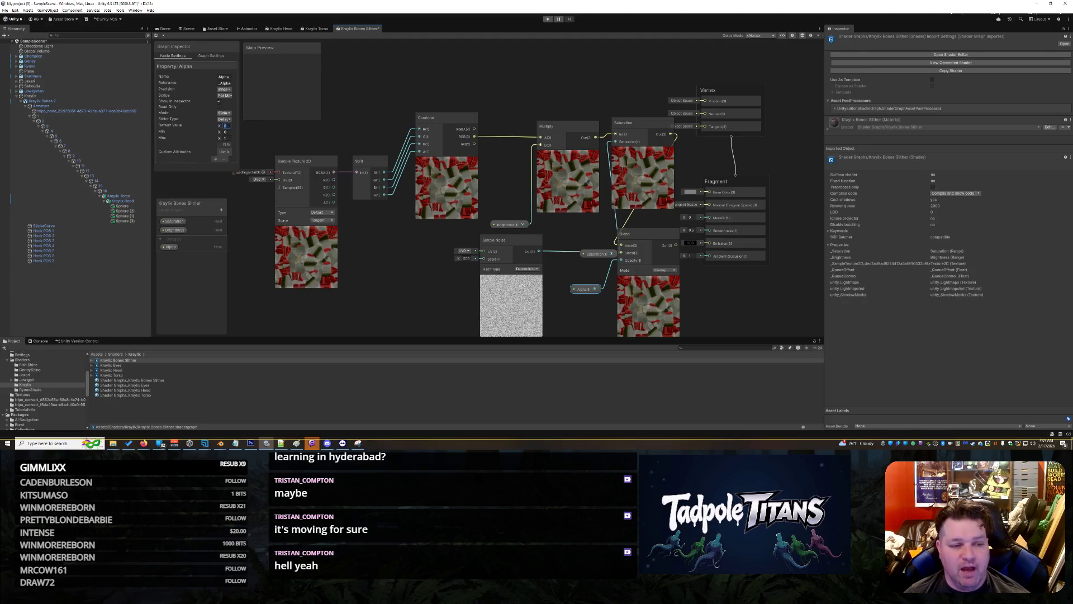
type("1")
left_click_drag(501, 244, 440, 251)
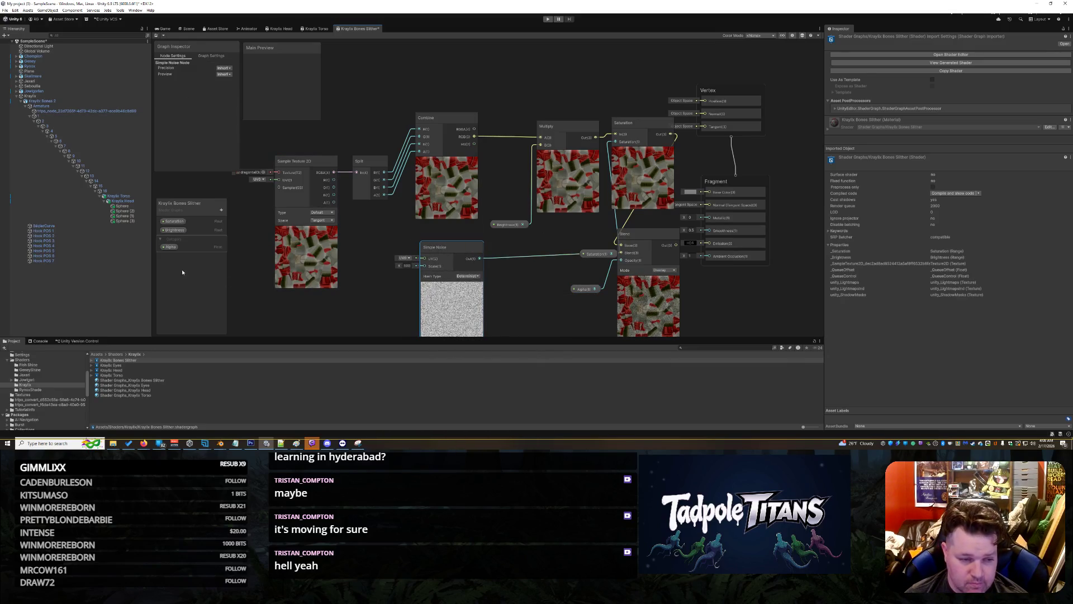
- Add a Float property named noise and connect it to the Simple Noise Scale input
left_click(222, 209)
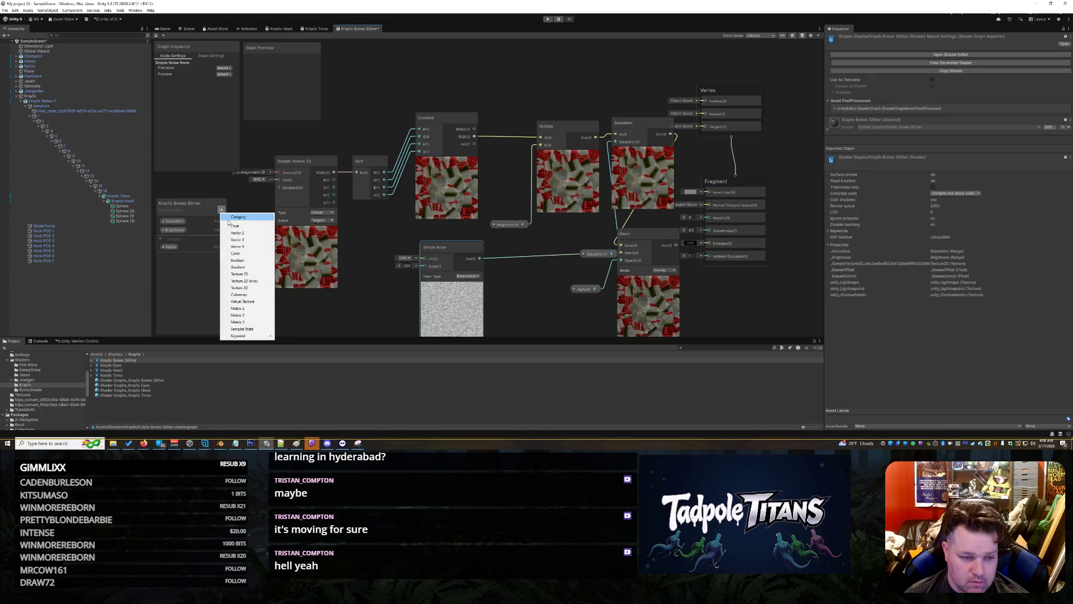
left_click(231, 225)
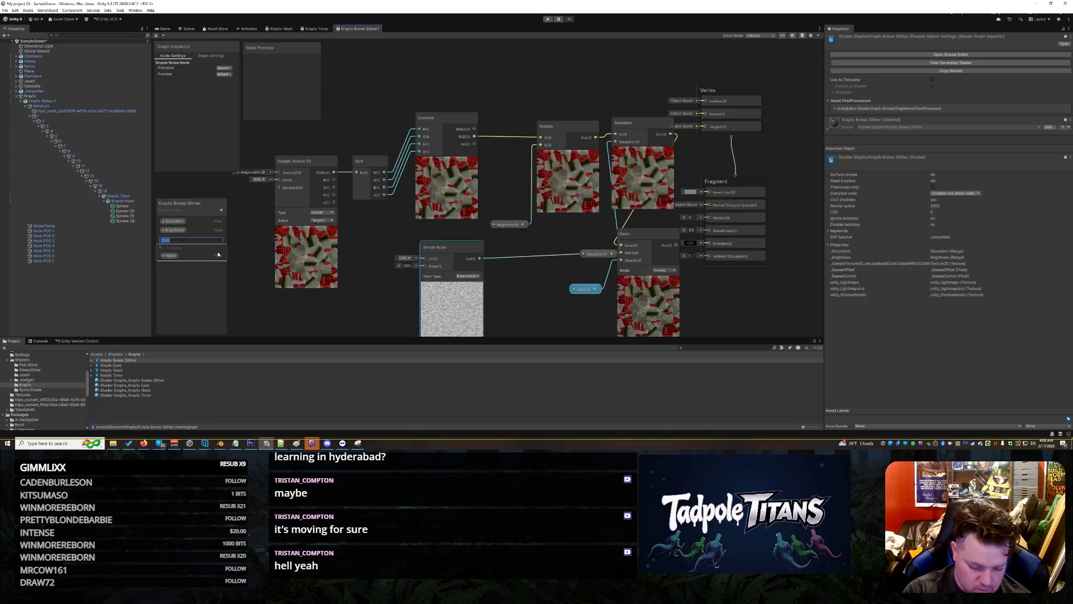
type("noise")
key("Return")
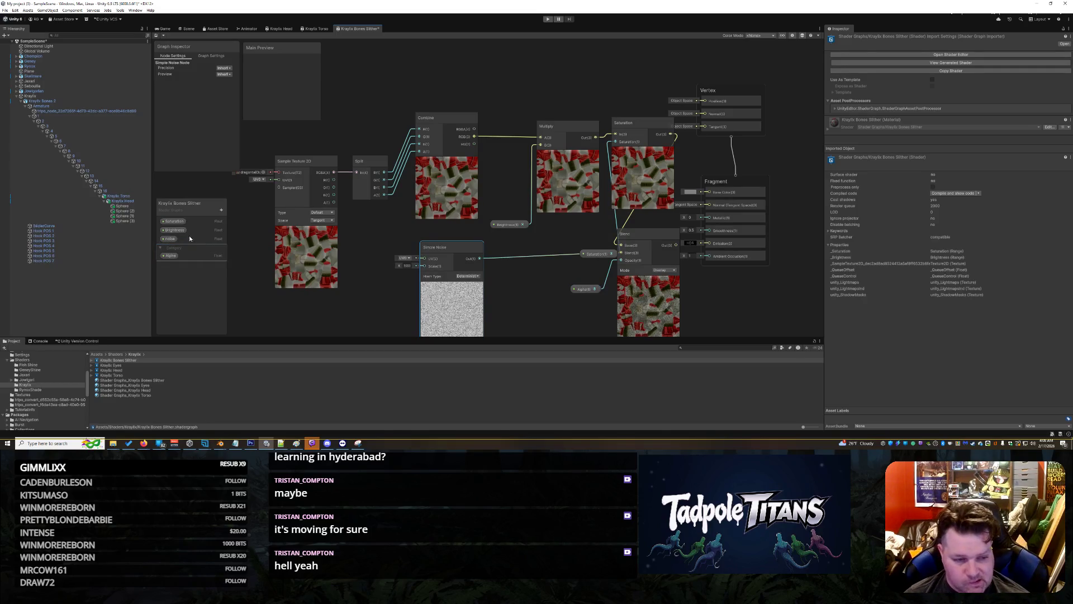
left_click_drag(189, 238, 423, 265)
left_click(391, 307)
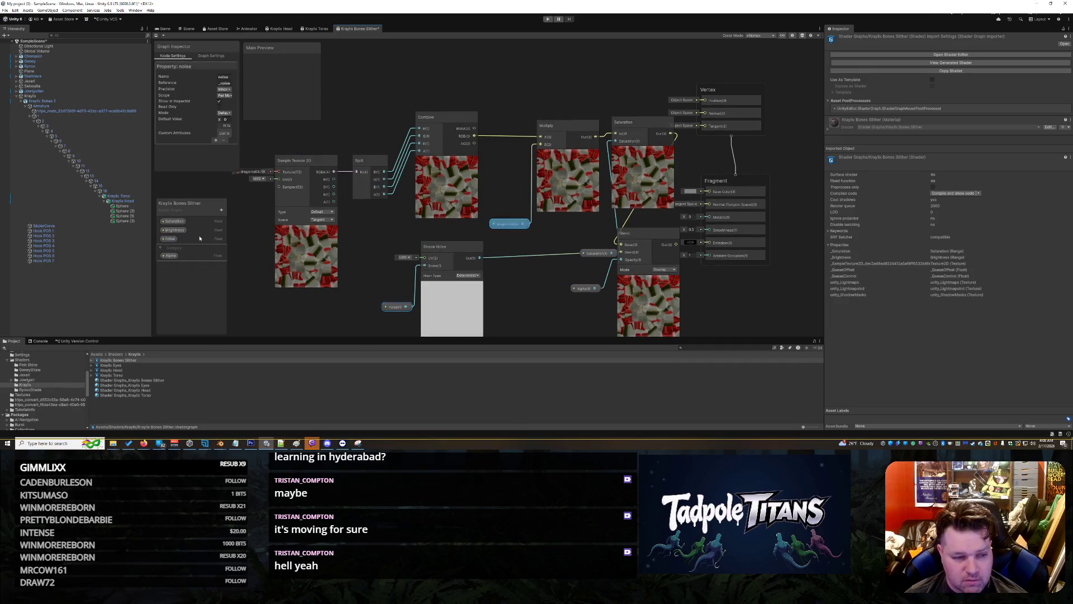
- Make the noise property a slider with a maximum of 500
left_click(199, 238)
left_click(224, 113)
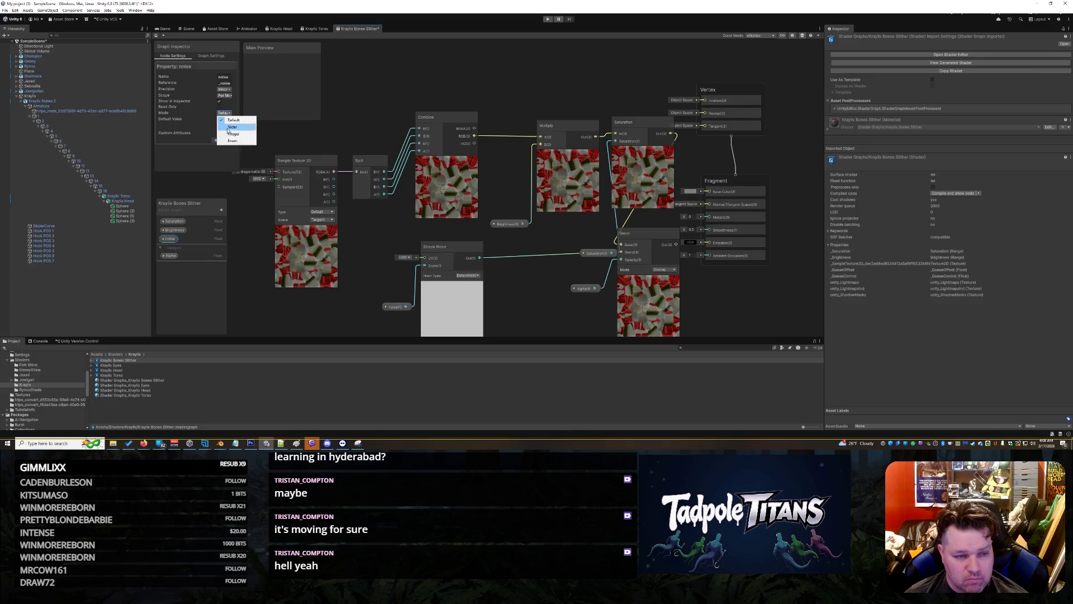
left_click(232, 126)
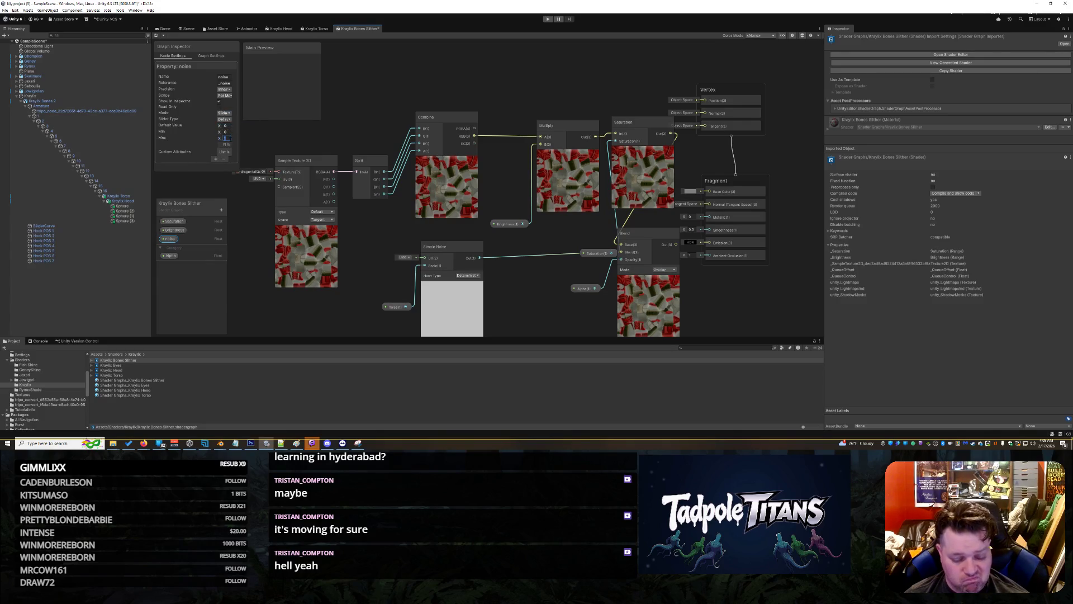
type("500")
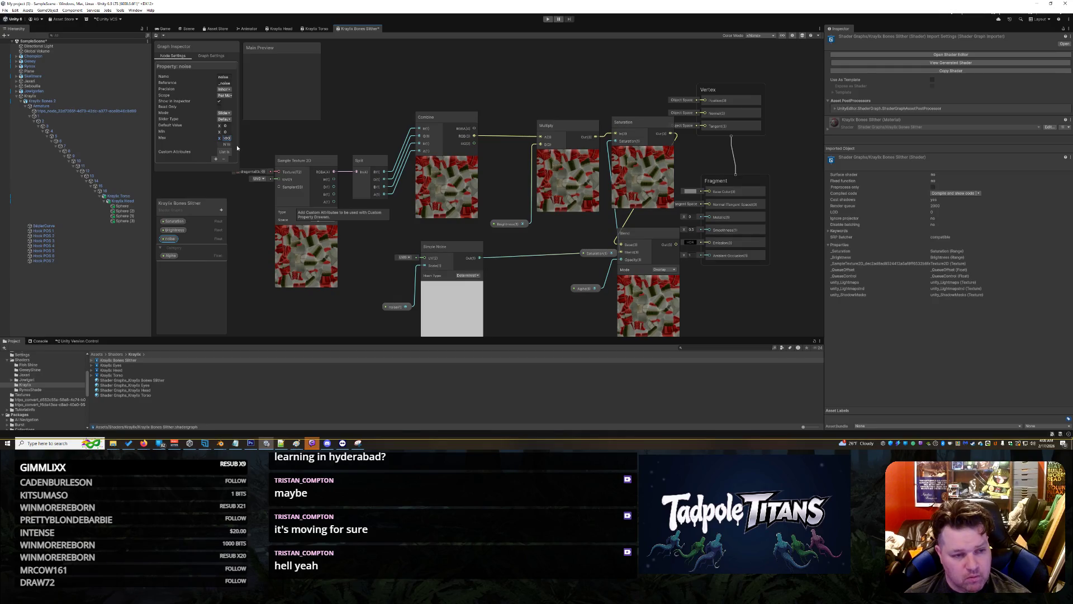
right_click(360, 29)
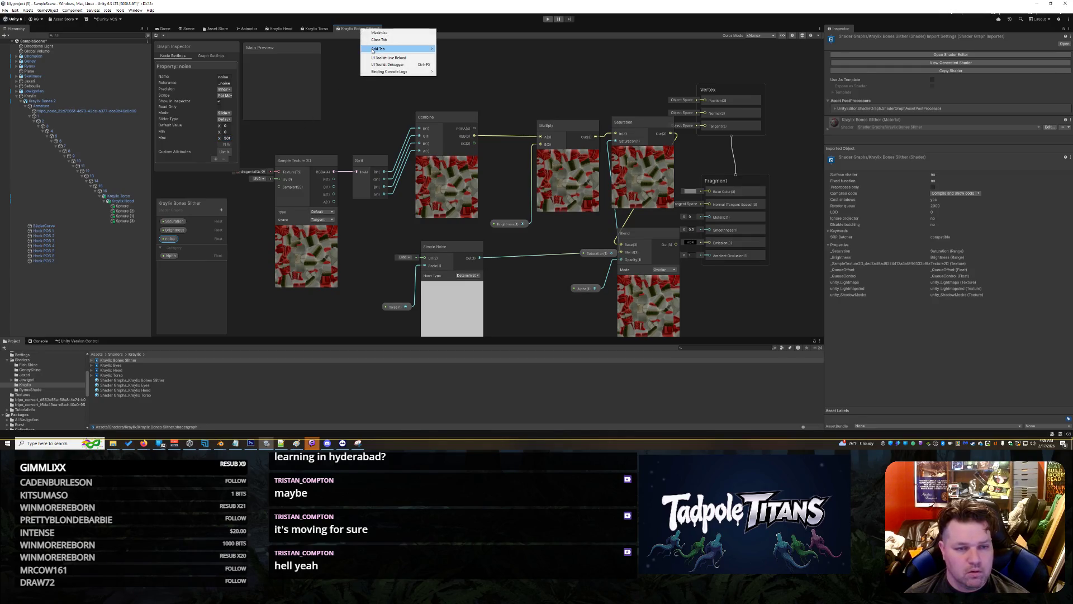
left_click(358, 108)
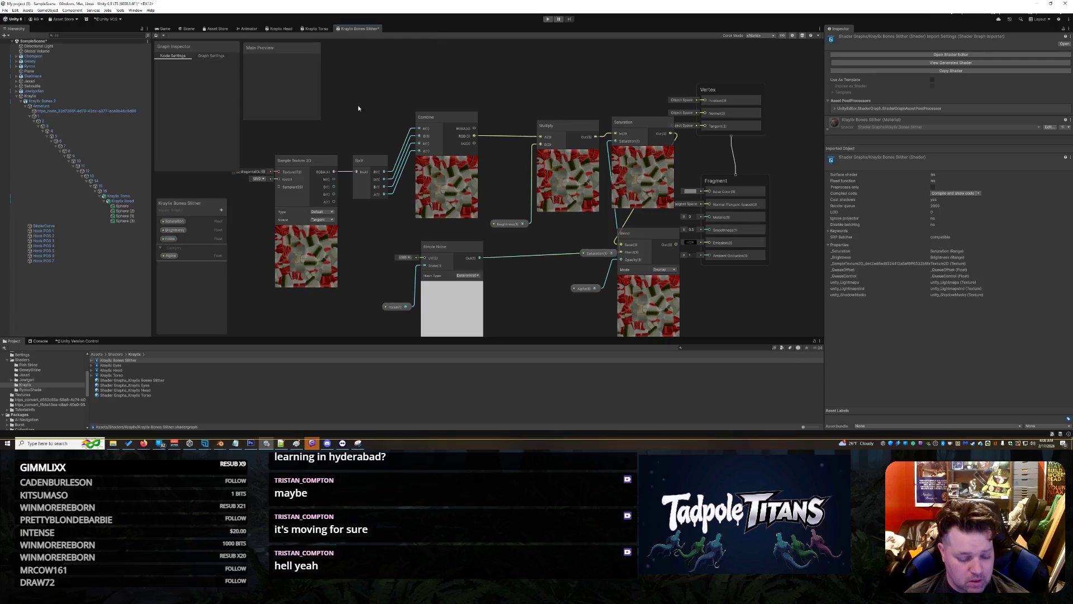
- Save the Slither shader graph and apply the Kraylix Torso material to the serpent fin
key("ctrl+s")
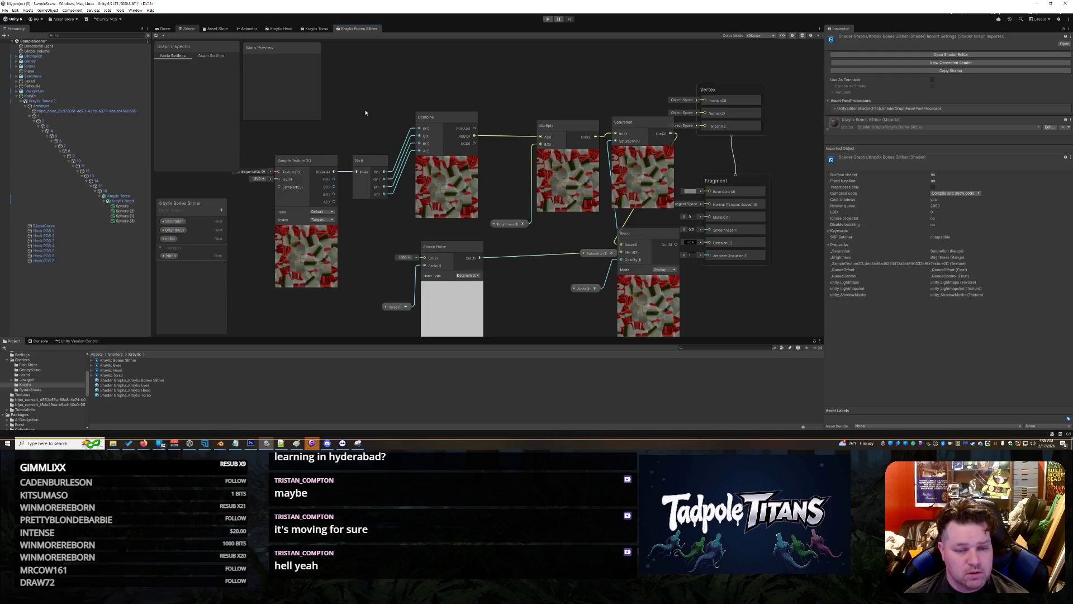
left_click(186, 29)
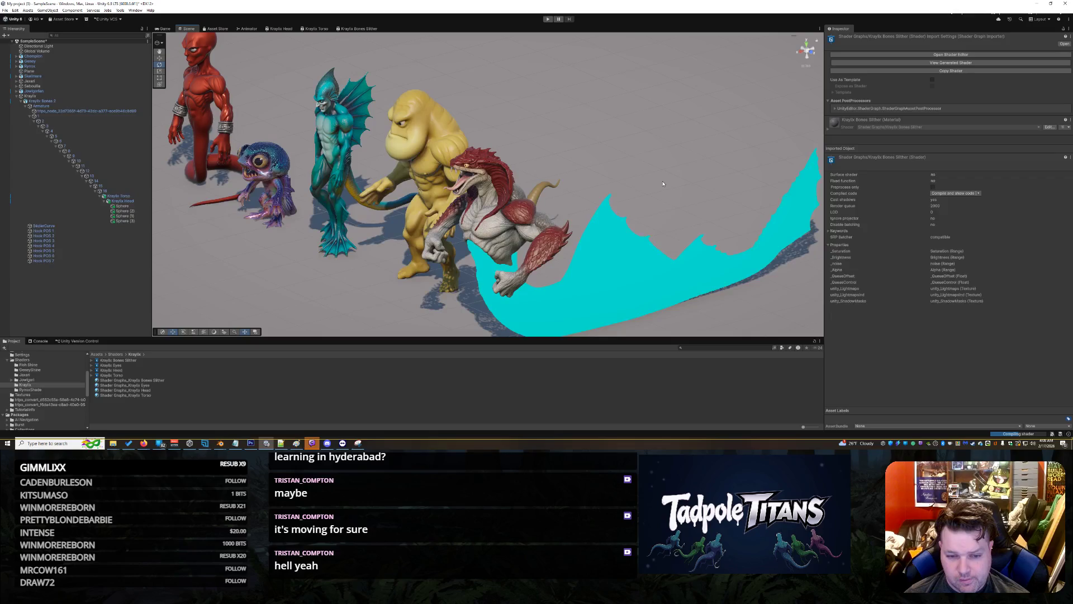
scroll("up", 3)
left_click(665, 287)
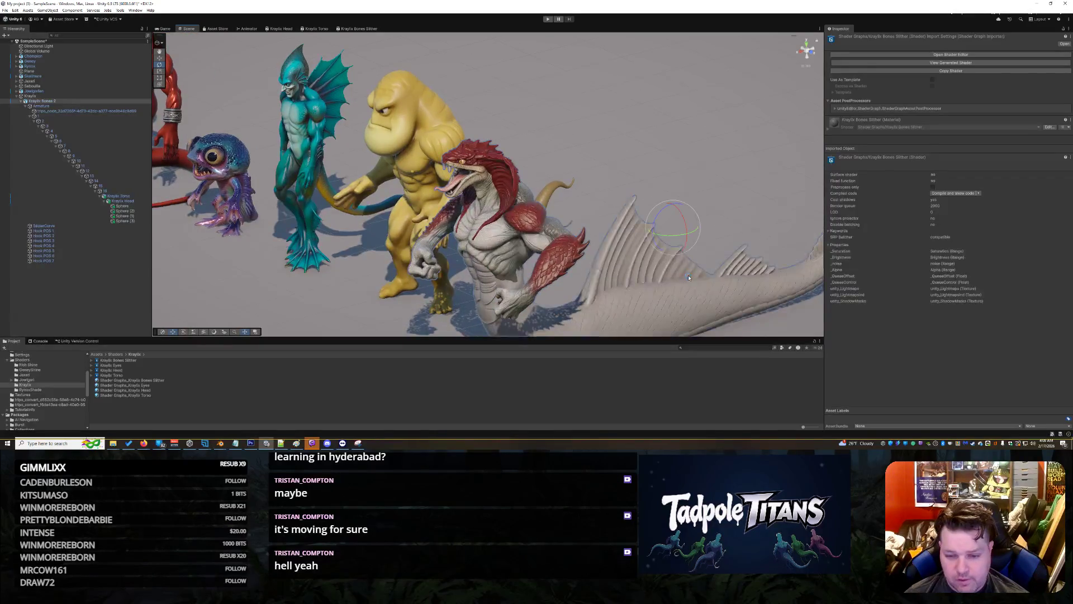
left_click(636, 142)
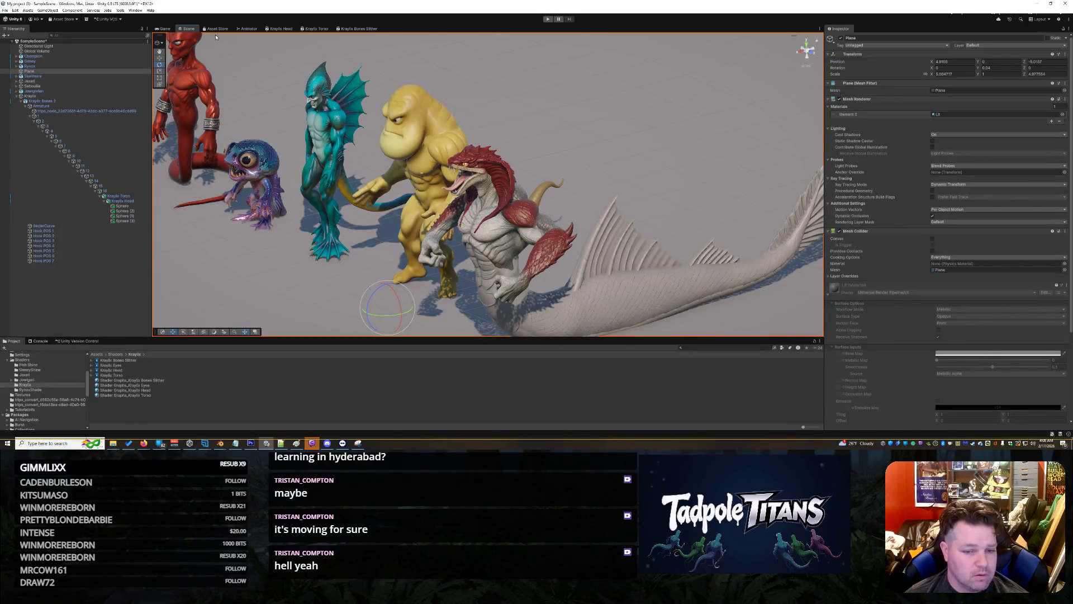
left_click(673, 286)
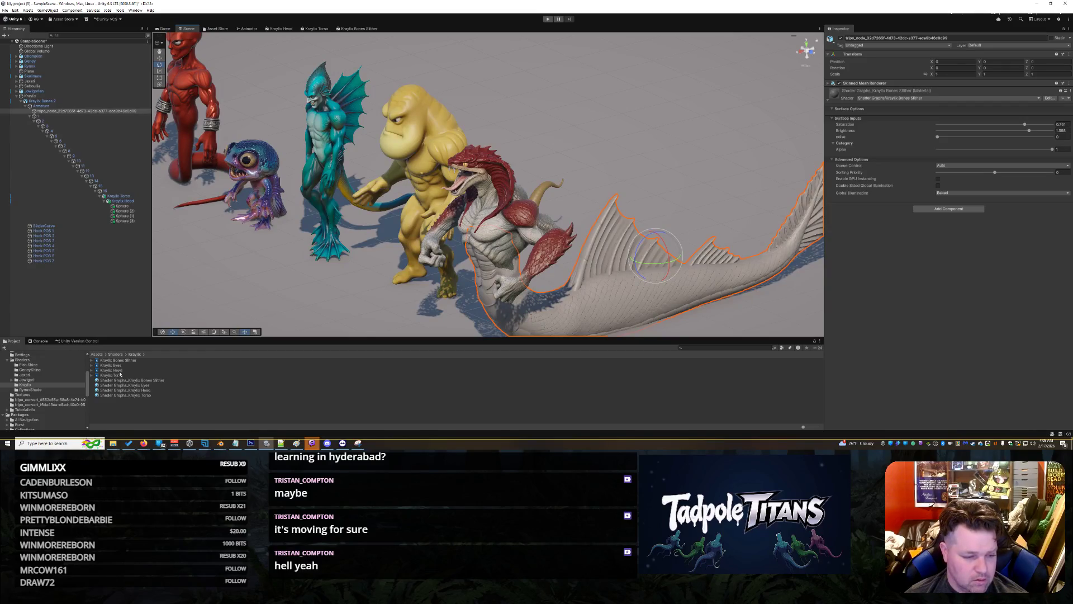
left_click(125, 395)
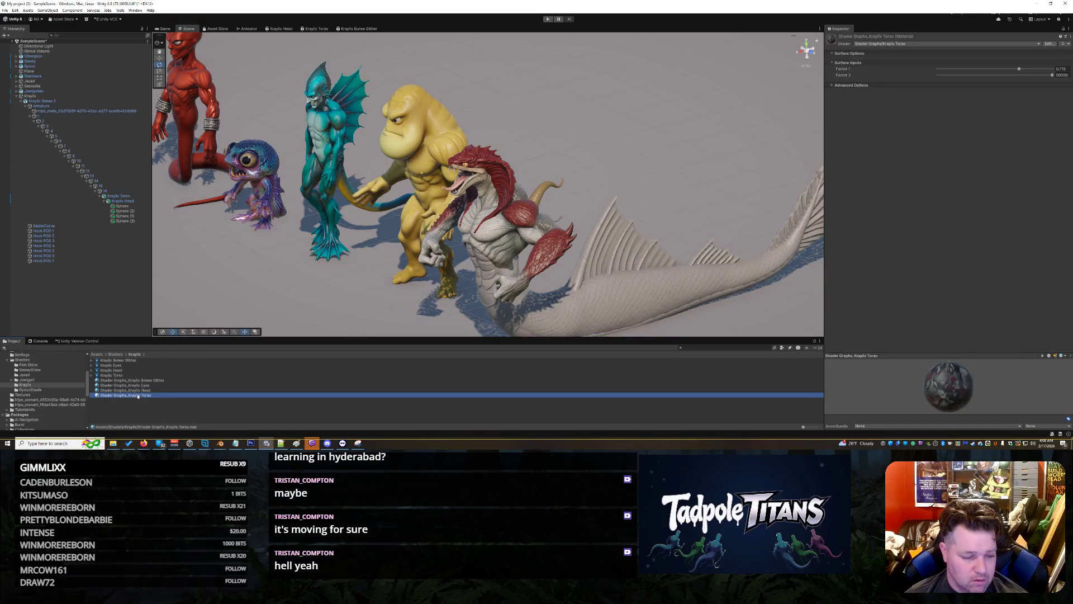
left_click_drag(137, 395, 141, 400)
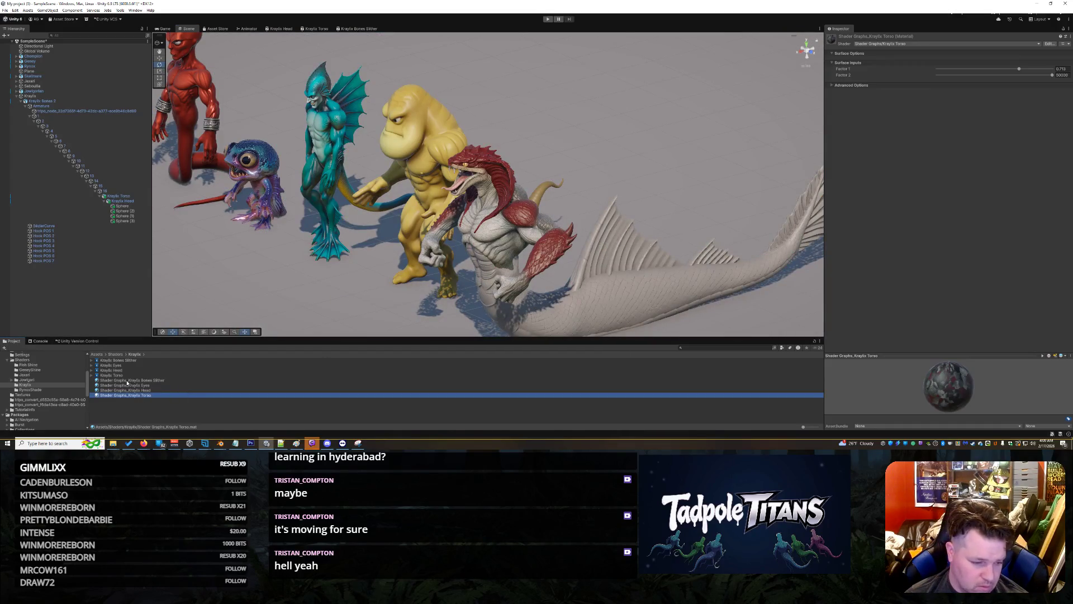
- Put the Kraylix Bones Slither material on the serpent and reopen its shader graph
double_click(134, 360)
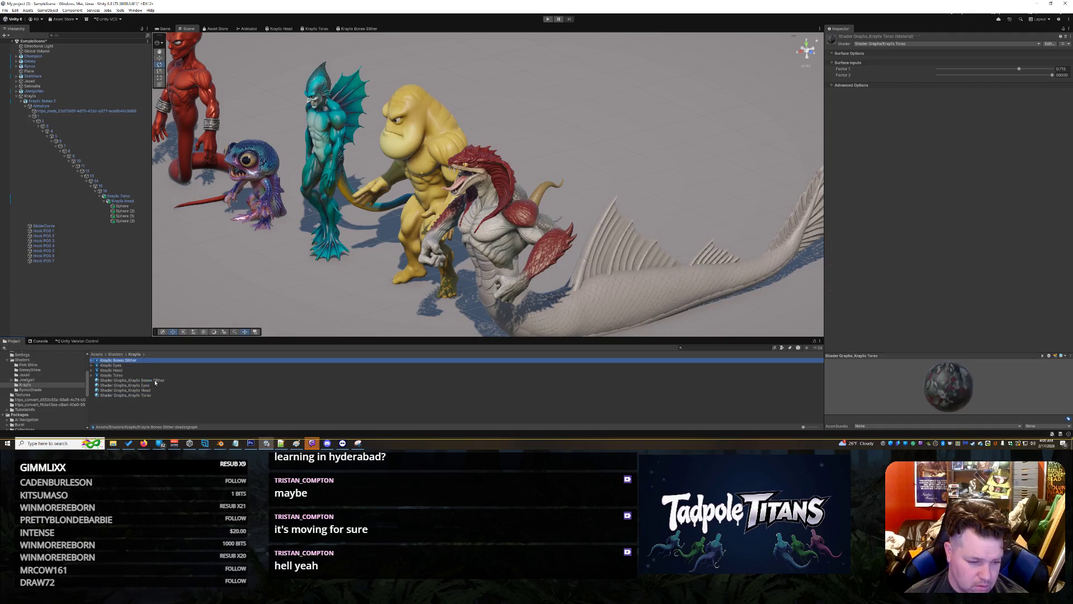
left_click_drag(154, 380, 606, 296)
left_click(606, 297)
left_click(606, 297)
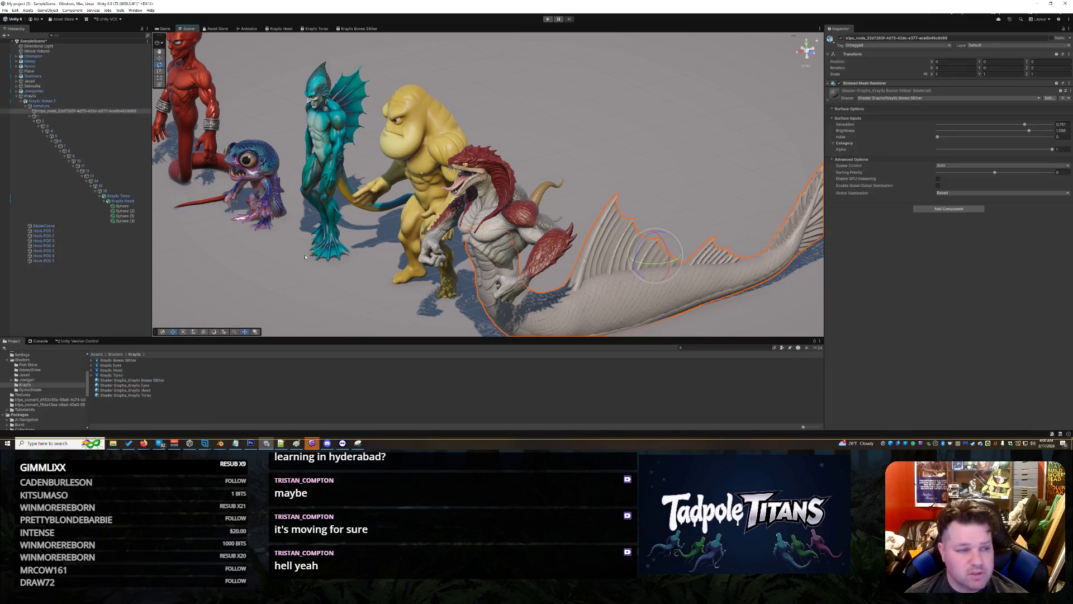
left_click(159, 381)
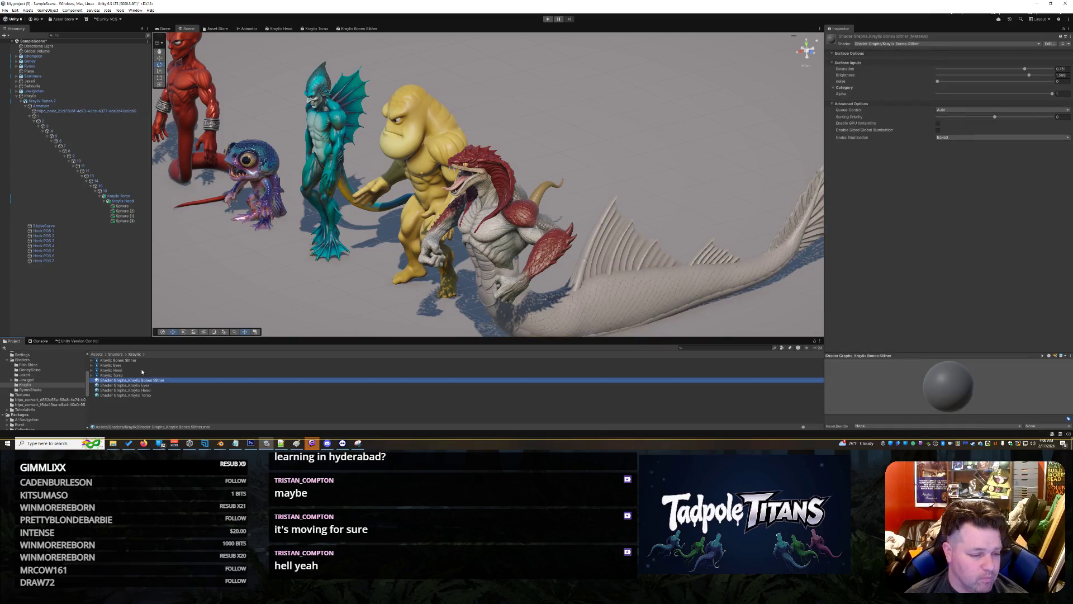
double_click(118, 360)
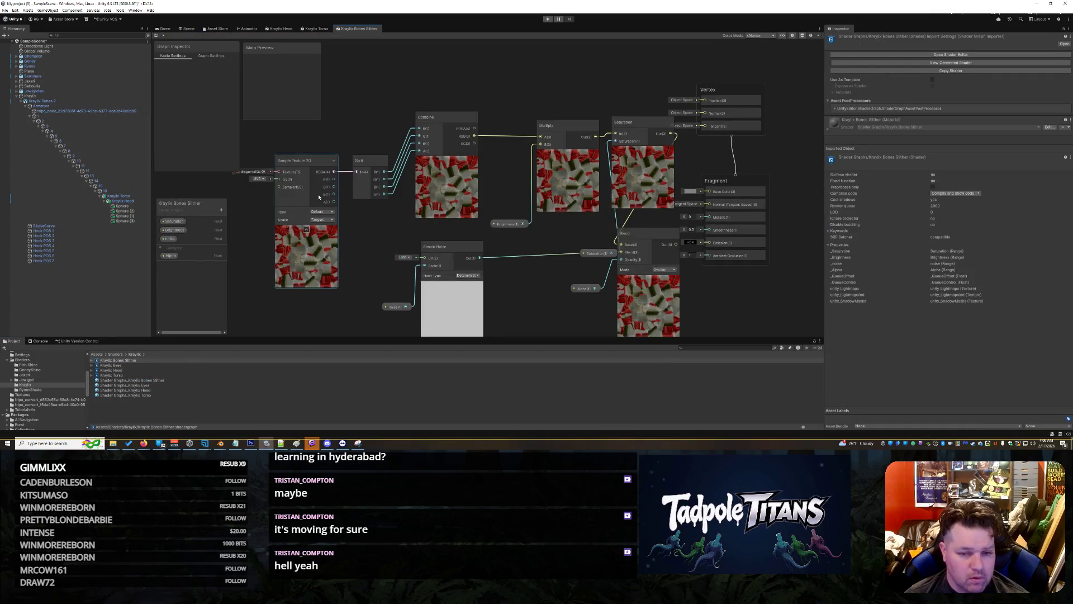
- Nudge the Simple Noise and noise nodes into place, save the graph, and reselect the serpent
left_click_drag(434, 272, 436, 269)
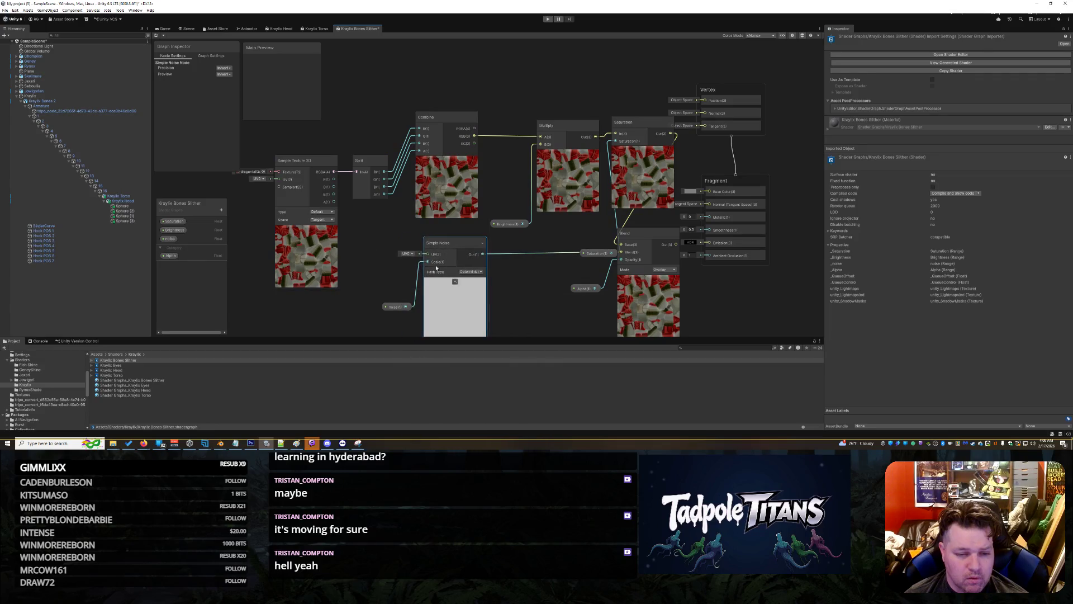
left_click_drag(395, 306, 380, 302)
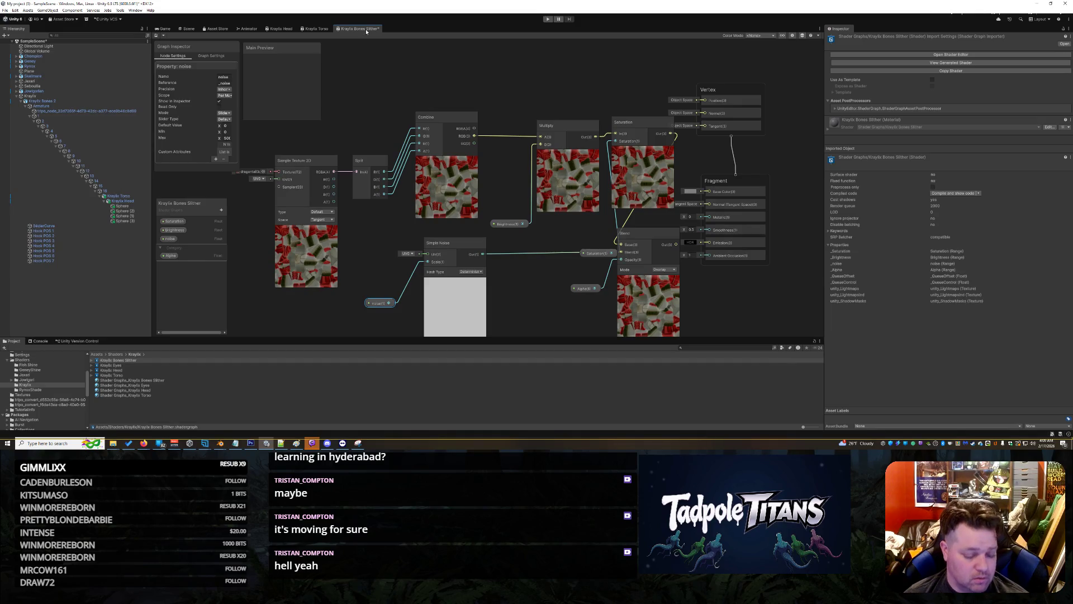
key("ctrl+s")
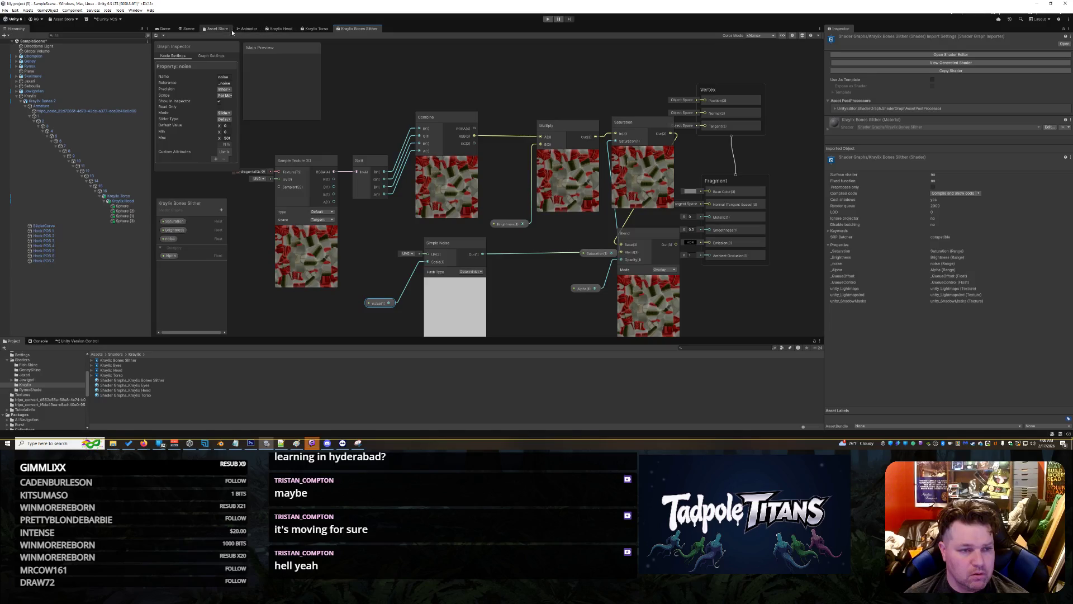
left_click(188, 29)
left_click(651, 314)
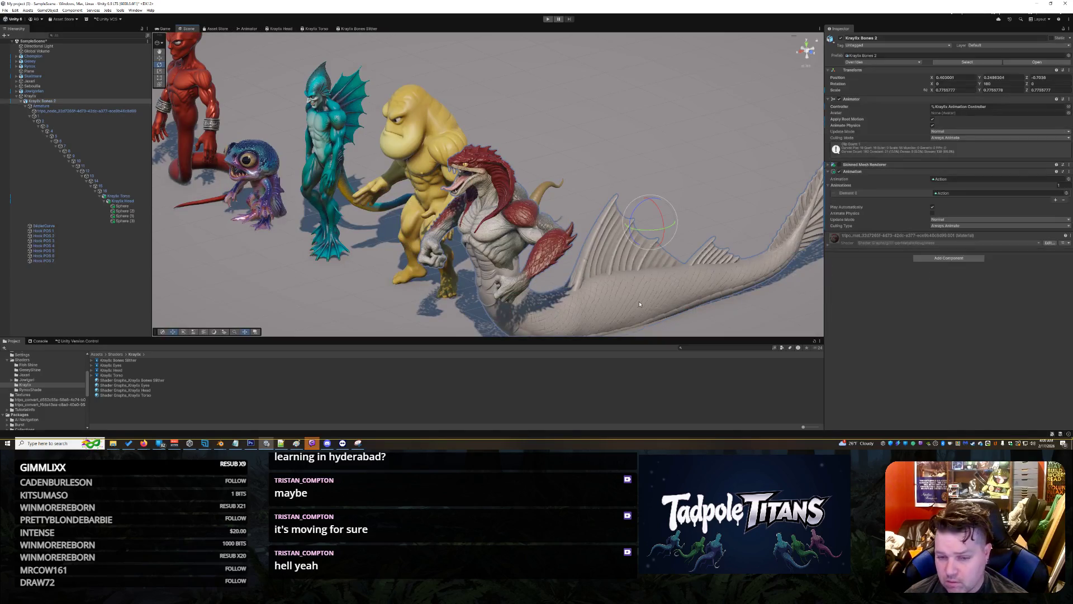
- Push the serpent material's noise to maximum and lower Alpha for partial transparency, then reopen the Slither graph
left_click(830, 245)
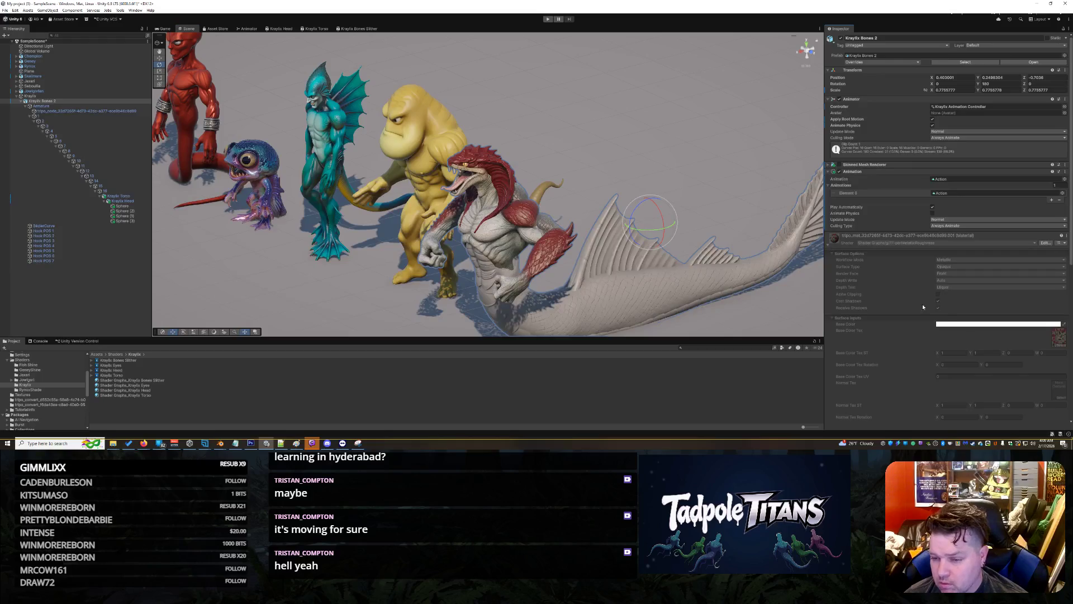
scroll("down", 3)
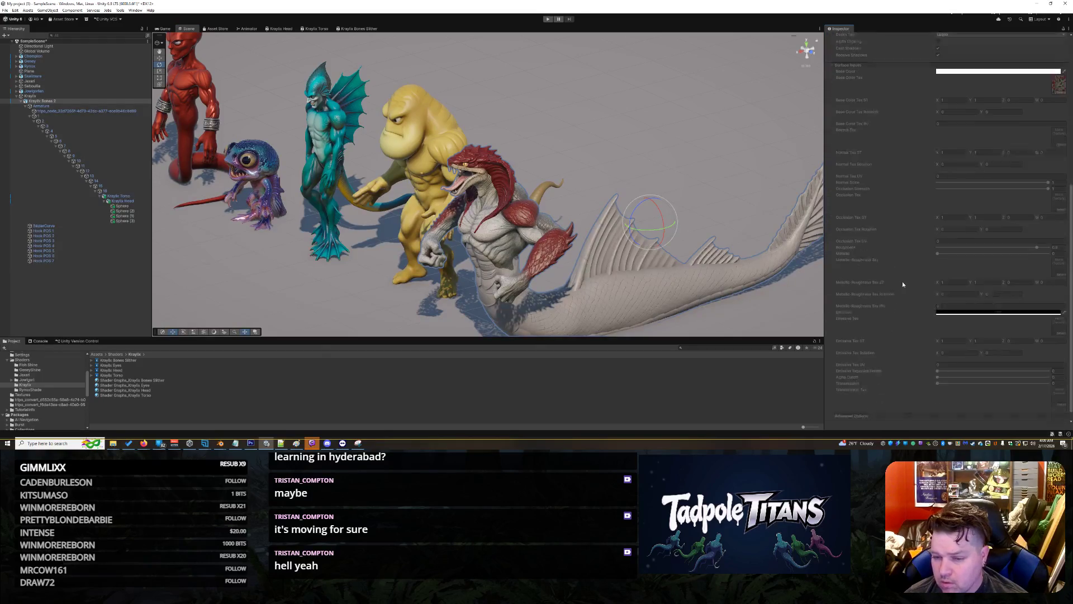
left_click(689, 288)
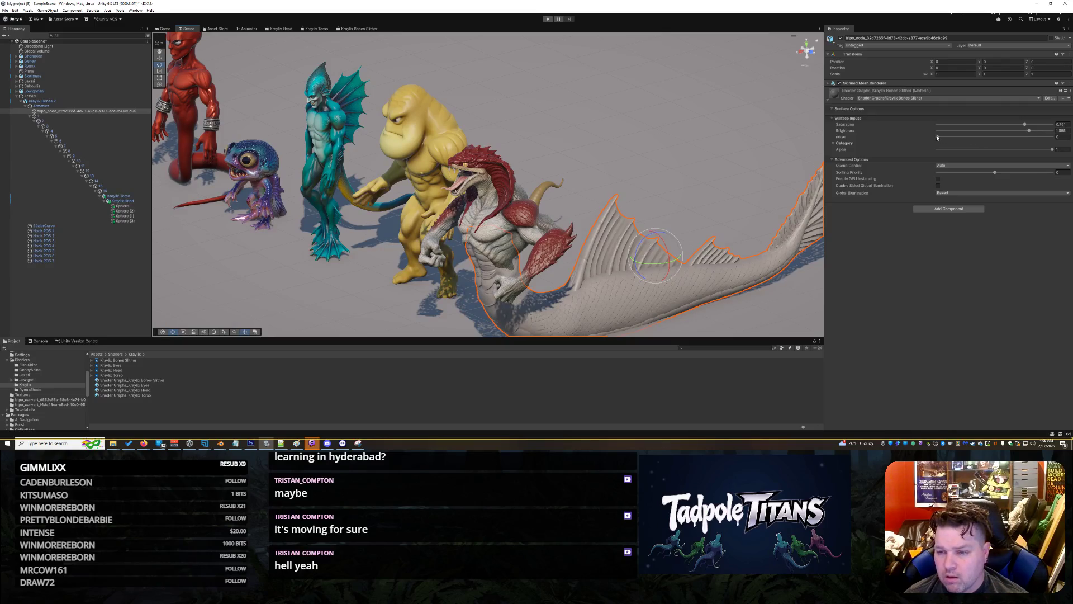
left_click_drag(937, 137, 1053, 136)
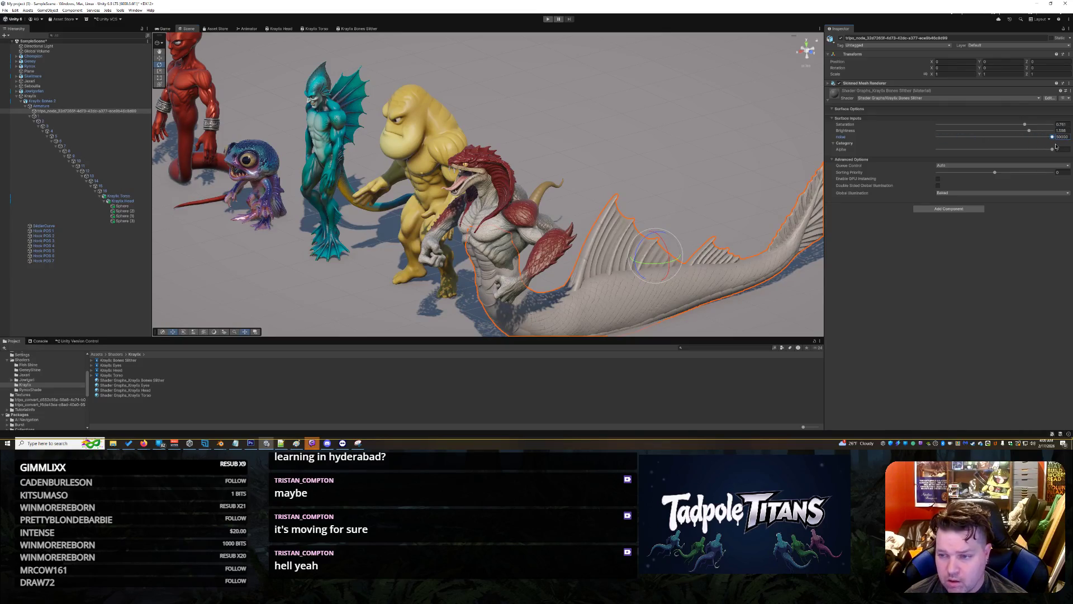
left_click_drag(1053, 149, 988, 151)
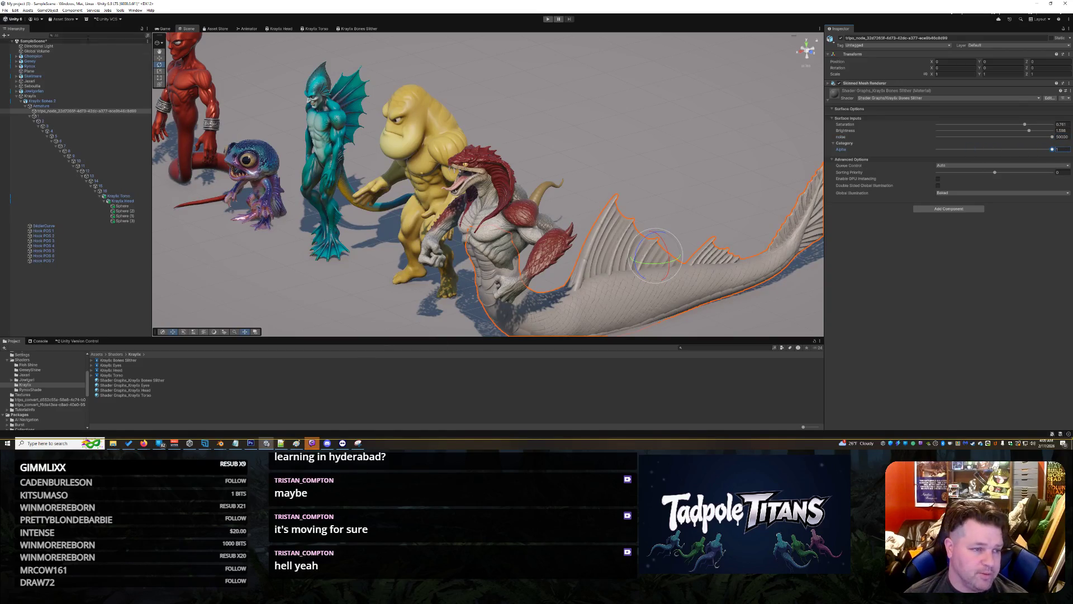
left_click(358, 29)
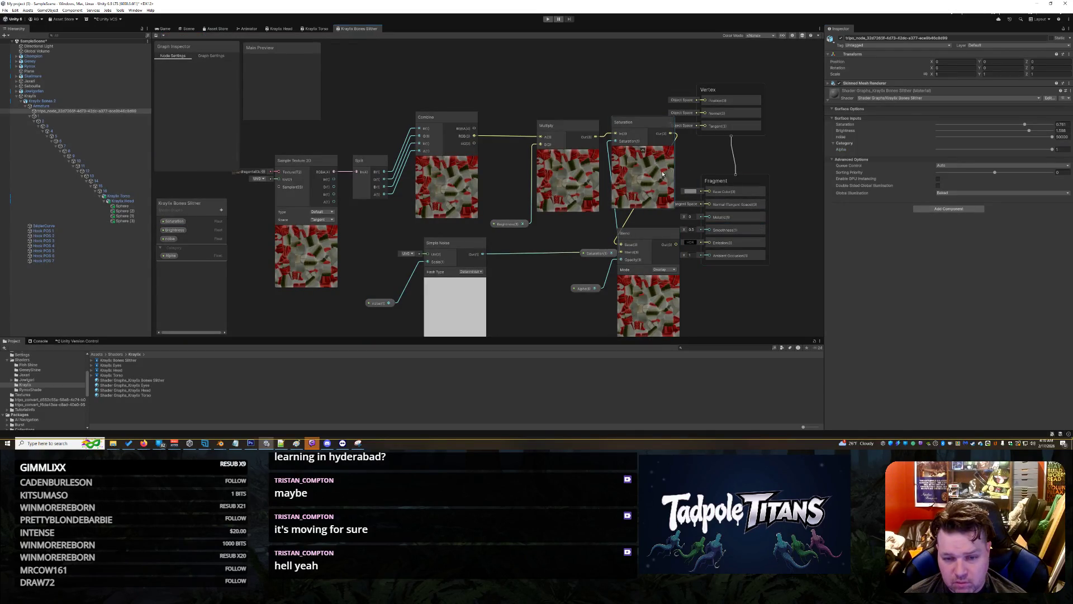
- Move the Blend node further left in the serpent shader graph
scroll("down", 3)
left_click_drag(611, 238, 525, 262)
scroll("up", 3)
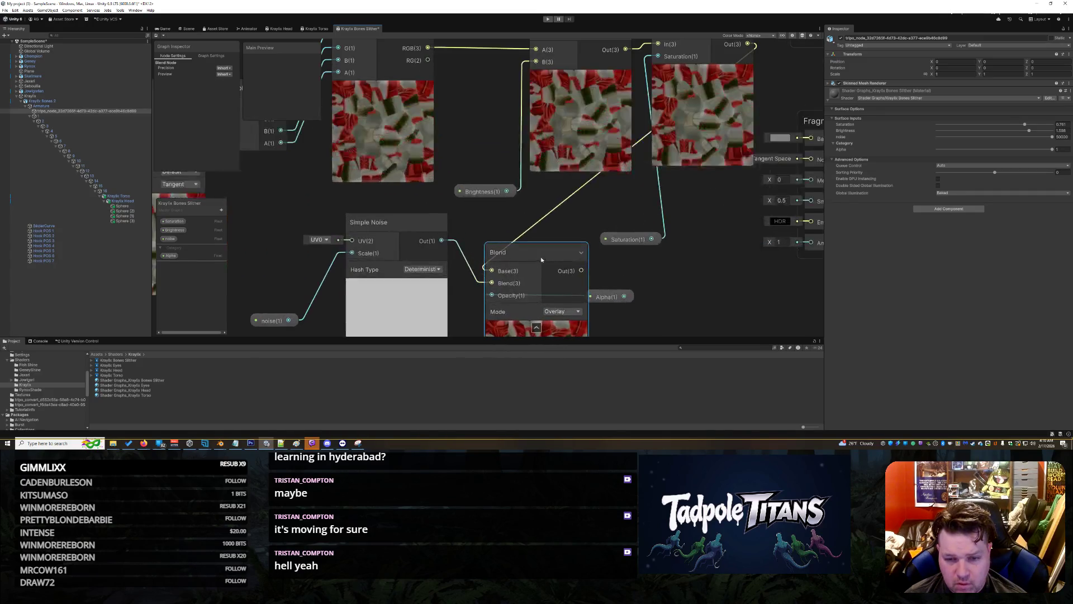
scroll("down", 3)
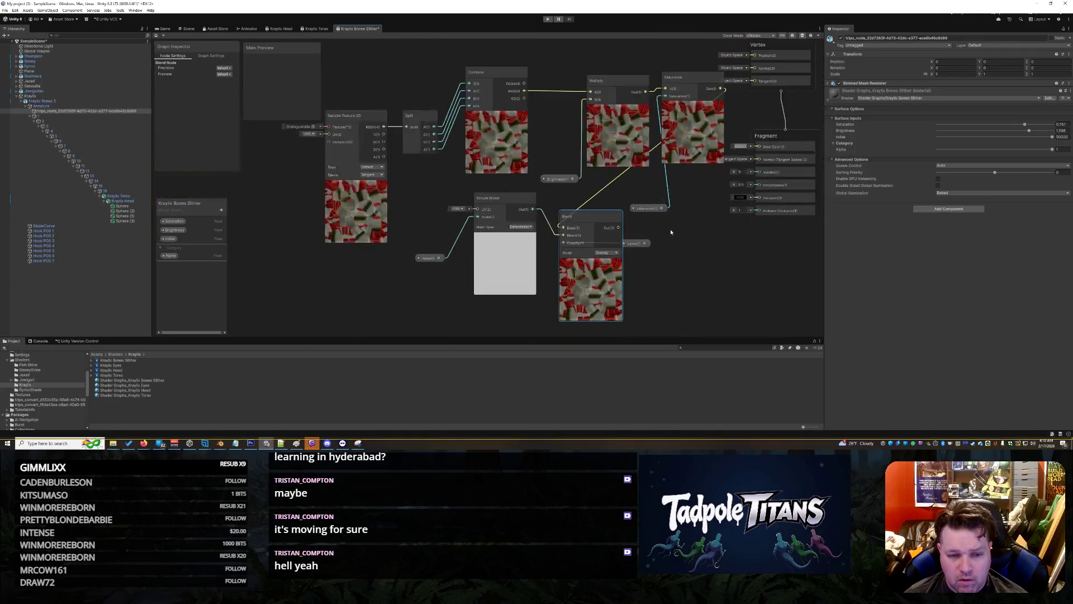
- Set the noise property's Min to 100 and connect Blend Out to Fragment Base Color
left_click(169, 239)
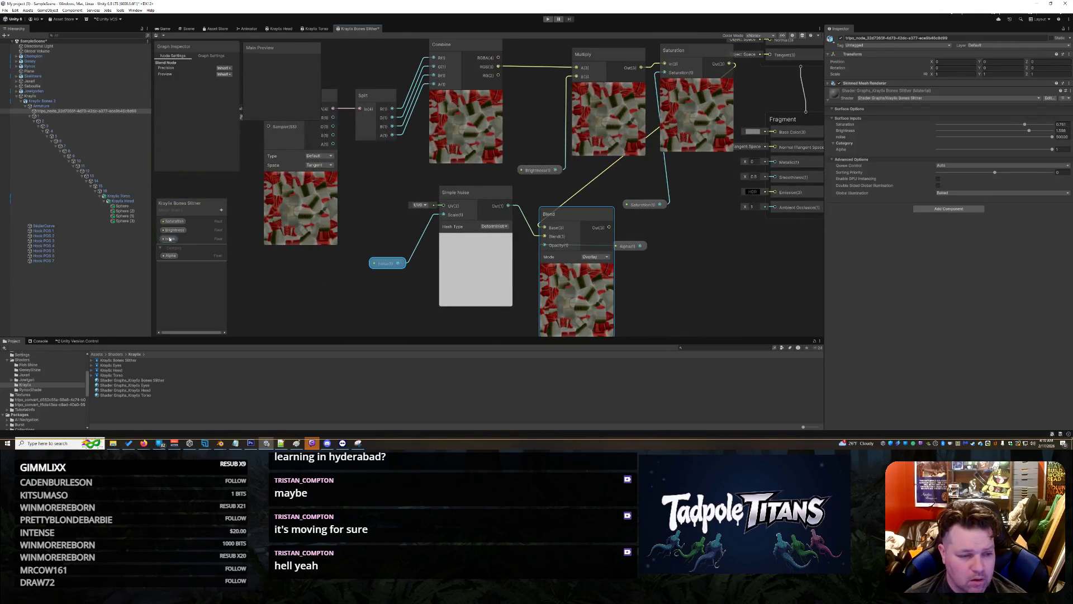
left_click(225, 132)
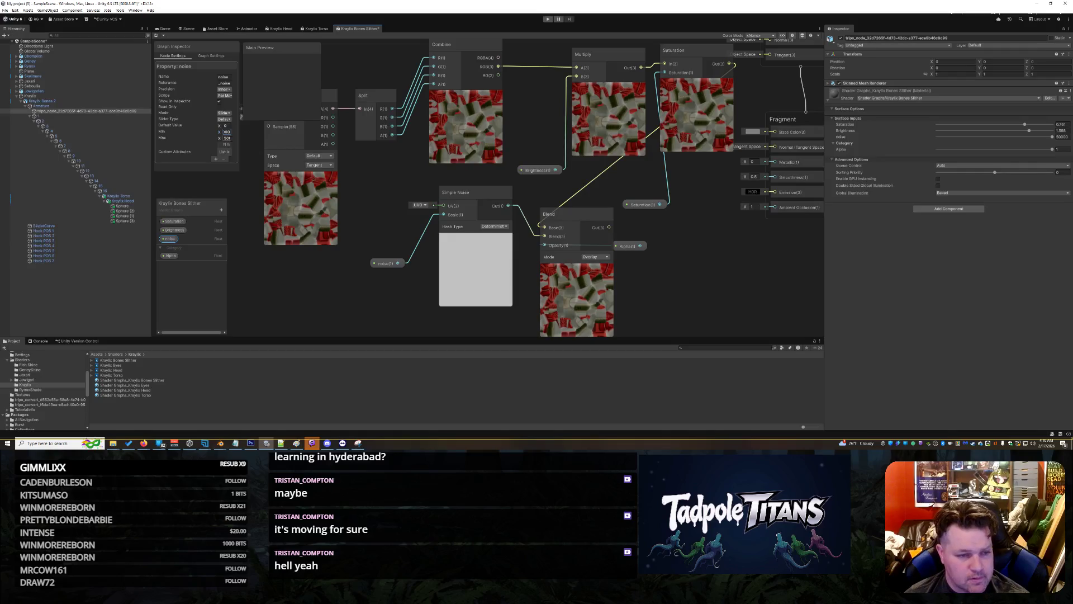
key("Return")
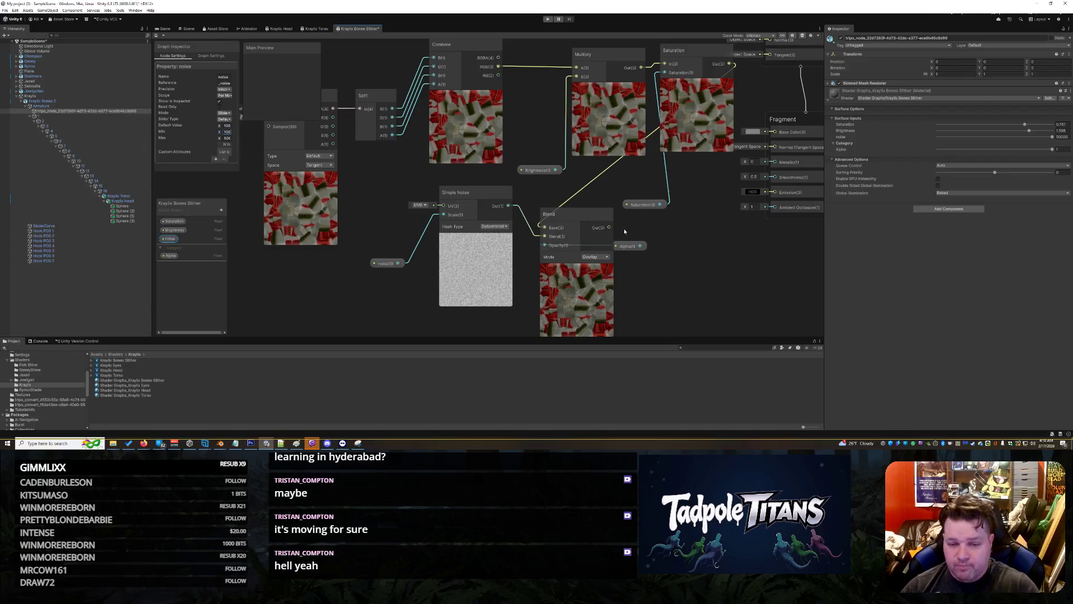
left_click_drag(609, 226, 749, 132)
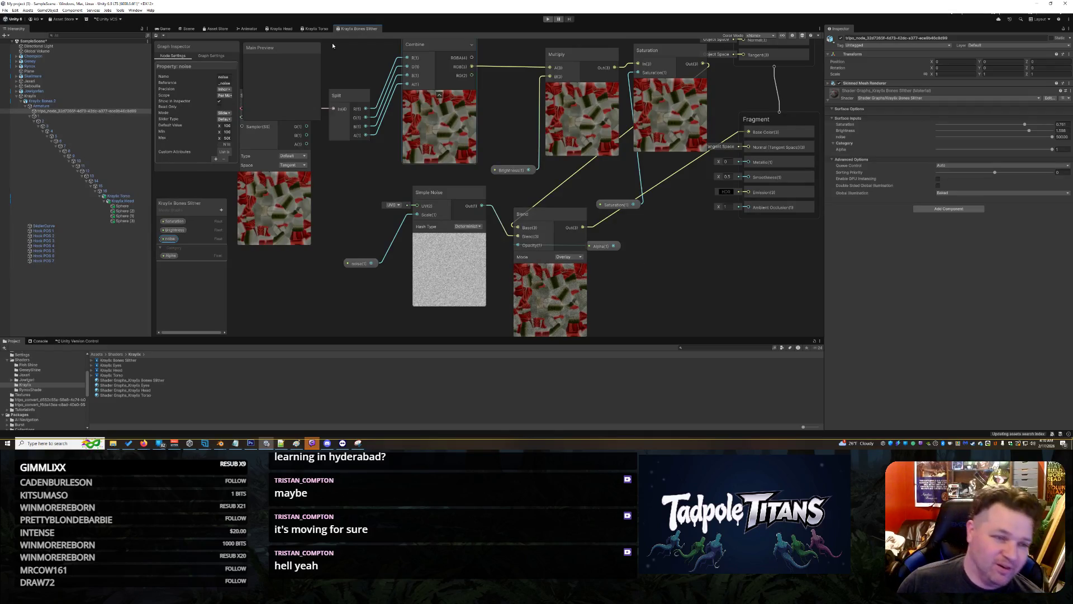
left_click(187, 29)
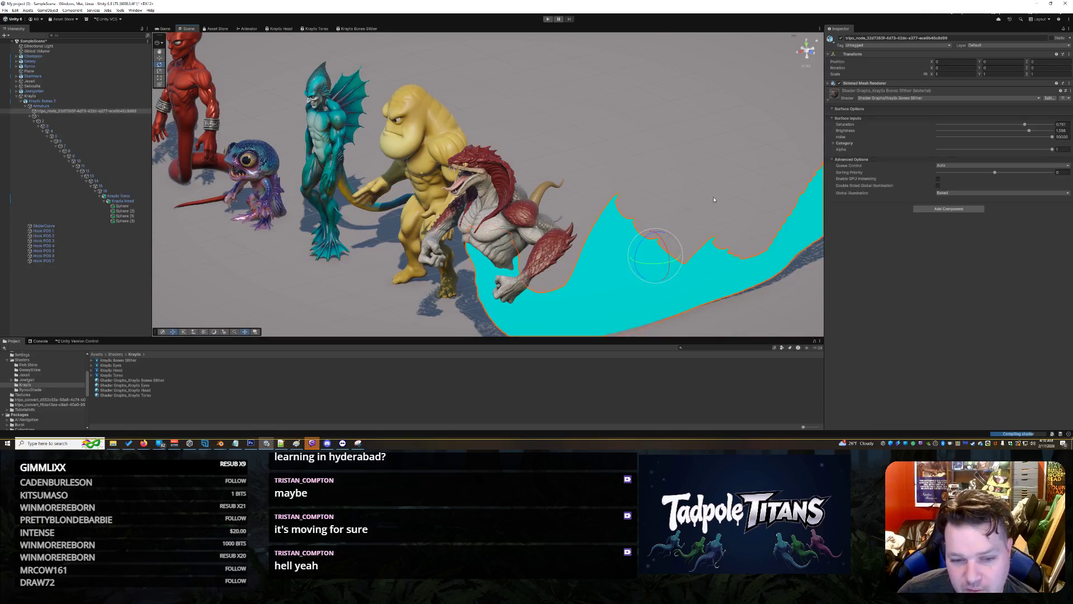
- Select the serpent's tail mesh (tripo_node) to show its material
scroll("up", 3)
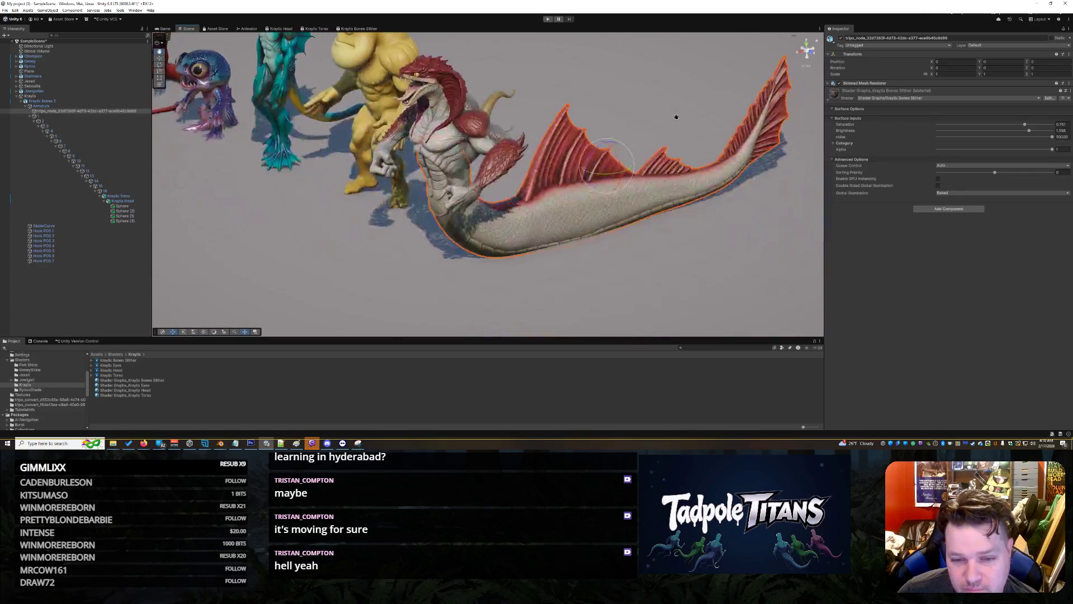
left_click(656, 232)
left_click(658, 231)
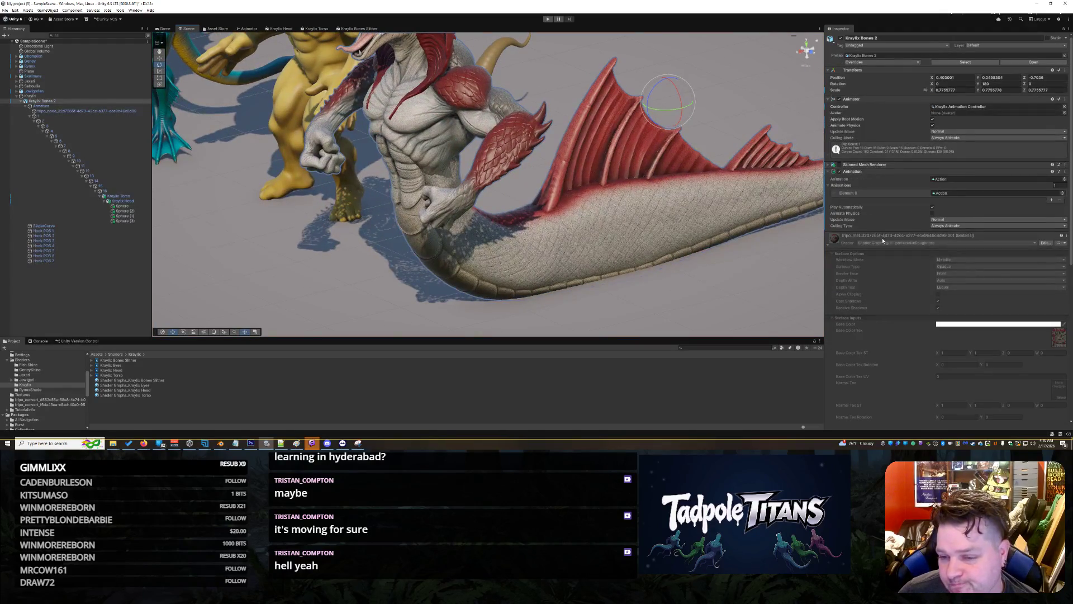
scroll("down", 3)
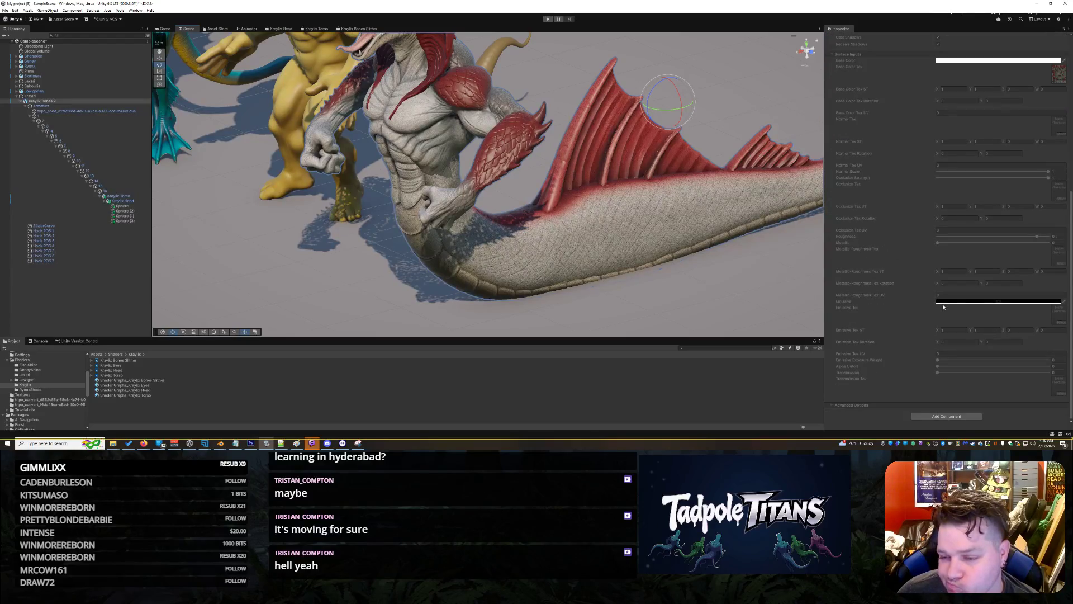
scroll("up", 3)
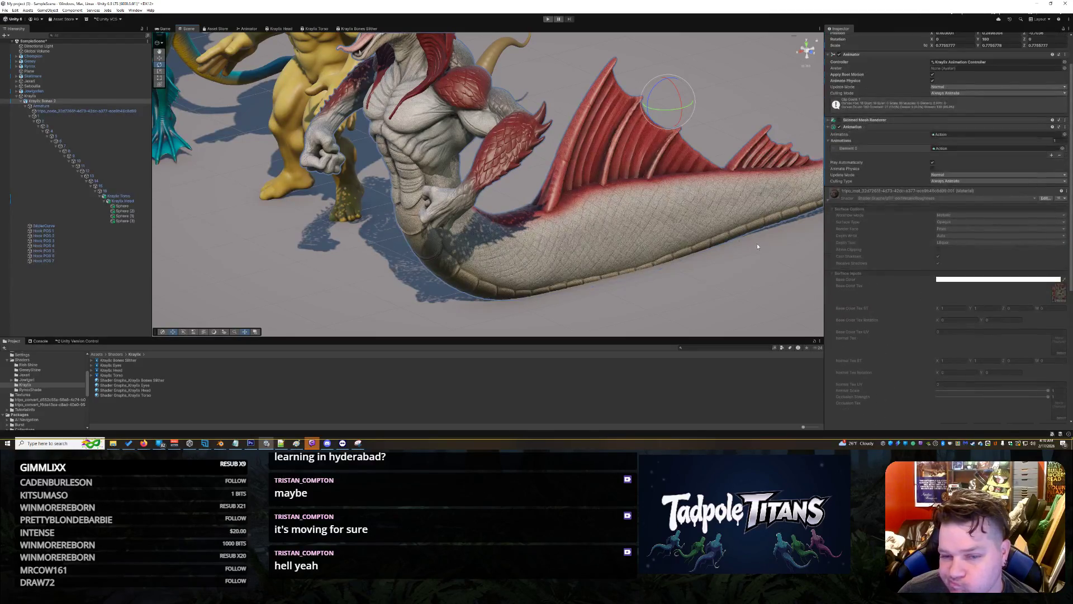
left_click(698, 224)
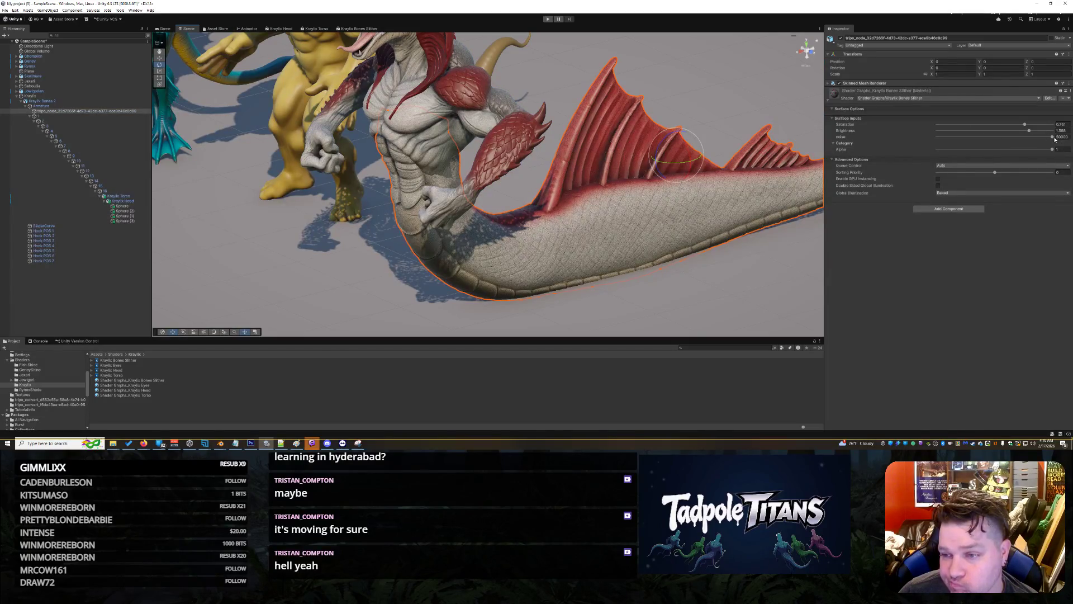
- Lower the tail material's Alpha from 1 to about 0.56
left_click(1052, 137)
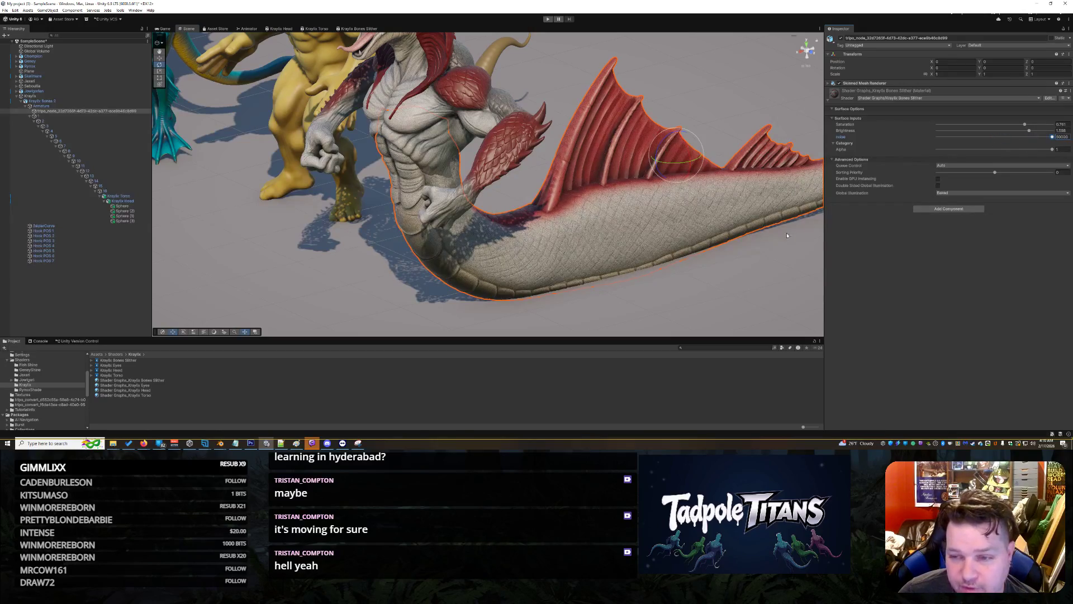
scroll("up", 3)
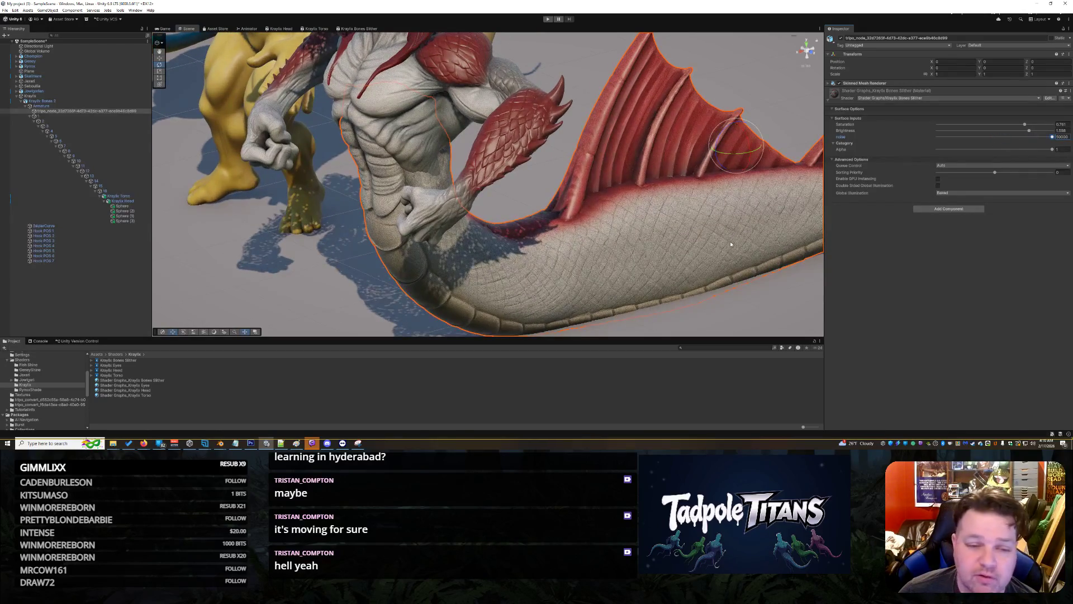
left_click_drag(692, 177, 665, 182)
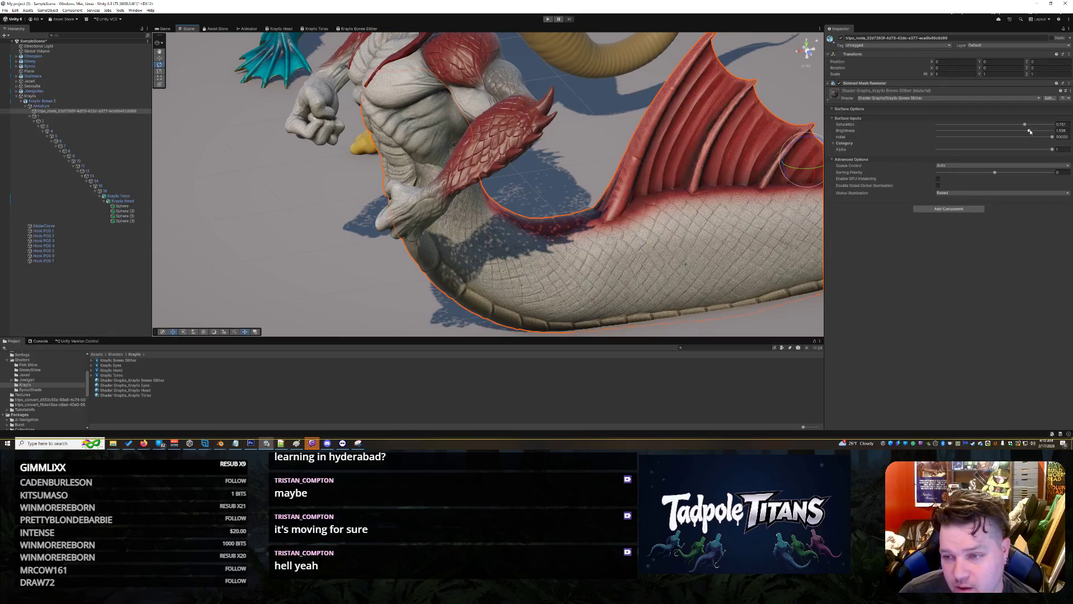
left_click(1052, 137)
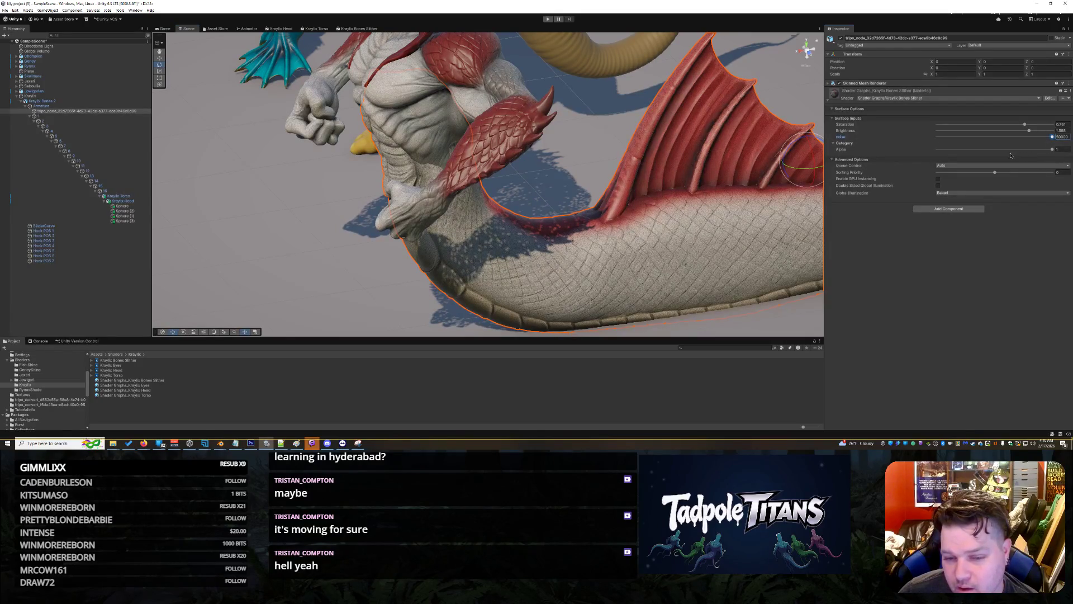
left_click_drag(1053, 152, 1003, 157)
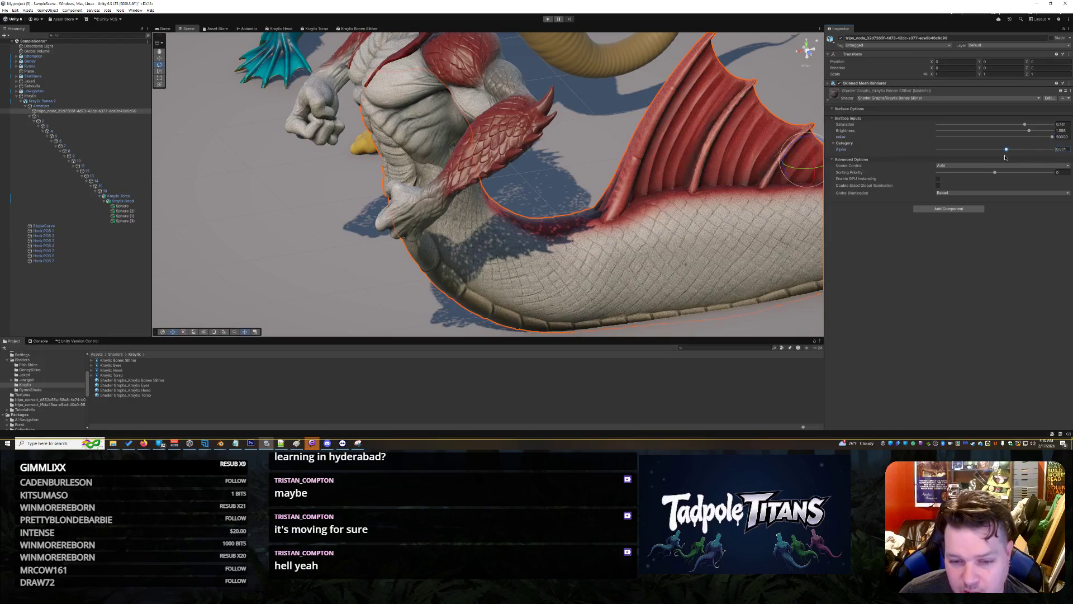
left_click(354, 280)
right_click(498, 320)
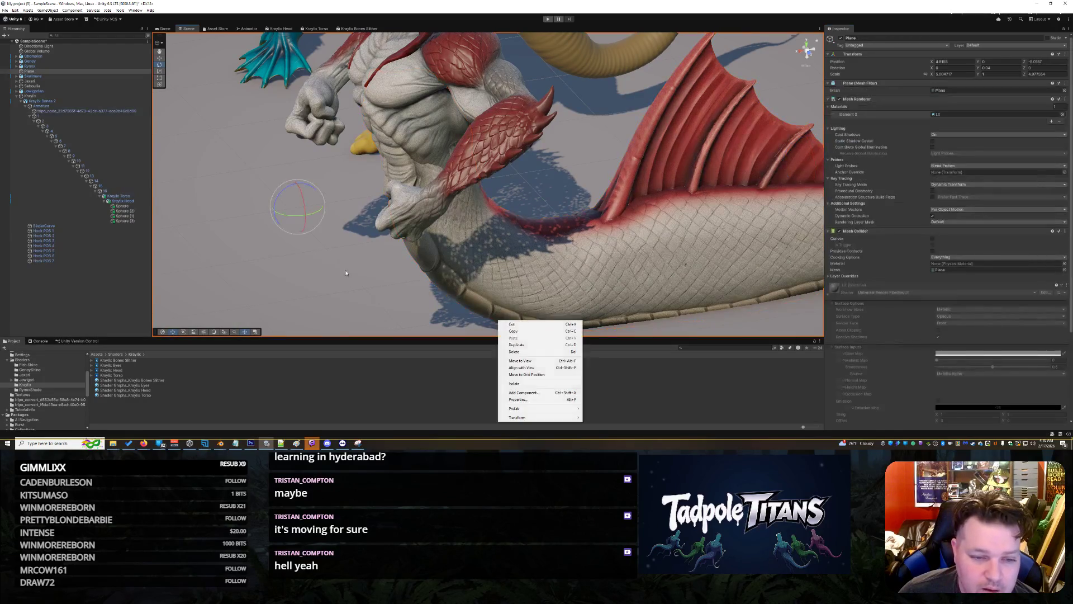
- Reselect the tail mesh and drop its Alpha further to about 0.5
key("Escape")
left_click_drag(492, 313, 442, 265)
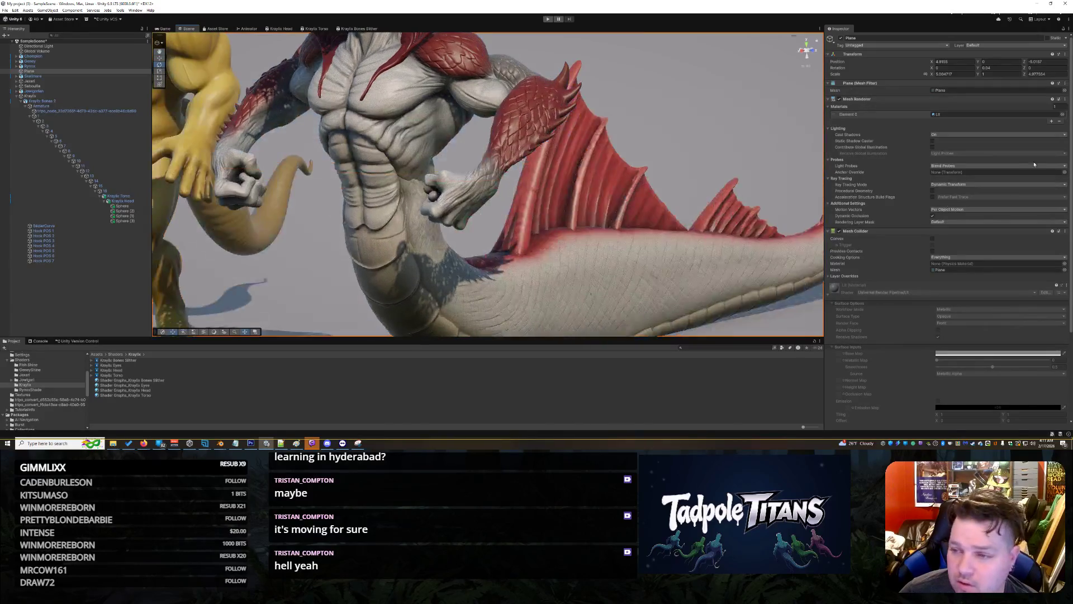
left_click(502, 287)
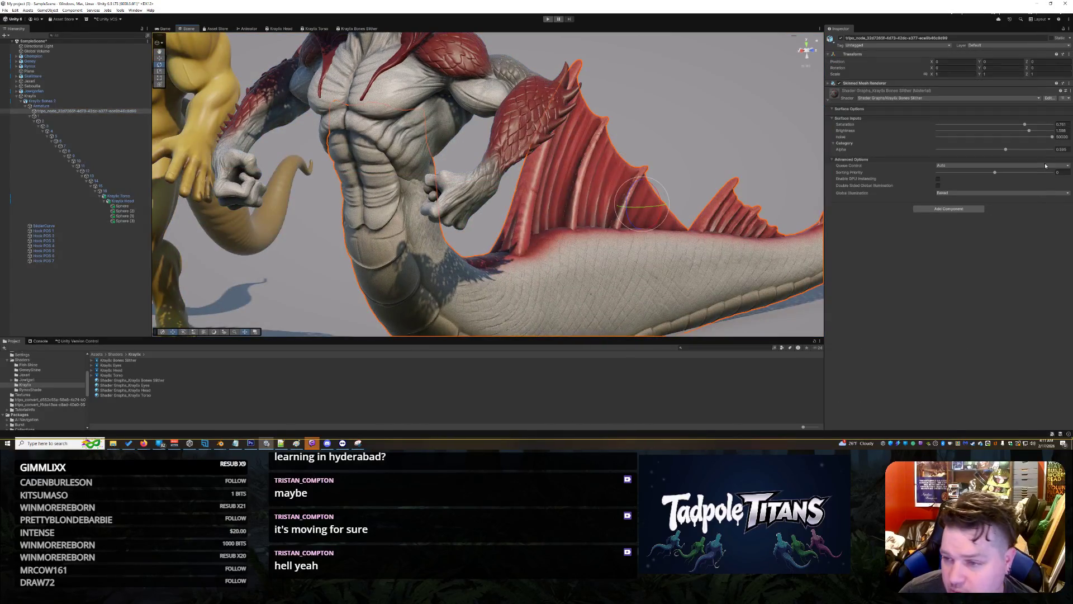
left_click_drag(1005, 151, 995, 151)
- Inspect the creature's torso and head from several angles, then reopen the Kraylix Torso shader graph
left_click(676, 204)
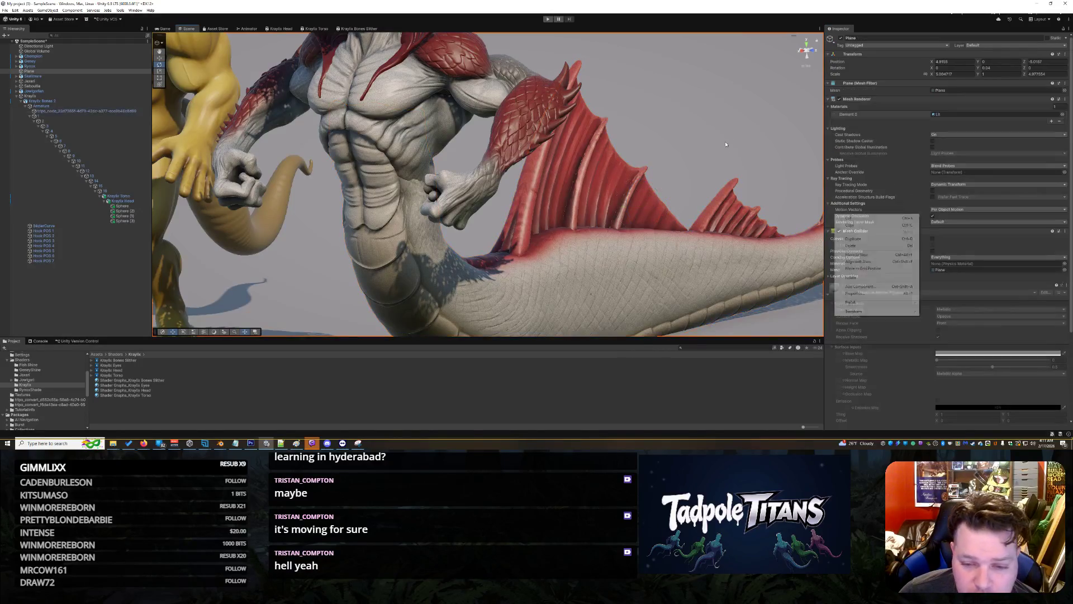
scroll("down", 3)
left_click_drag(699, 139, 871, 168)
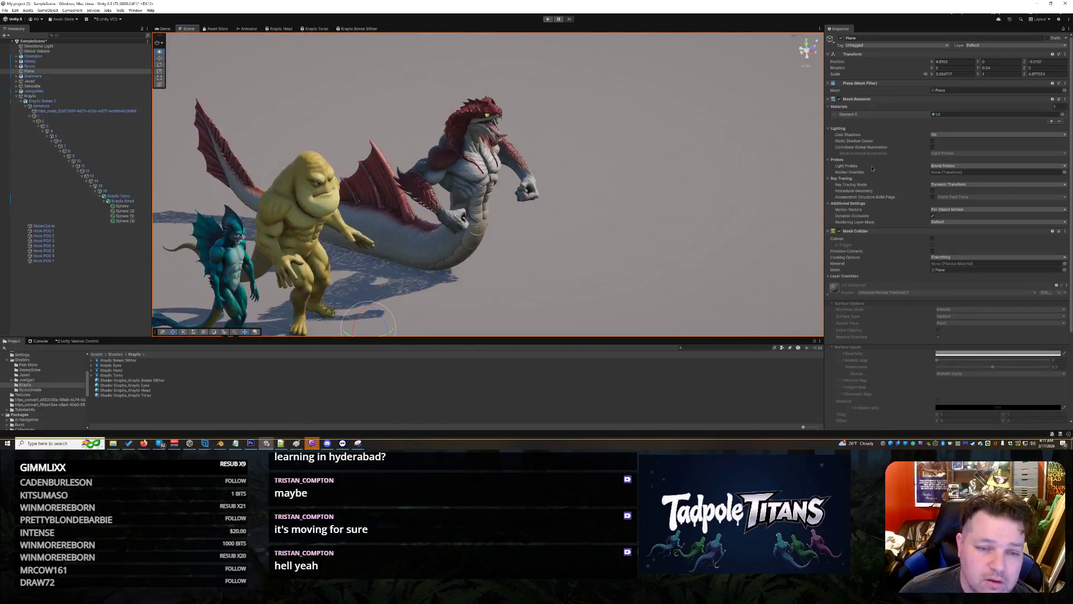
left_click_drag(783, 179, 483, 233)
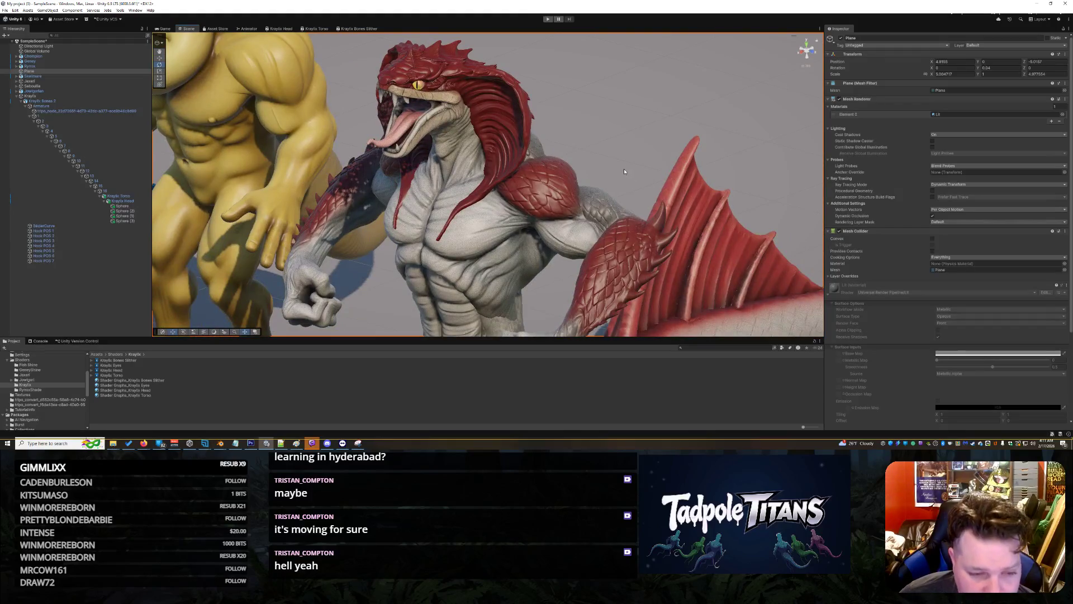
scroll("up", 3)
scroll("up", 3)
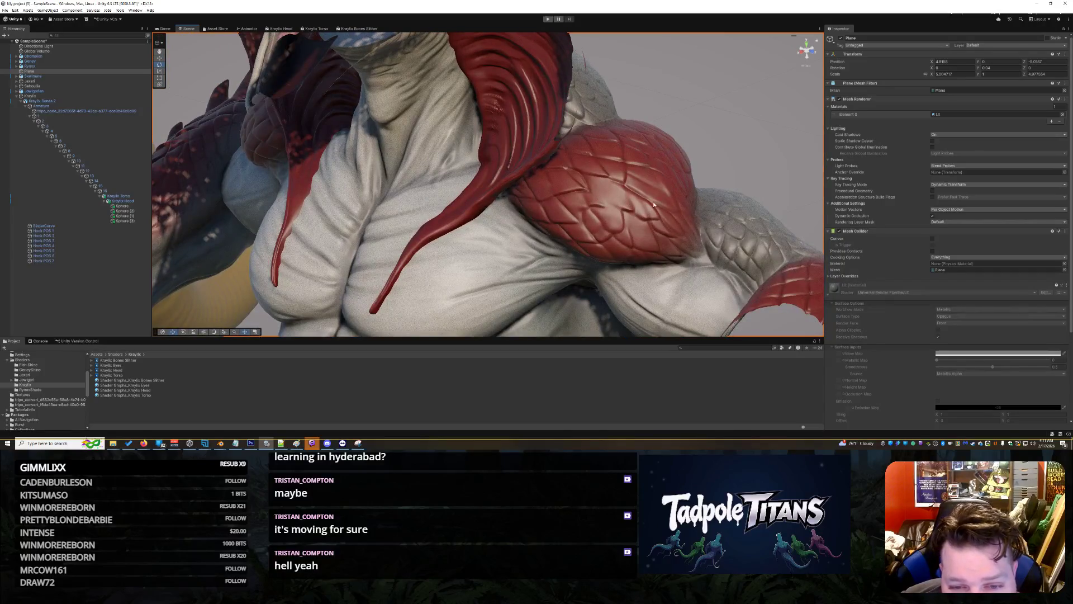
scroll("down", 3)
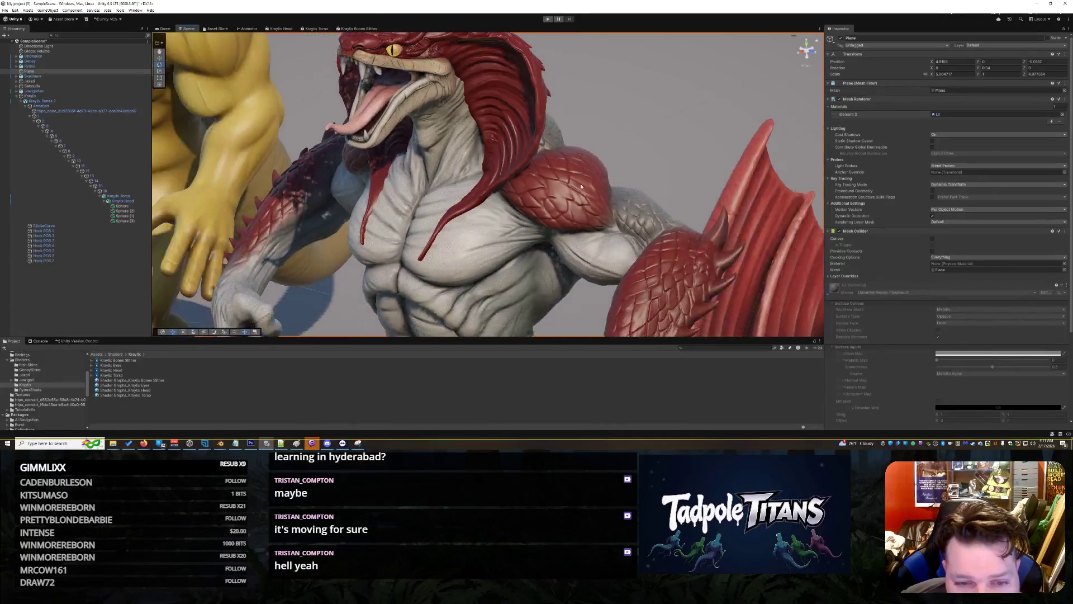
left_click_drag(631, 158, 545, 145)
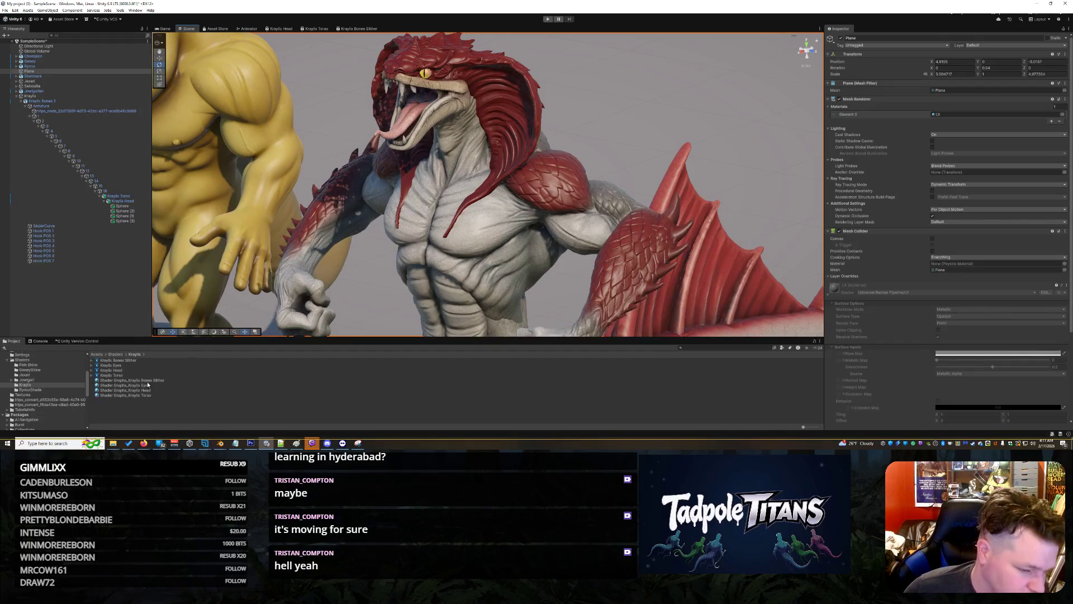
double_click(118, 375)
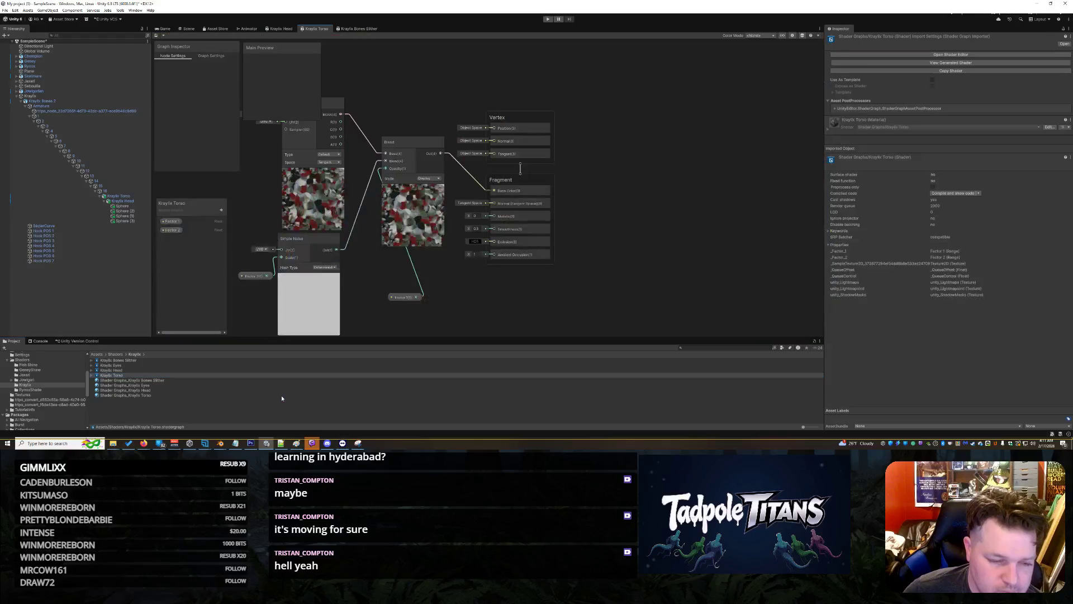
- Add a Float property named Metal and wire it into the Fragment Metallic input
left_click(221, 209)
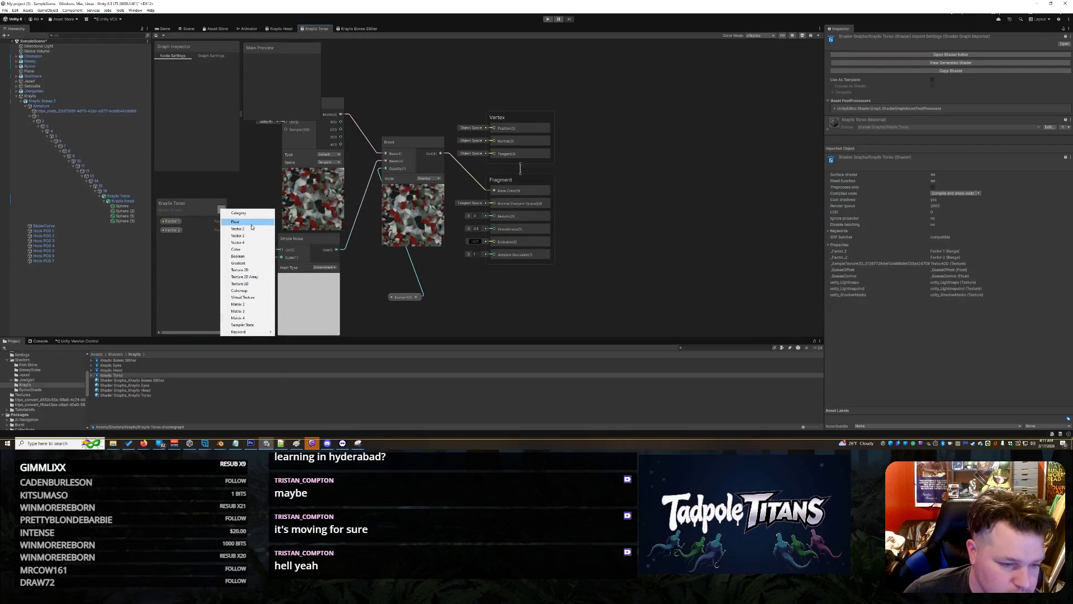
left_click(241, 221)
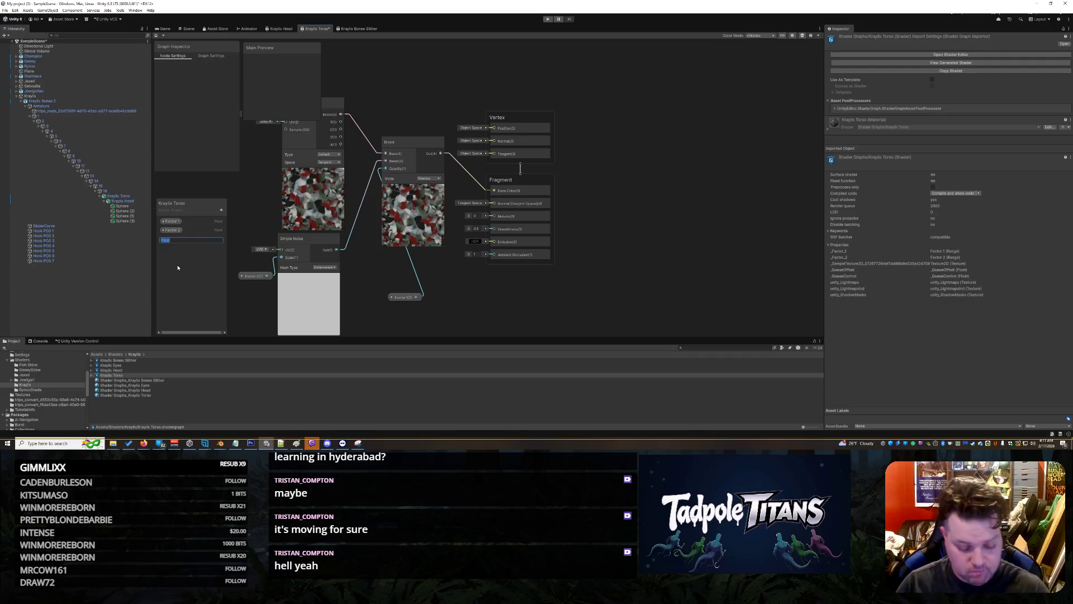
type("Metal")
key("Return")
left_click(169, 239)
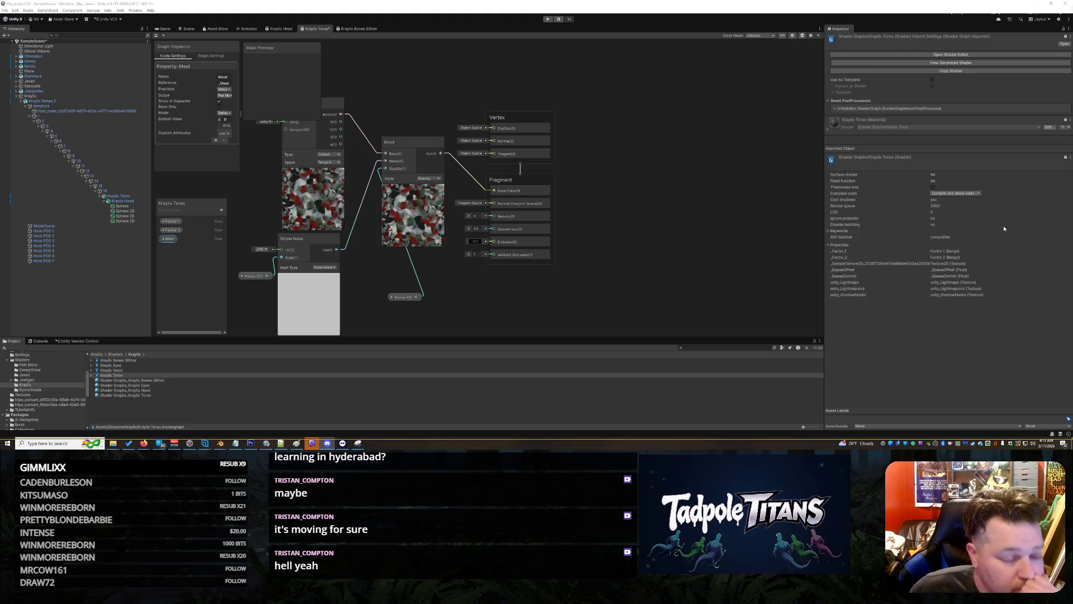
left_click_drag(168, 238, 489, 219)
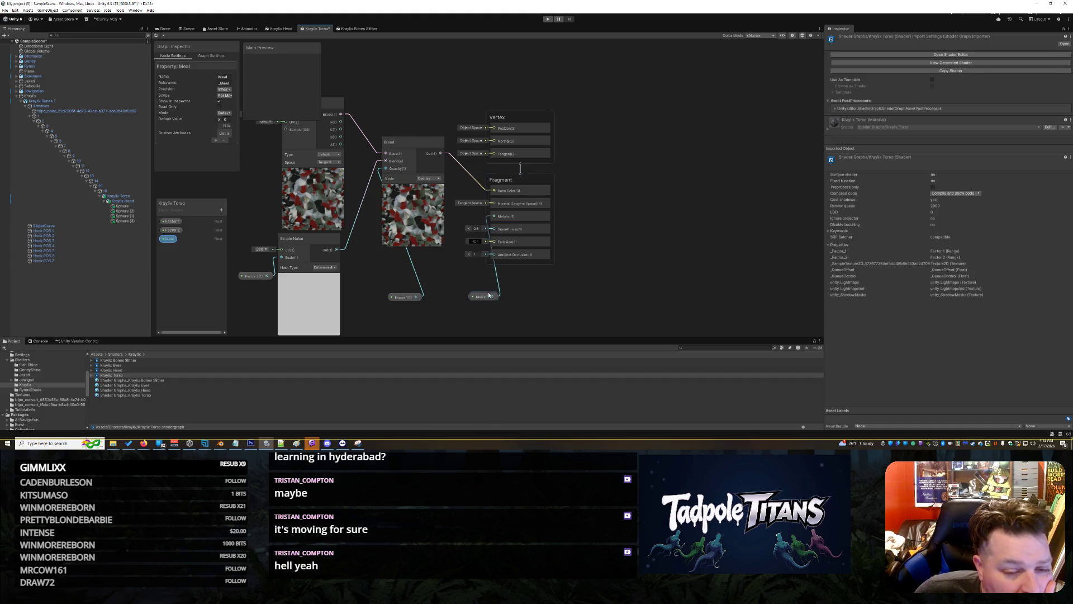
right_click(476, 294)
key("Escape")
left_click_drag(477, 294, 459, 291)
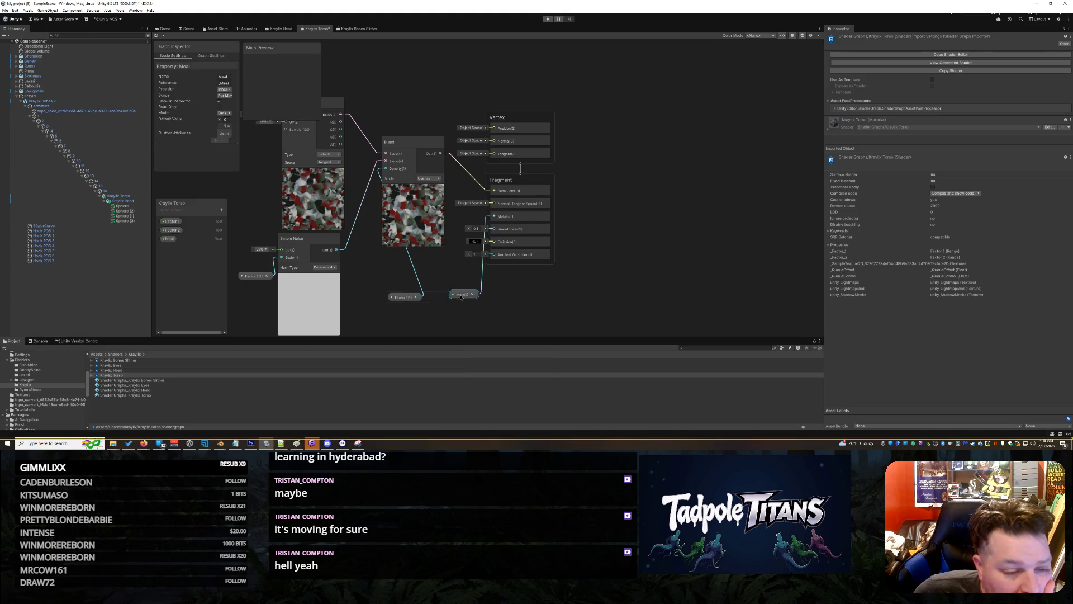
- Add a second Float property for smoothness and save the Kraylix Torso graph
left_click(221, 209)
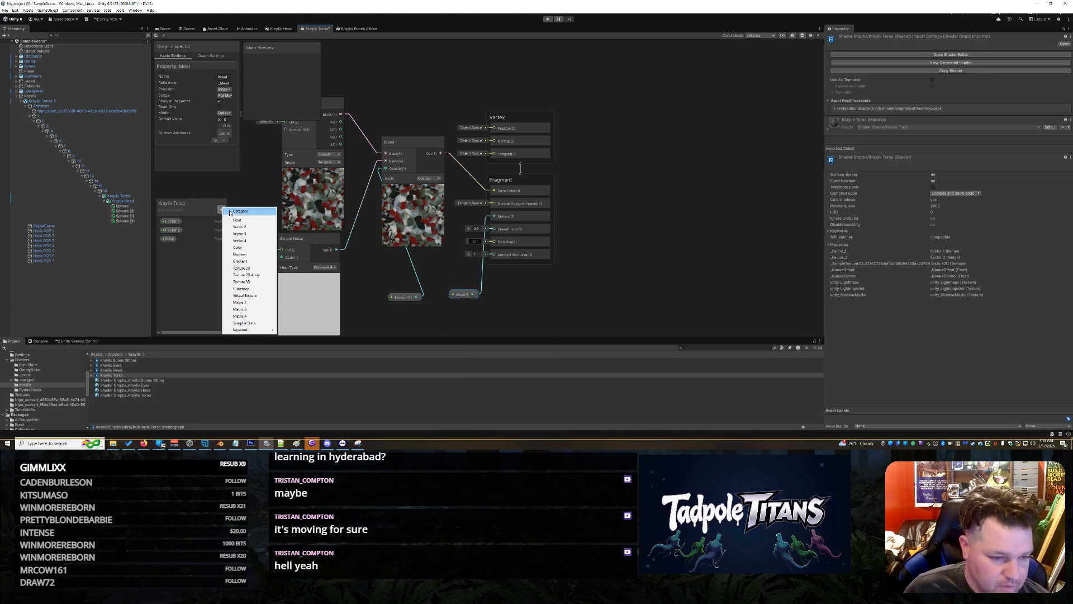
left_click(246, 210)
left_click(222, 210)
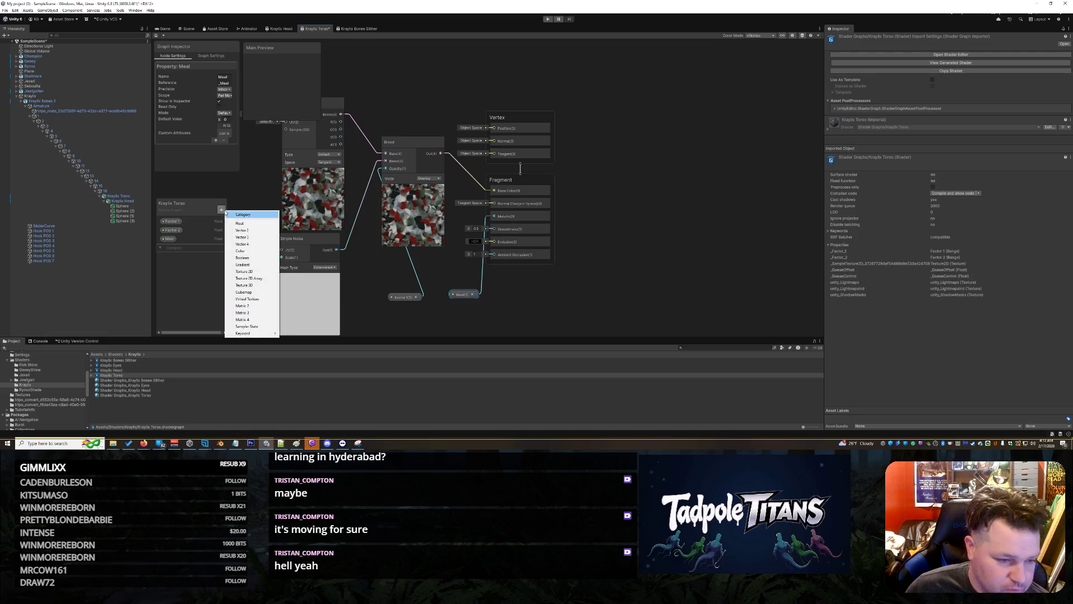
left_click(239, 223)
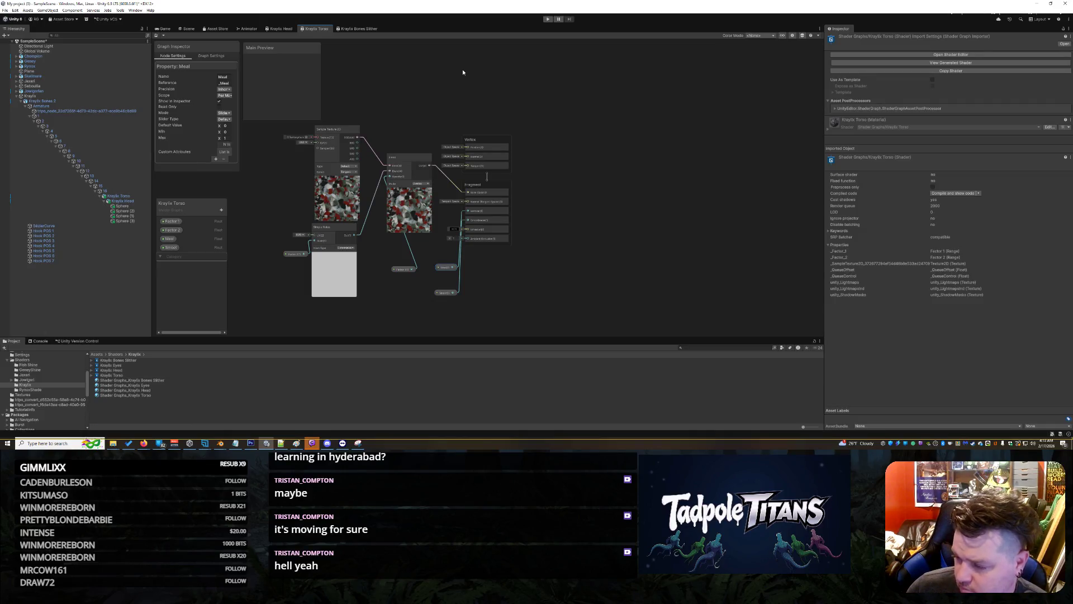
key("ctrl+s")
left_click(186, 28)
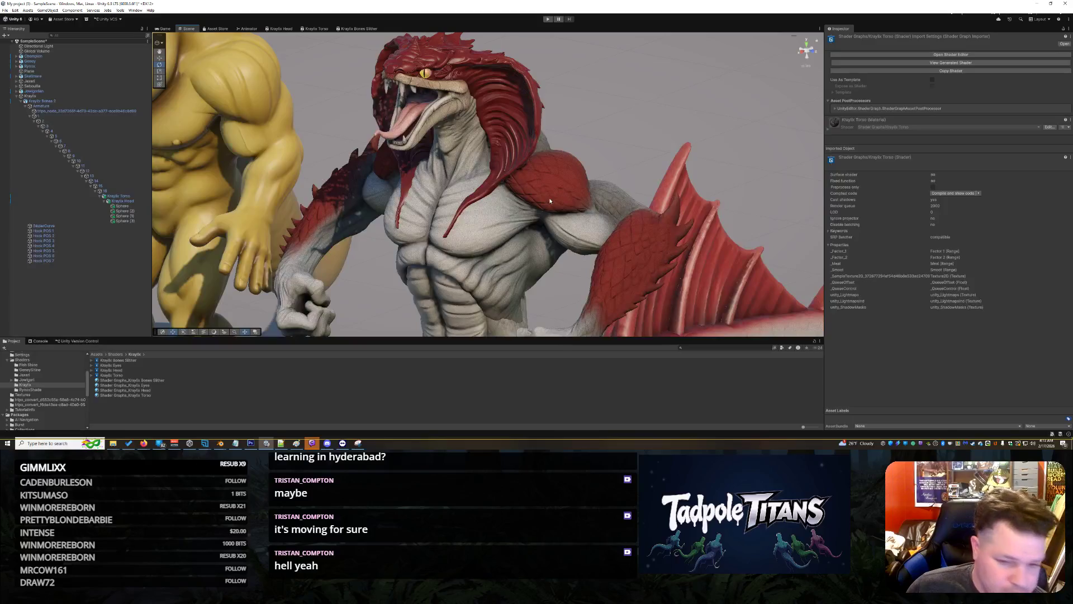
- Frame the Kraylix Torso and raise its Metal value to about 0.465
left_click(548, 199)
key("f")
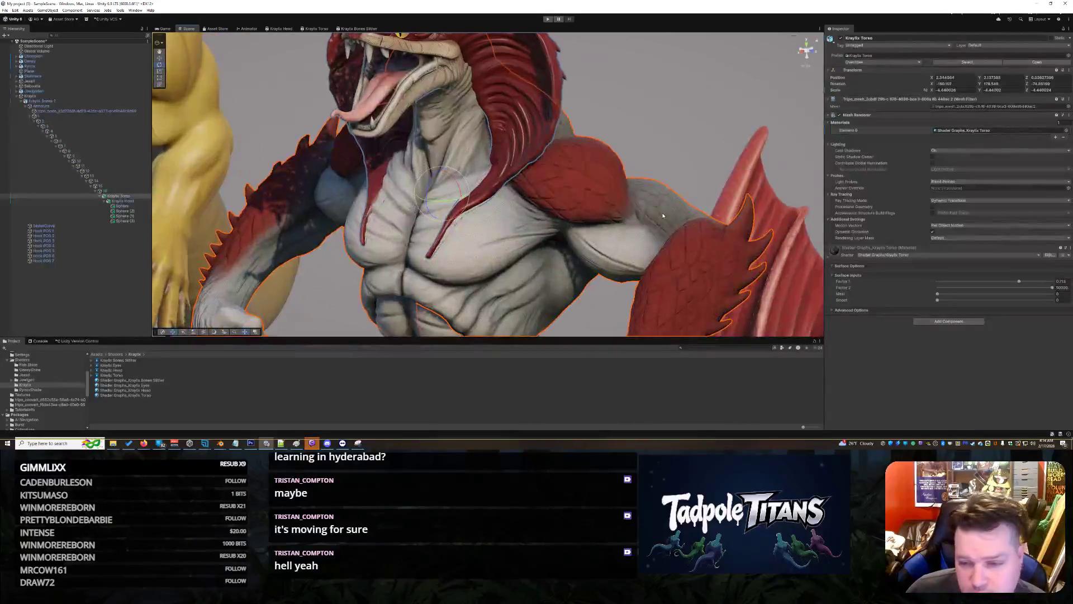
left_click_drag(617, 159, 595, 160)
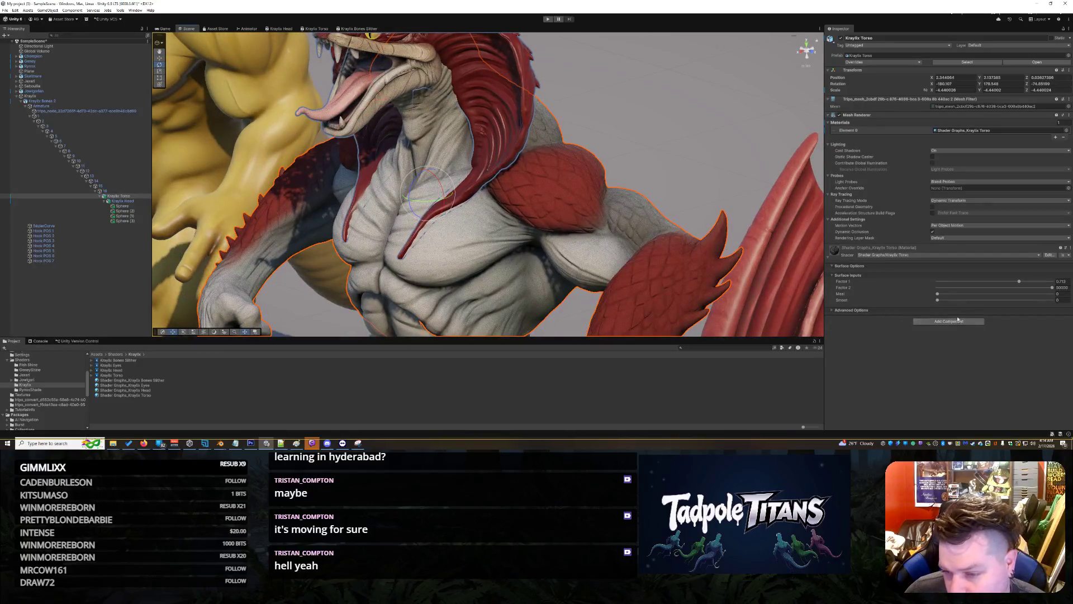
left_click(978, 294)
left_click_drag(978, 293, 973, 303)
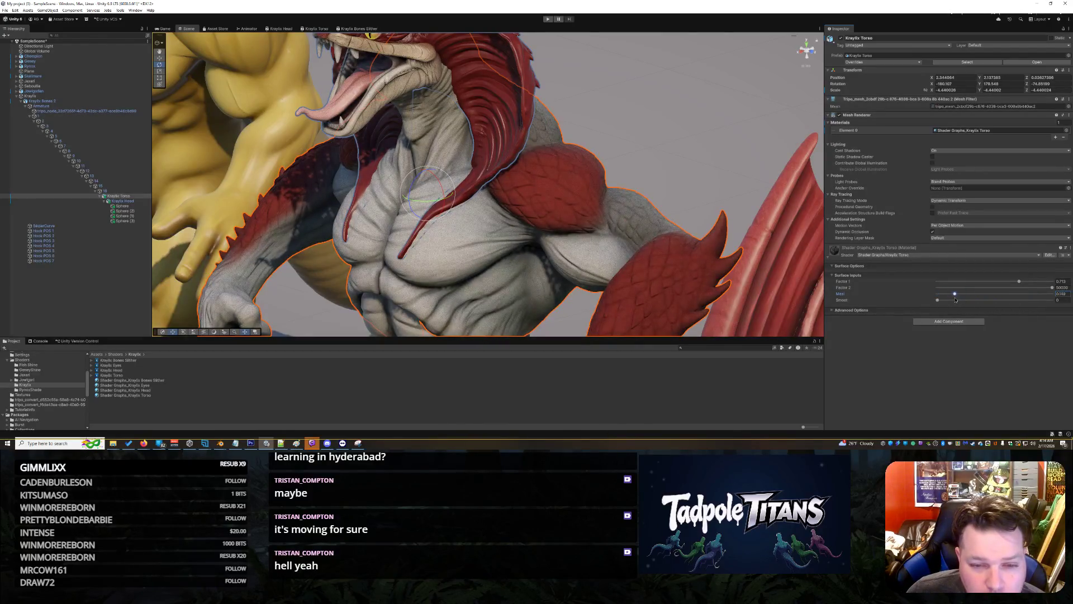
- Raise the torso's Smooth value to about 0.149, then nudge it slightly
left_click(683, 112)
left_click_drag(682, 113, 609, 156)
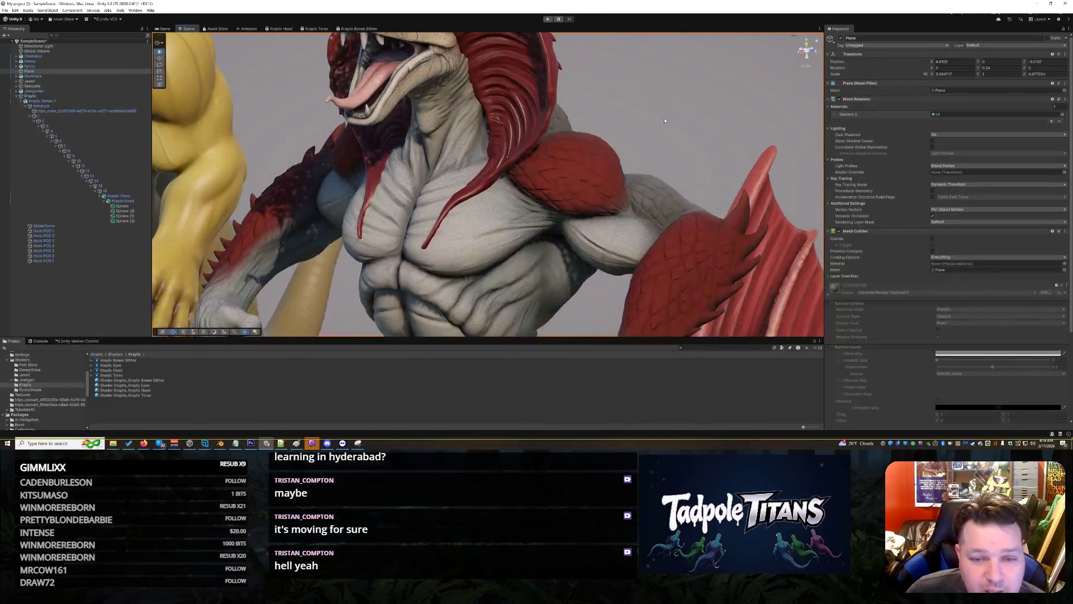
left_click(606, 158)
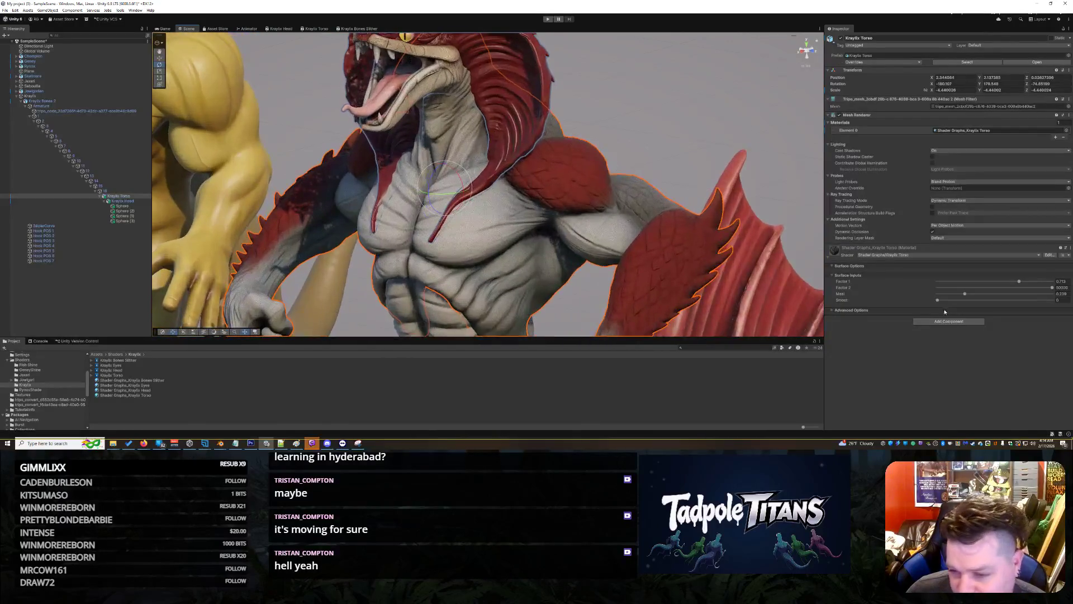
left_click_drag(937, 301, 984, 296)
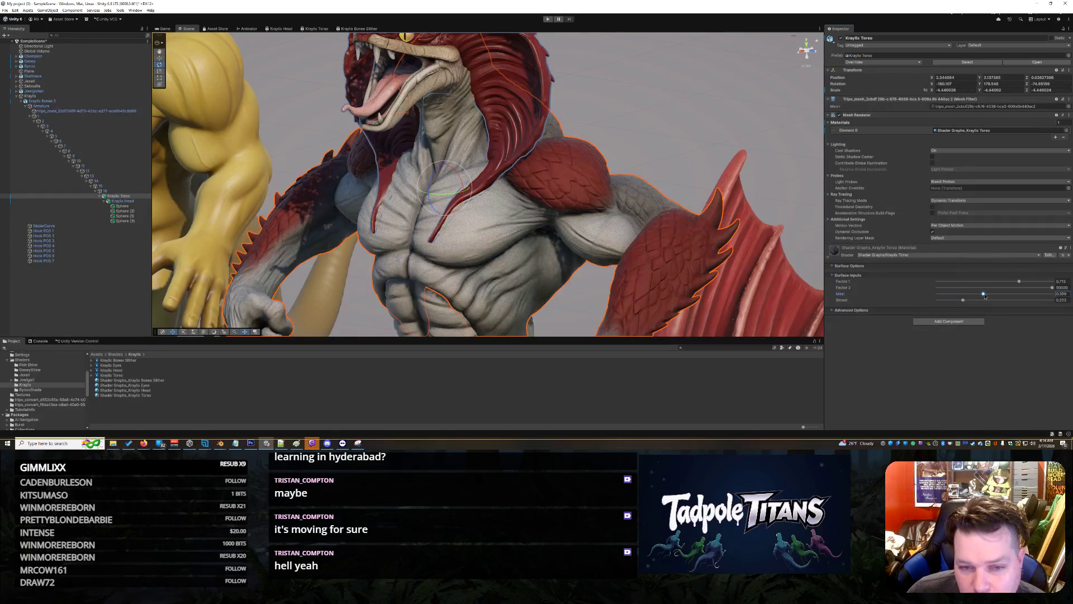
left_click(727, 165)
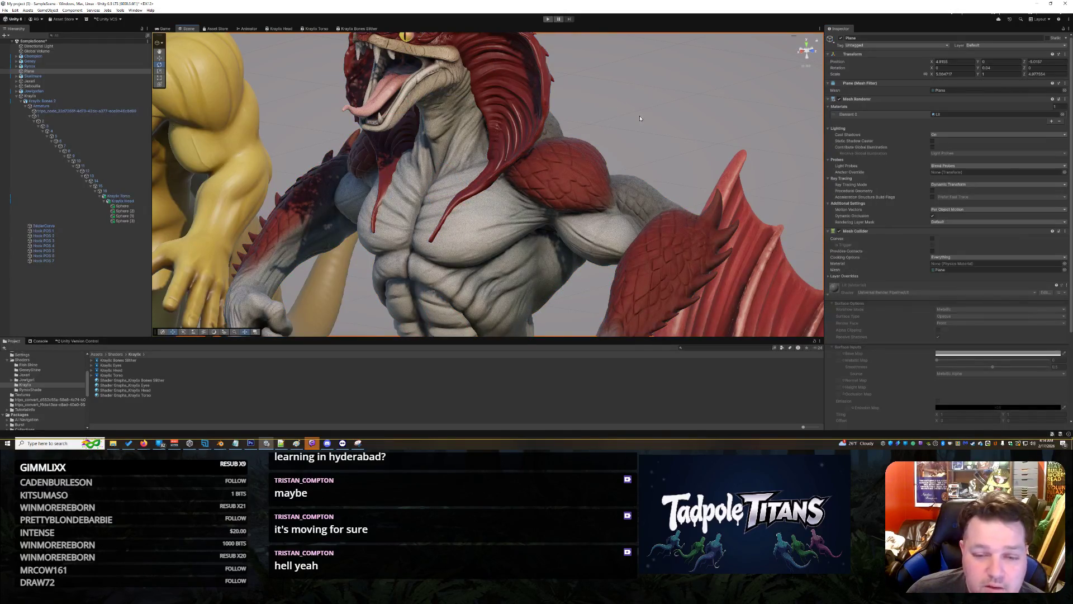
left_click_drag(670, 168, 659, 233)
left_click(658, 233)
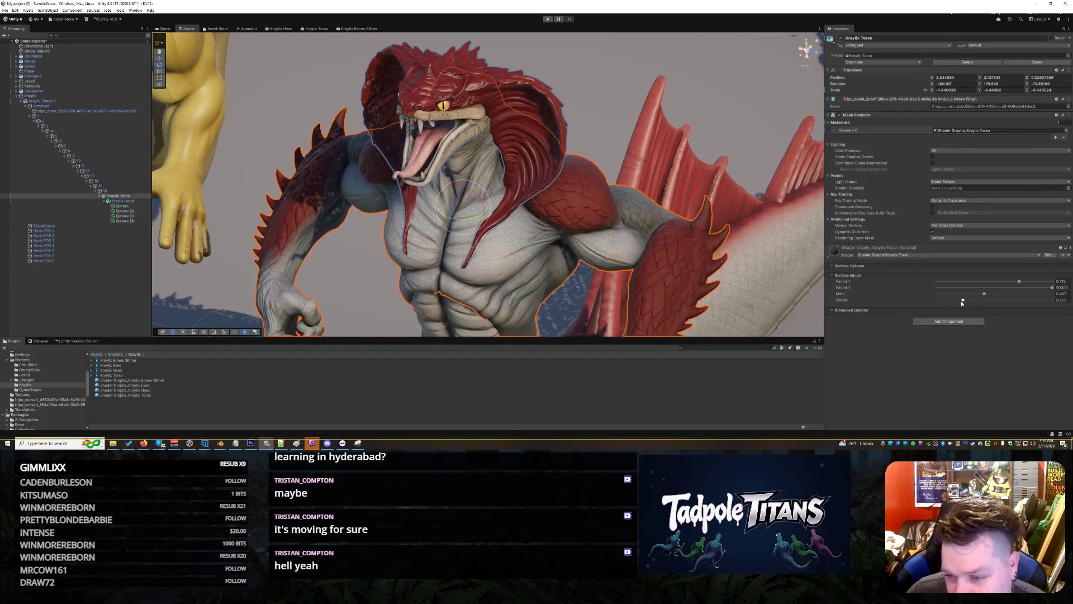
left_click_drag(962, 302, 969, 303)
- Frame the whole creature and select the Kraylix Head
left_click(649, 239)
key("f")
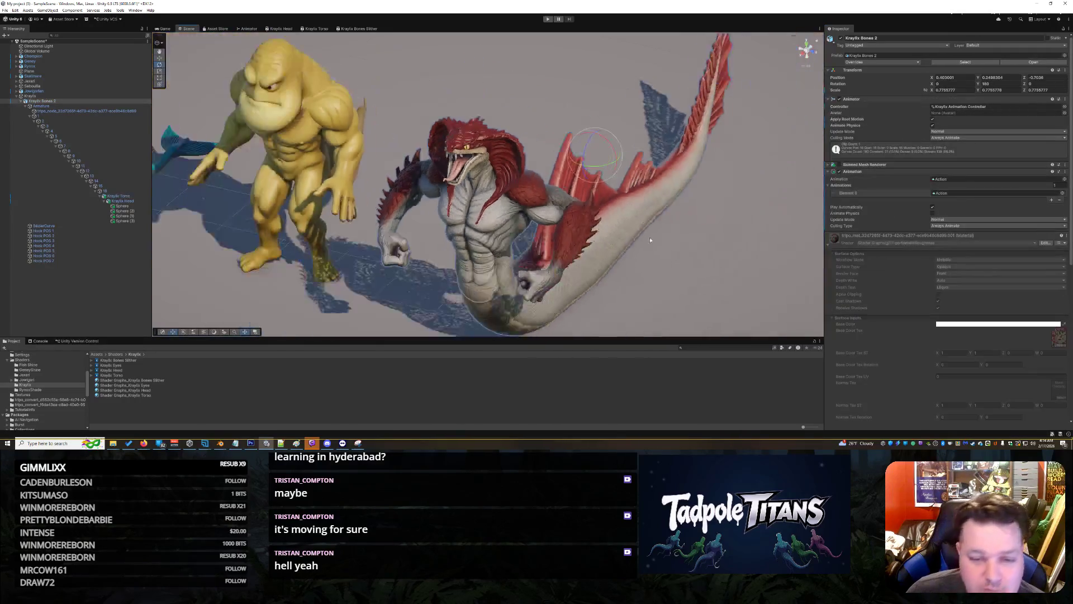
left_click(651, 238)
left_click_drag(655, 234, 649, 240)
scroll("up", 3)
left_click(499, 151)
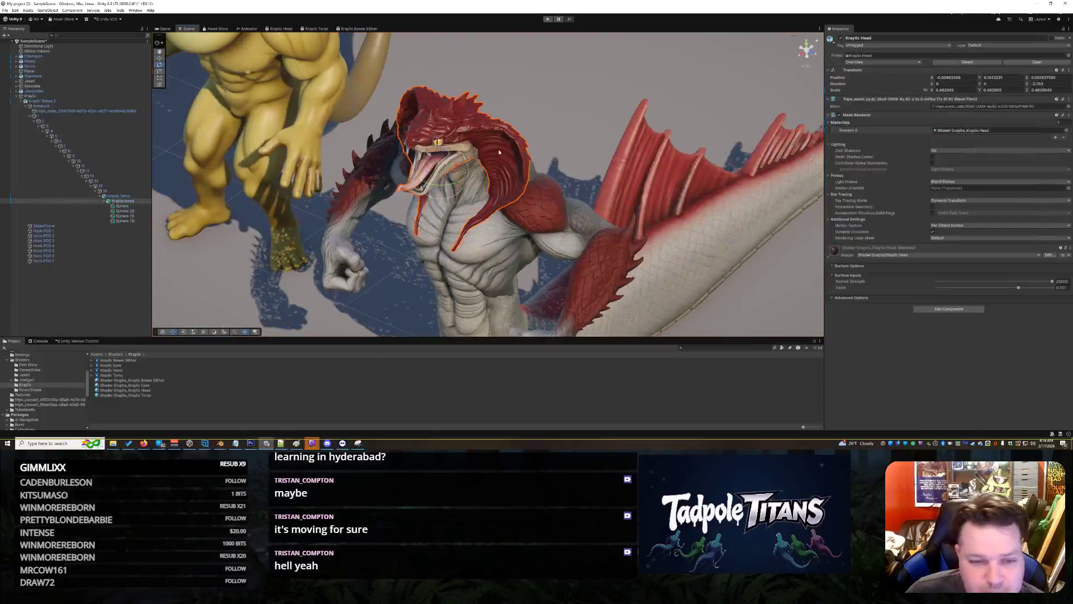
- Open the Kraylix Head shader graph, add a Float property named metal, and place it on the canvas
left_click_drag(516, 162, 150, 281)
double_click(124, 371)
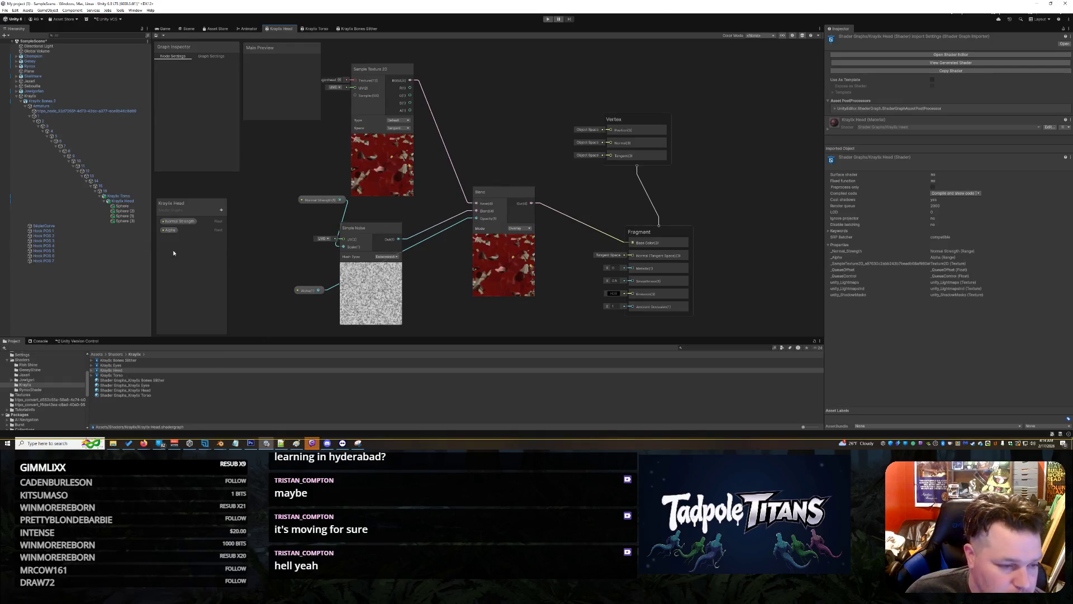
left_click(221, 210)
left_click(237, 223)
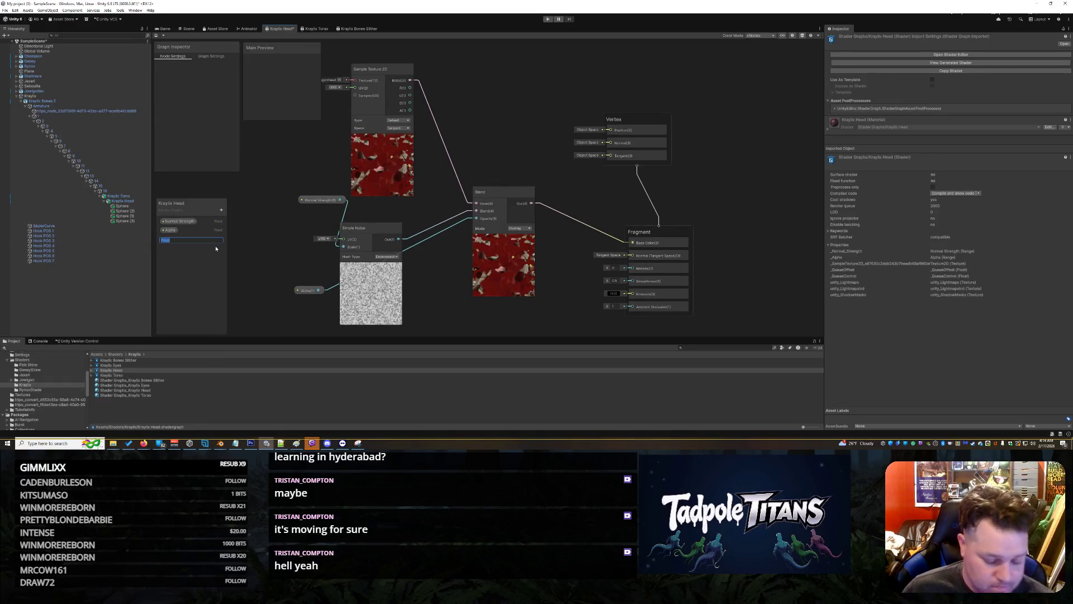
type("metal")
key("Return")
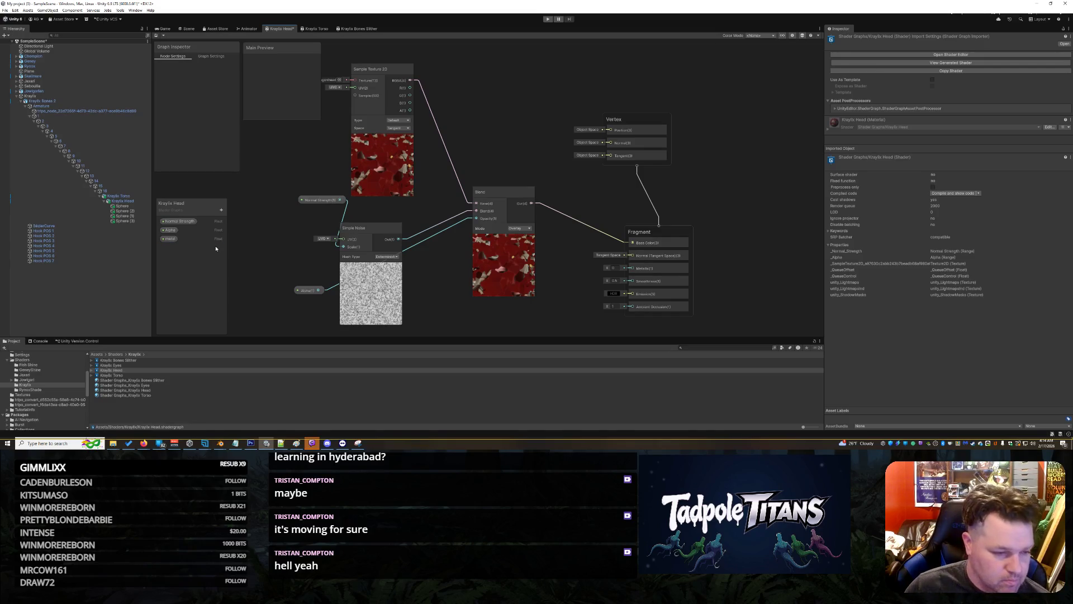
left_click_drag(170, 238, 632, 268)
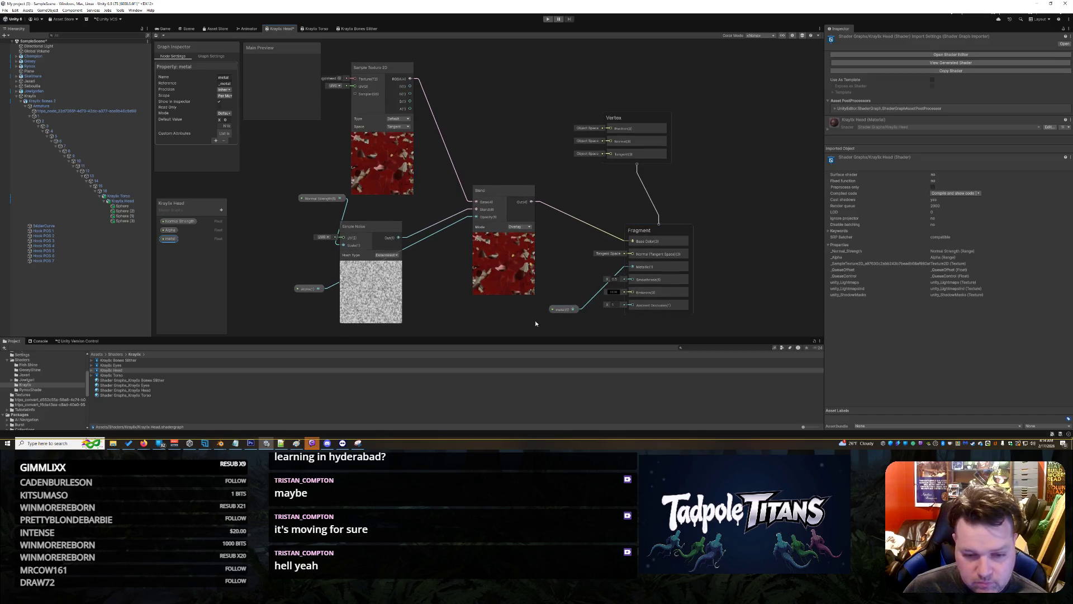
- Add another Float property named smooth to the head graph
left_click(221, 209)
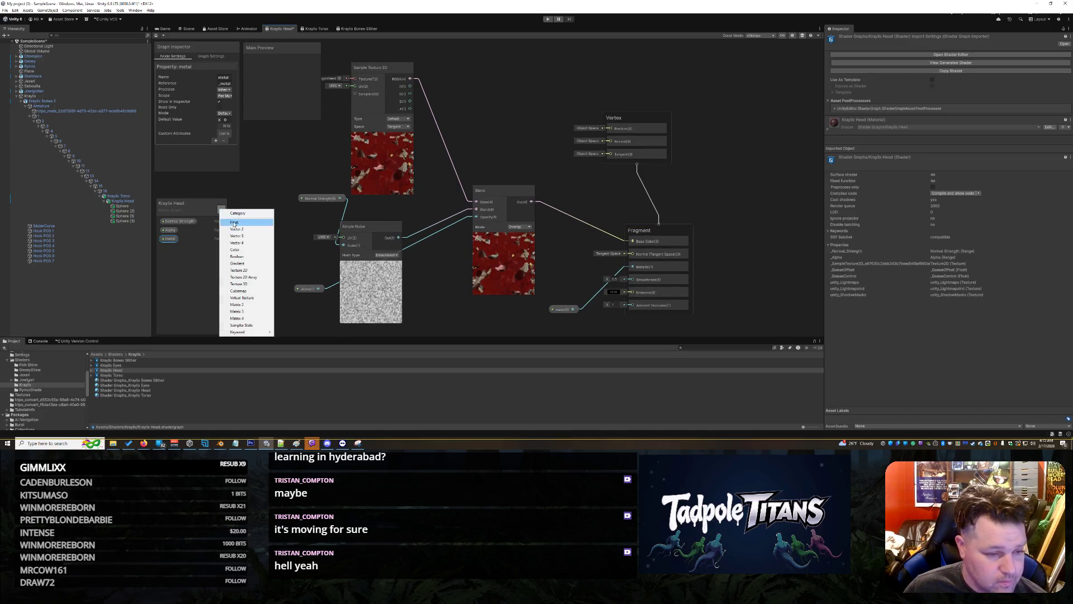
left_click(234, 222)
type("smooth")
key("Return")
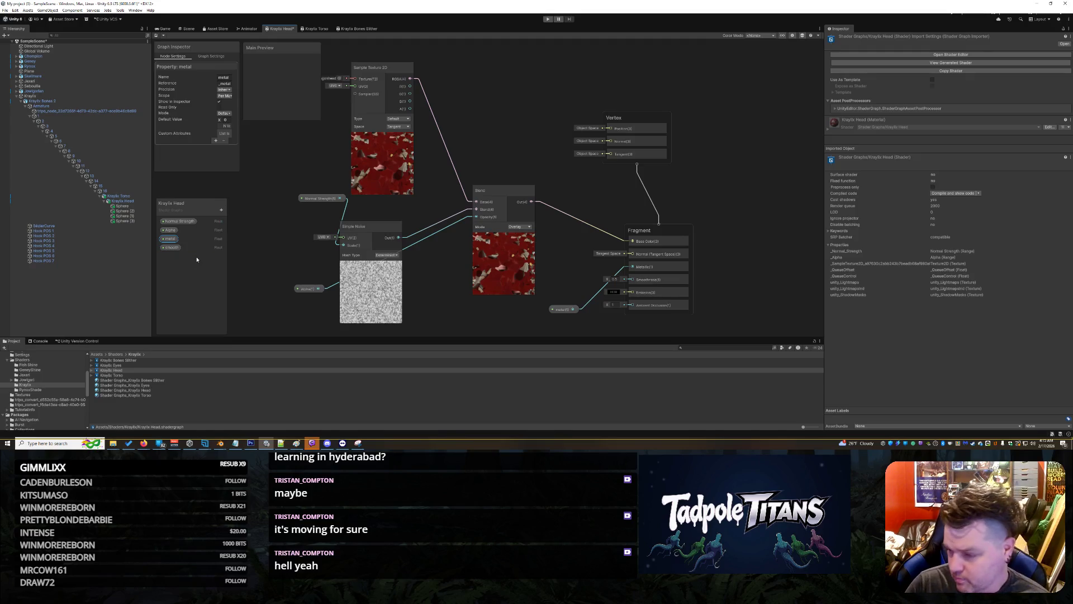
key("alt+Tab")
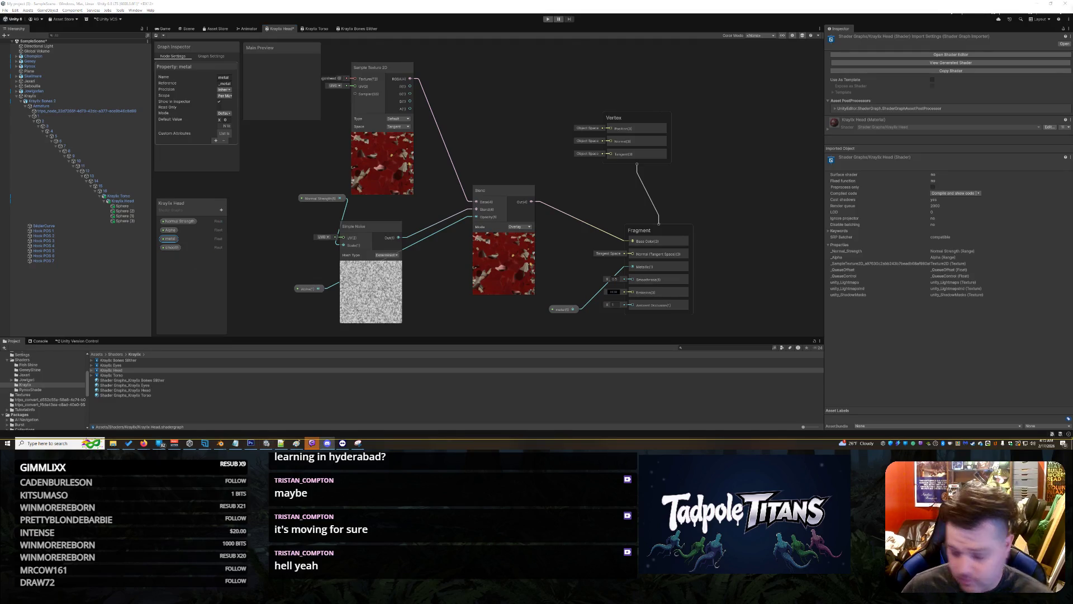
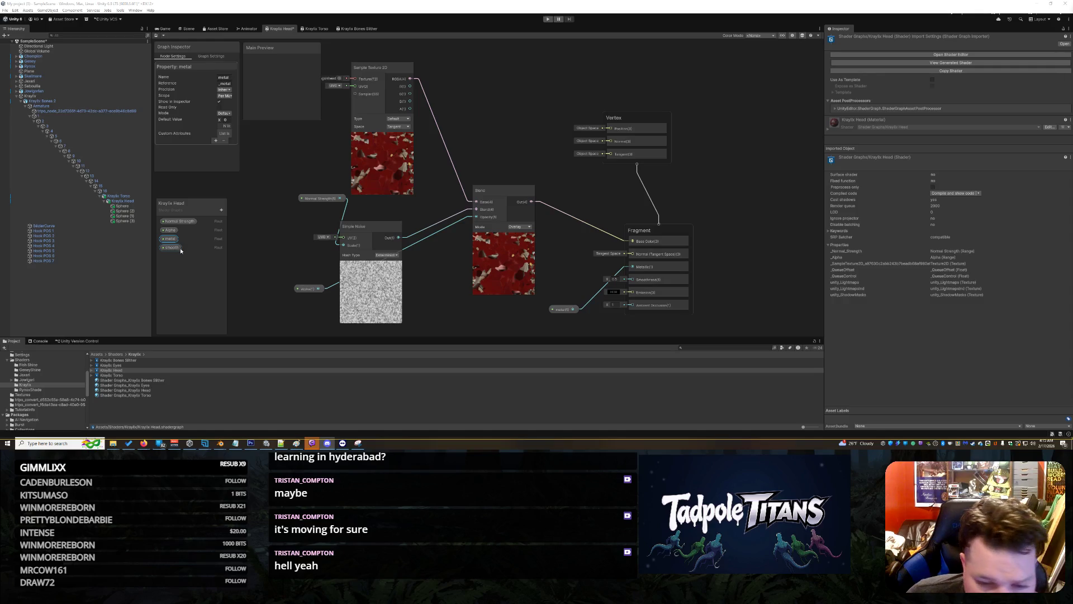
- Place the smooth property node in the head graph and set both smooth and metal to Slider mode
left_click_drag(171, 247, 560, 272)
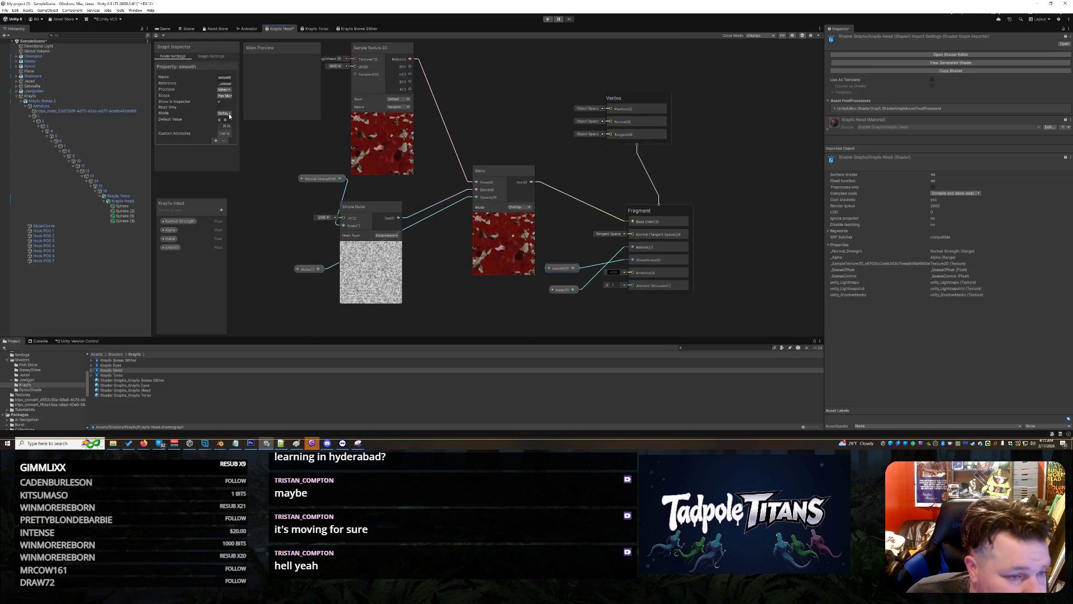
left_click(229, 116)
left_click(226, 122)
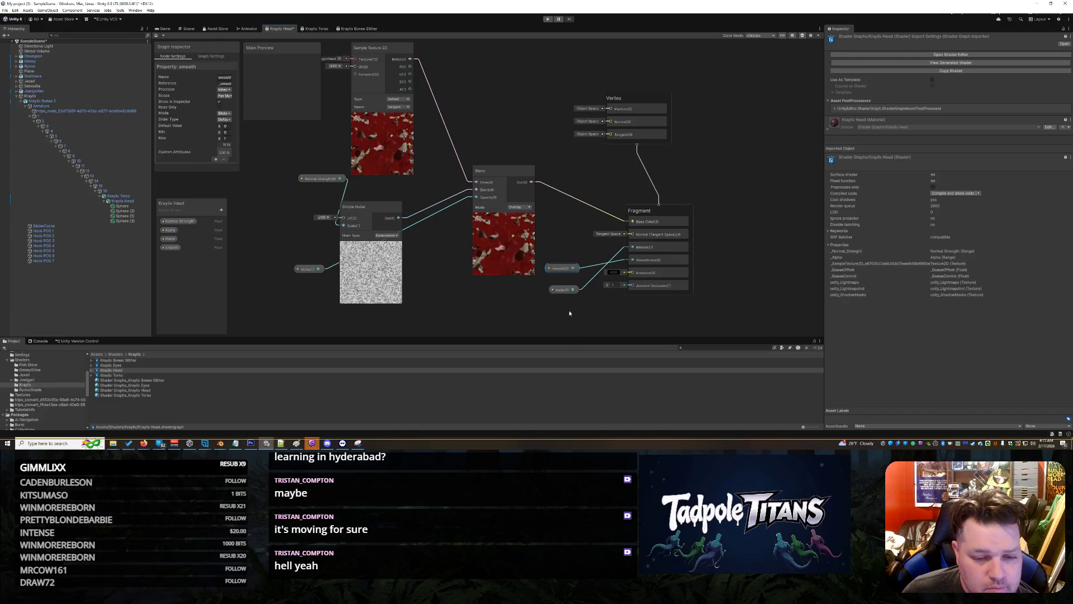
left_click(563, 290)
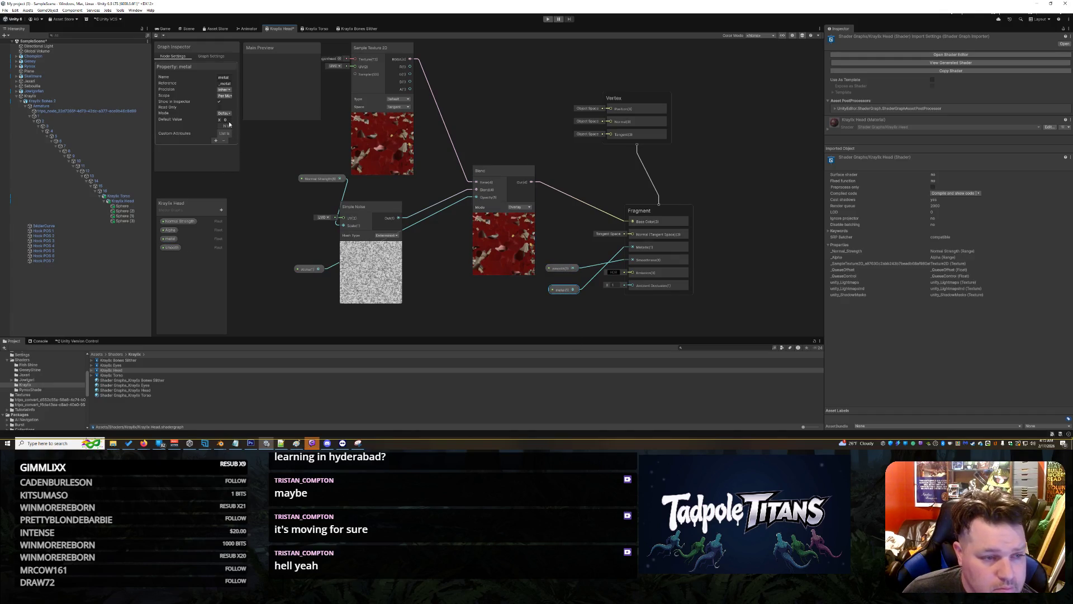
left_click(224, 112)
left_click(229, 122)
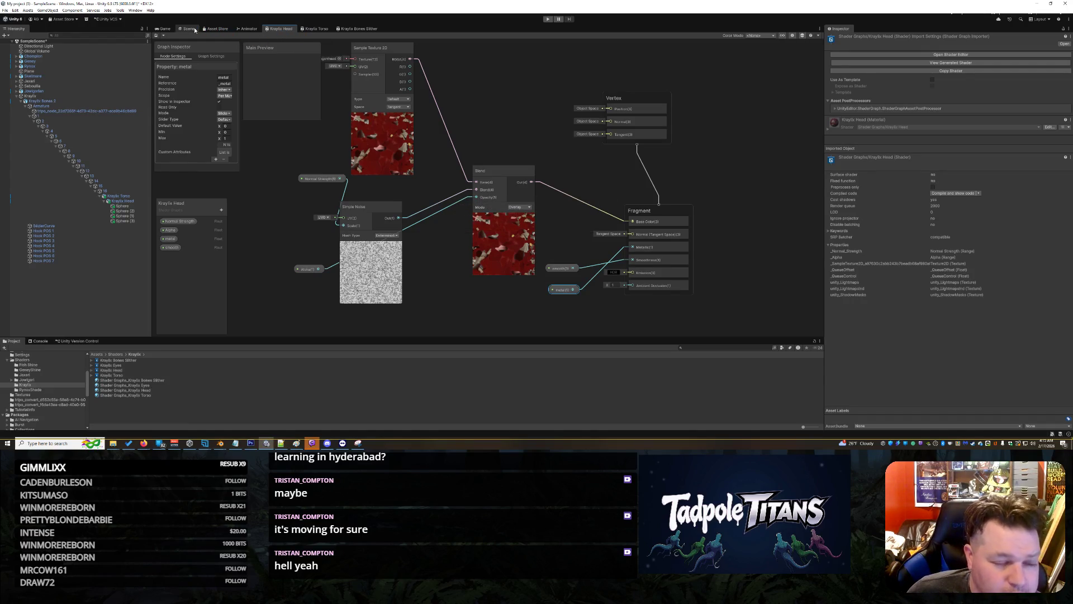
left_click(190, 29)
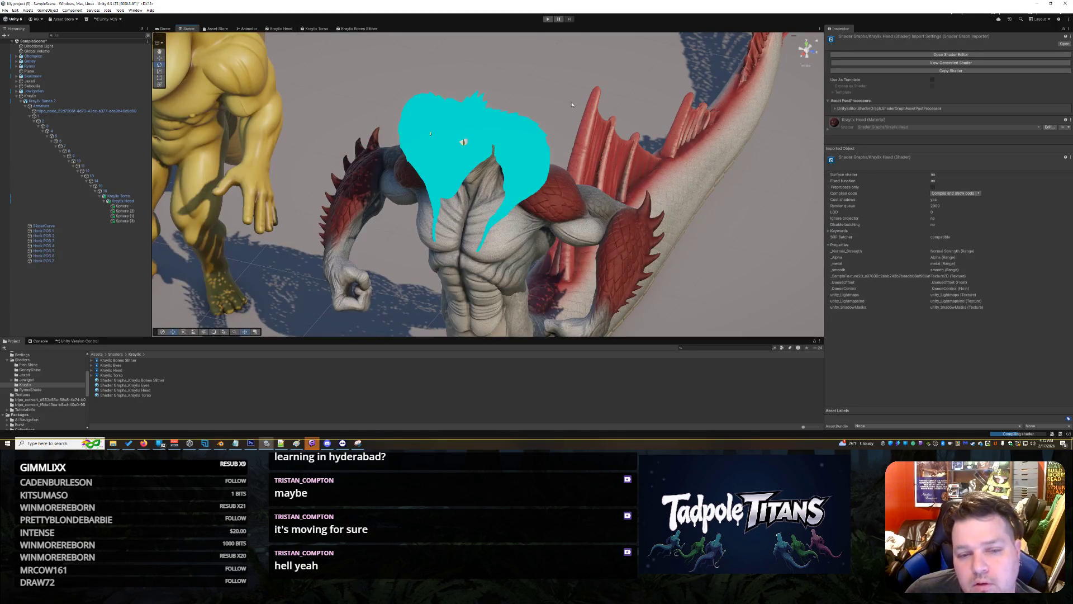
- Select the serpent's head and raise its material's metal to 0.226
scroll("up", 3)
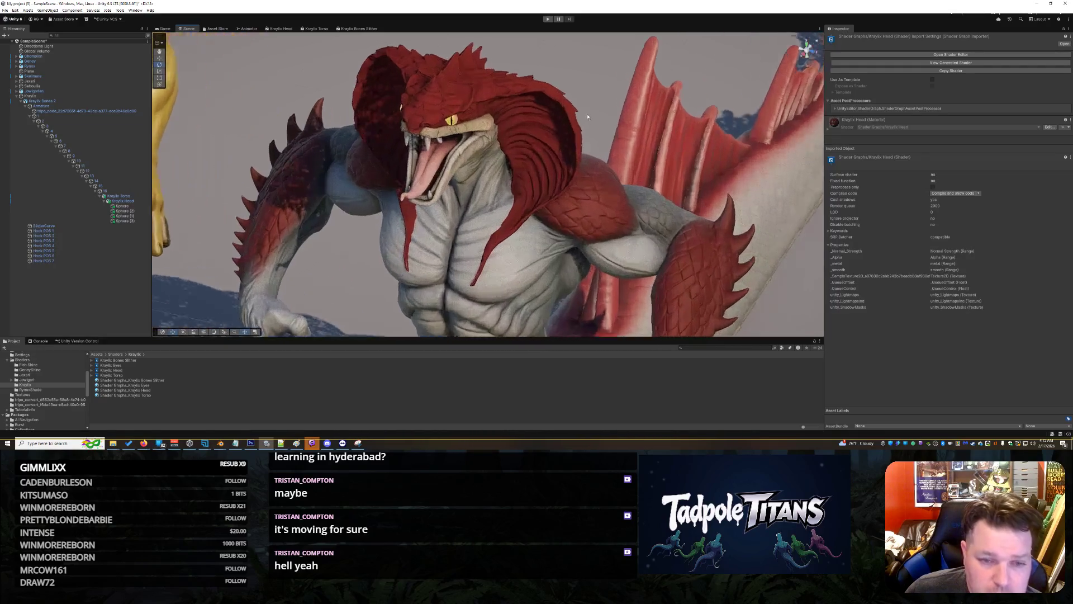
scroll("down", 3)
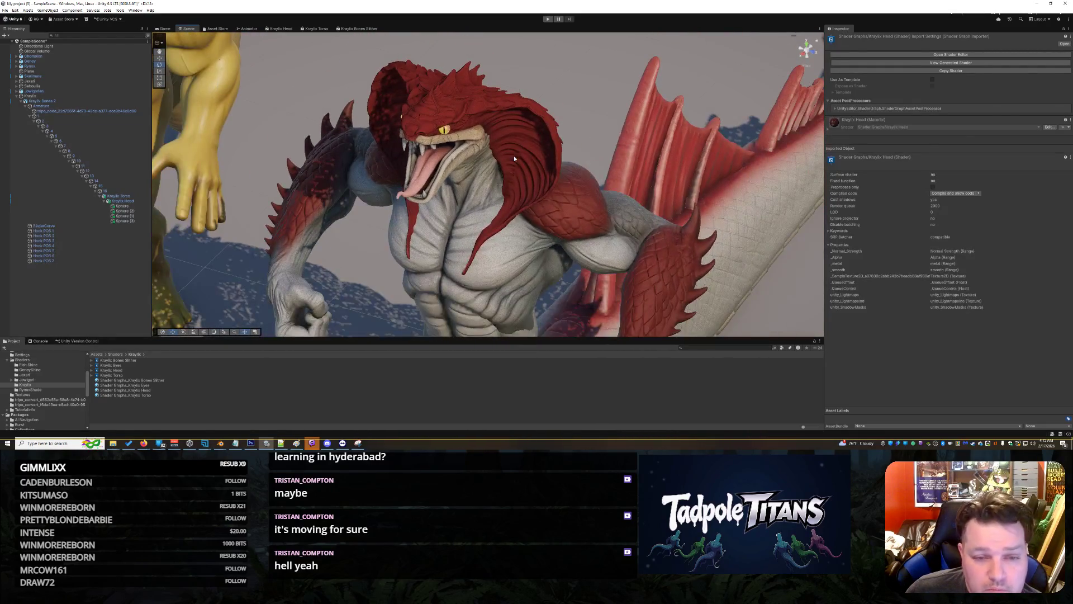
left_click(514, 155)
left_click(528, 120)
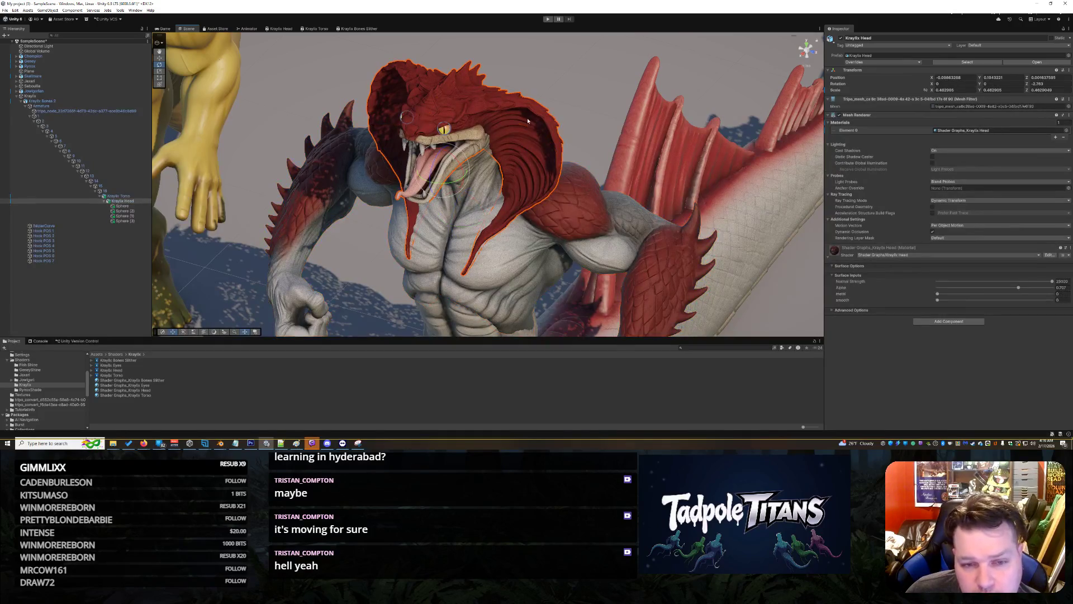
left_click_drag(941, 295, 973, 304)
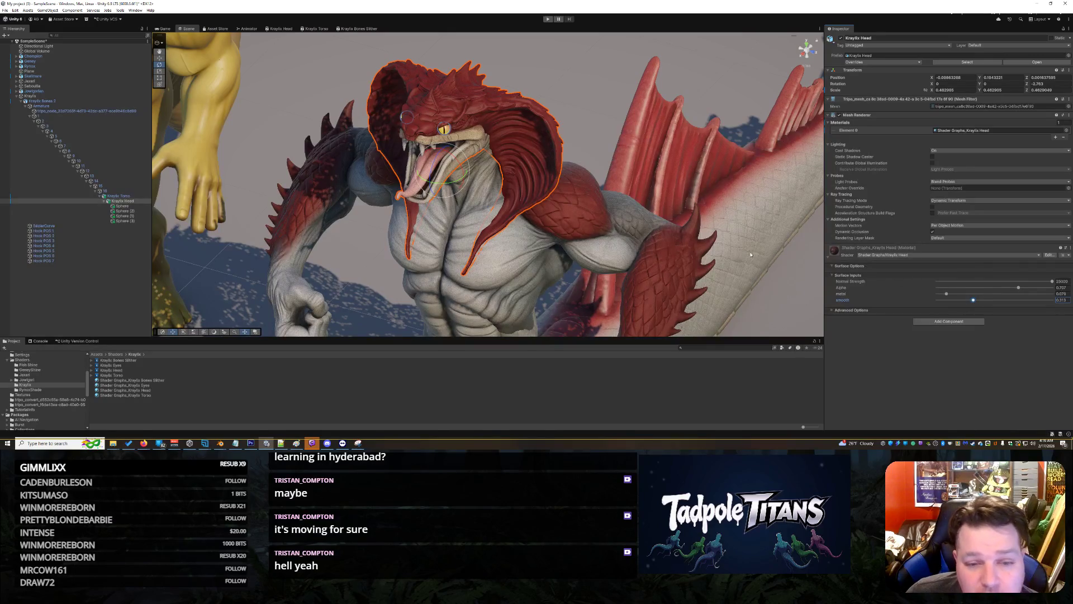
- Reselect the head and set its alpha to about 0.8 and metal to about 0.34
left_click(680, 167)
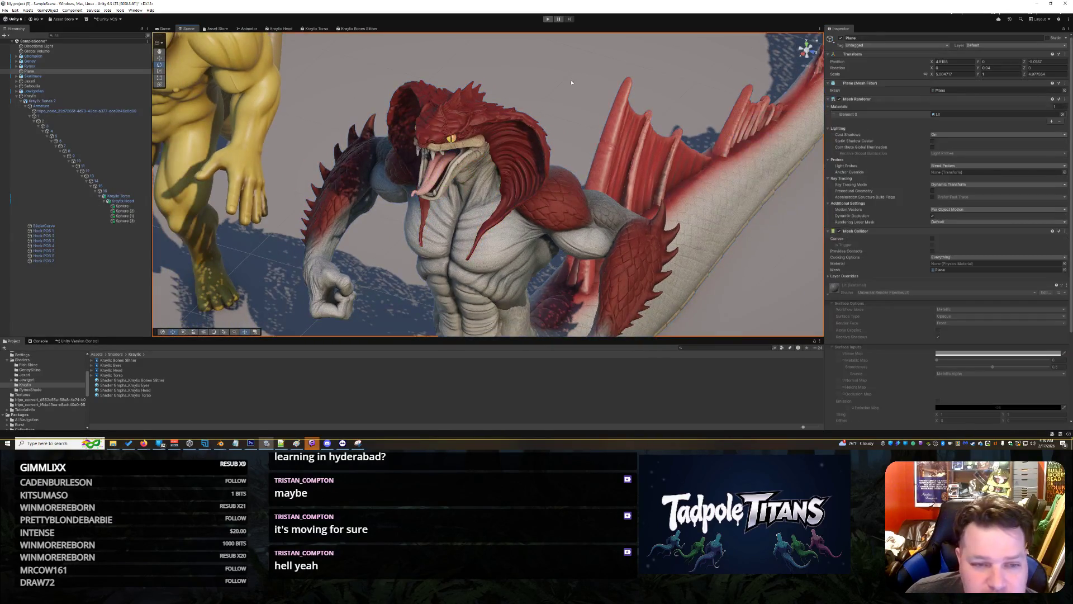
left_click_drag(571, 79, 592, 93)
scroll("up", 3)
left_click(559, 123)
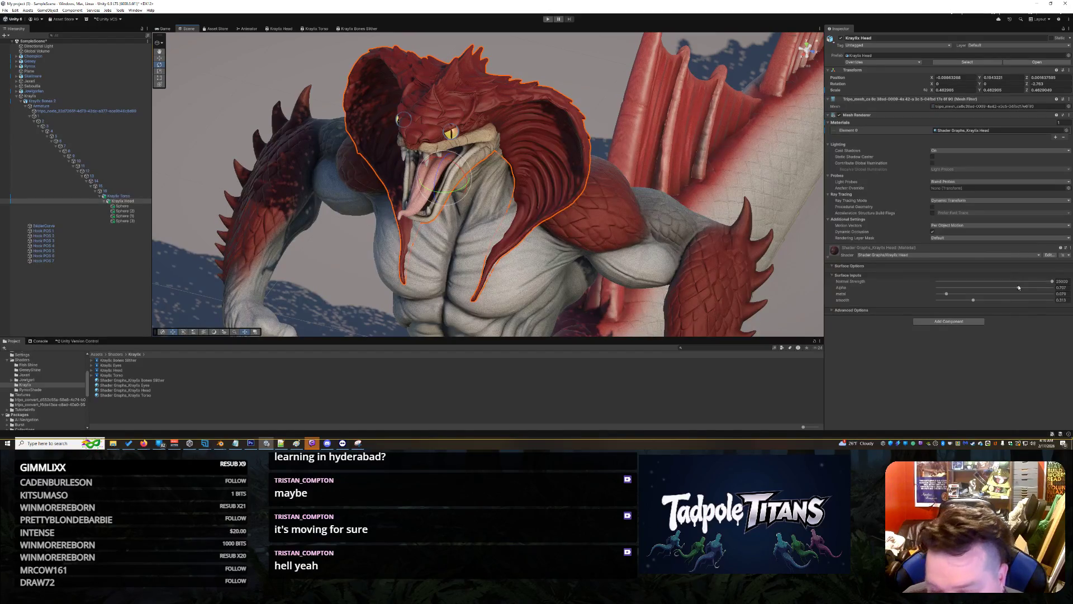
left_click_drag(1019, 288, 1034, 289)
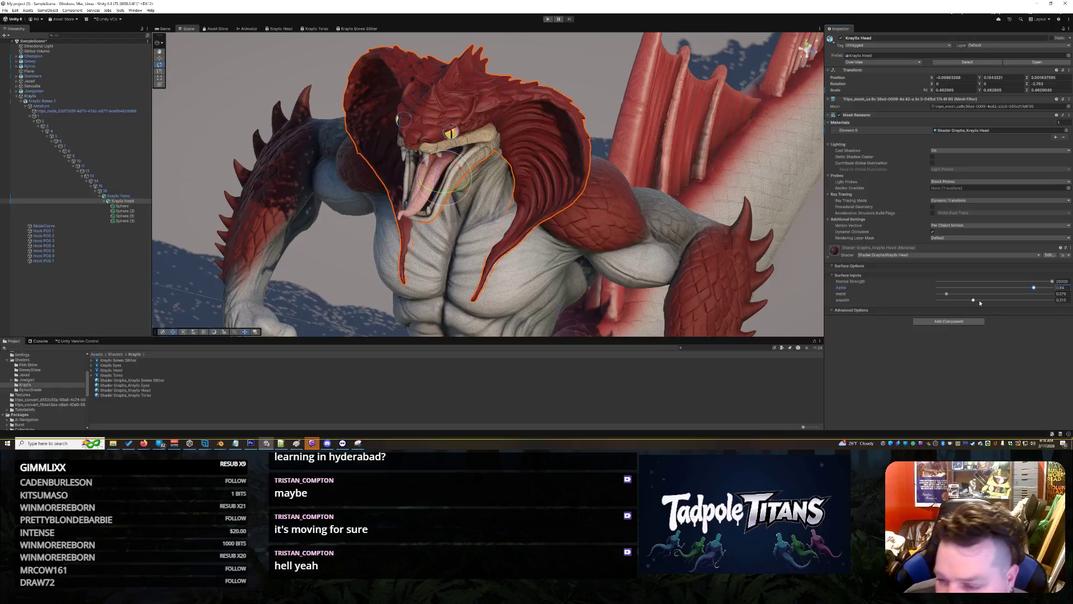
left_click_drag(947, 294, 979, 304)
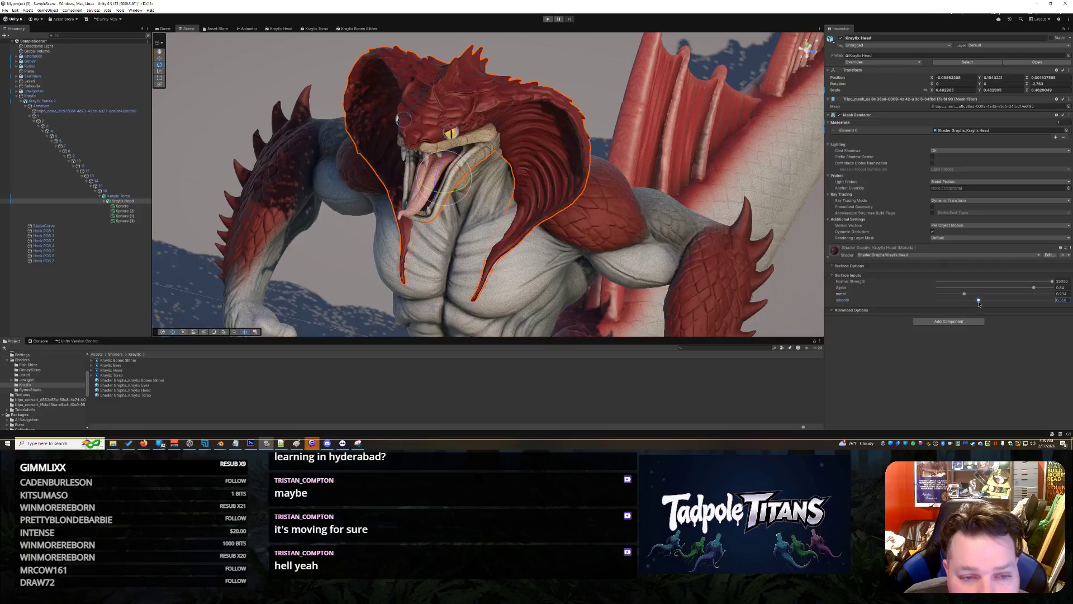
left_click(647, 155)
scroll("down", 3)
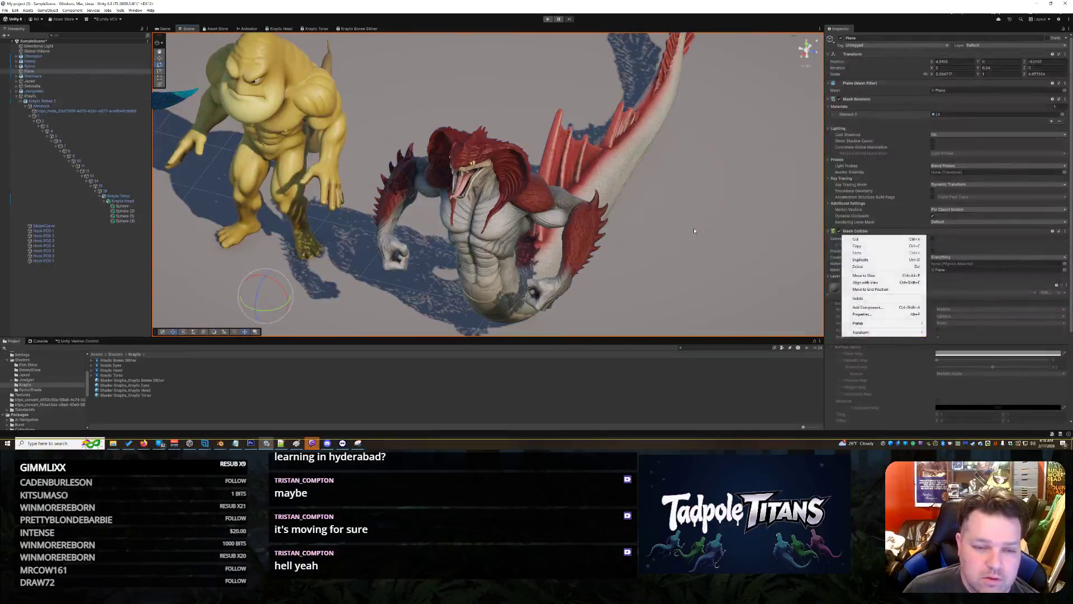
- Lower the head's smoothness to 0.345 and push its metal up to about 0.9
scroll("up", 3)
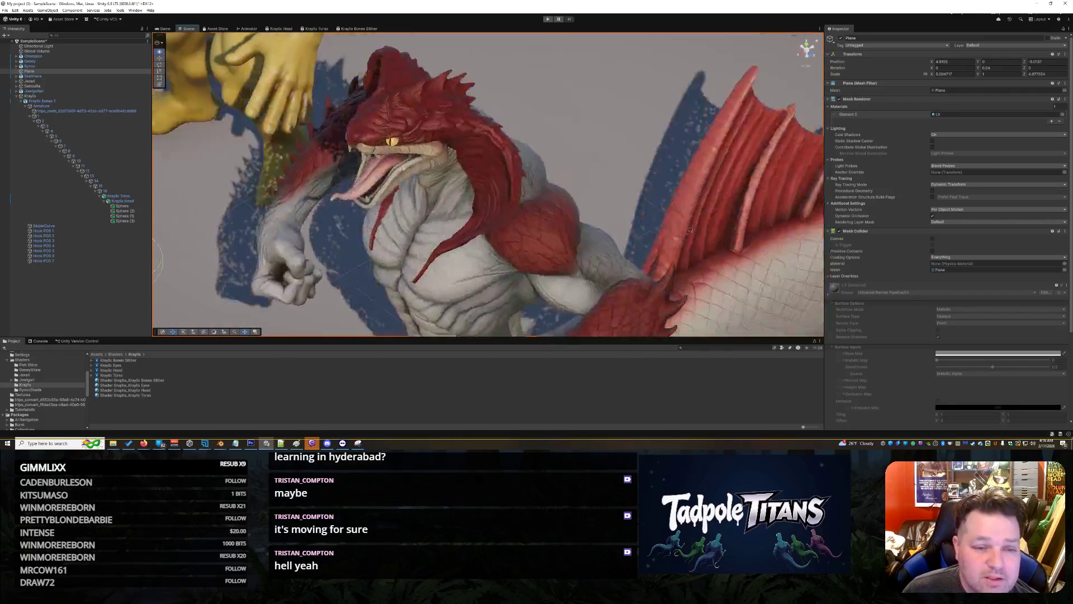
left_click(549, 109)
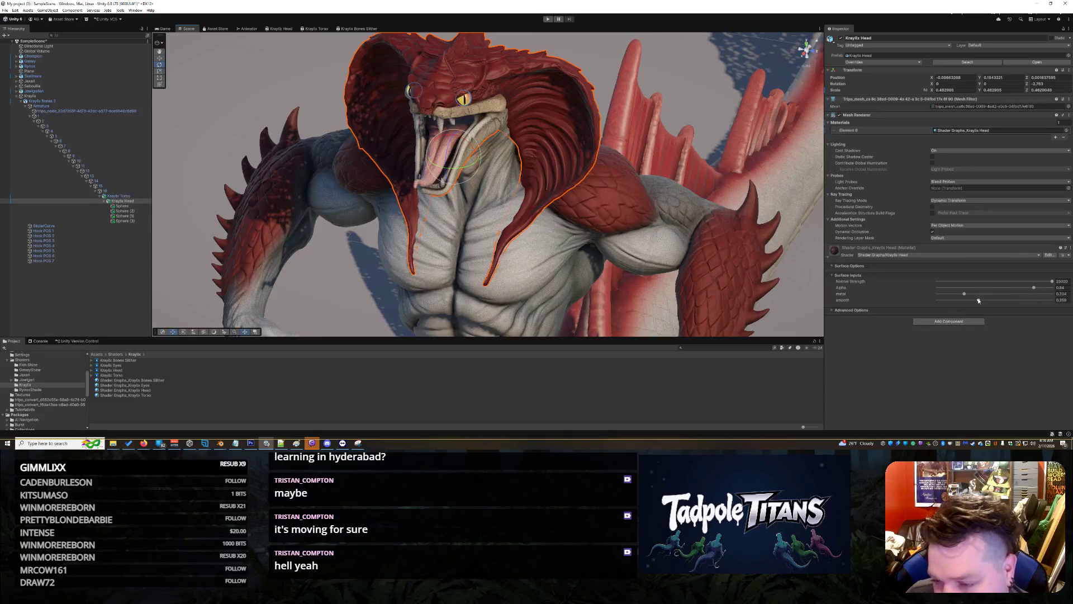
left_click_drag(978, 301, 1031, 296)
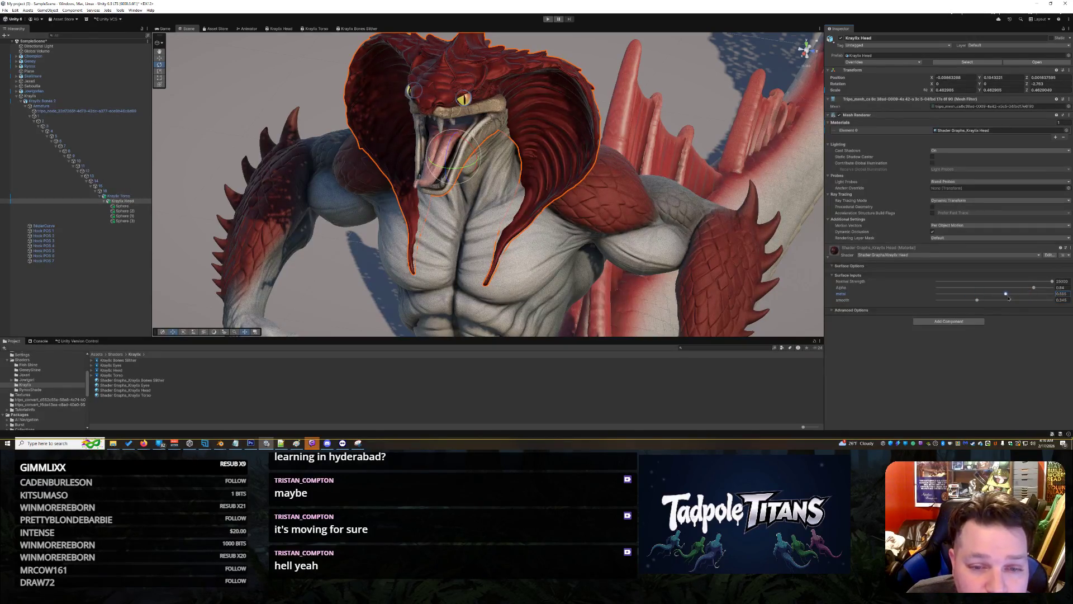
left_click_drag(1031, 295, 978, 313)
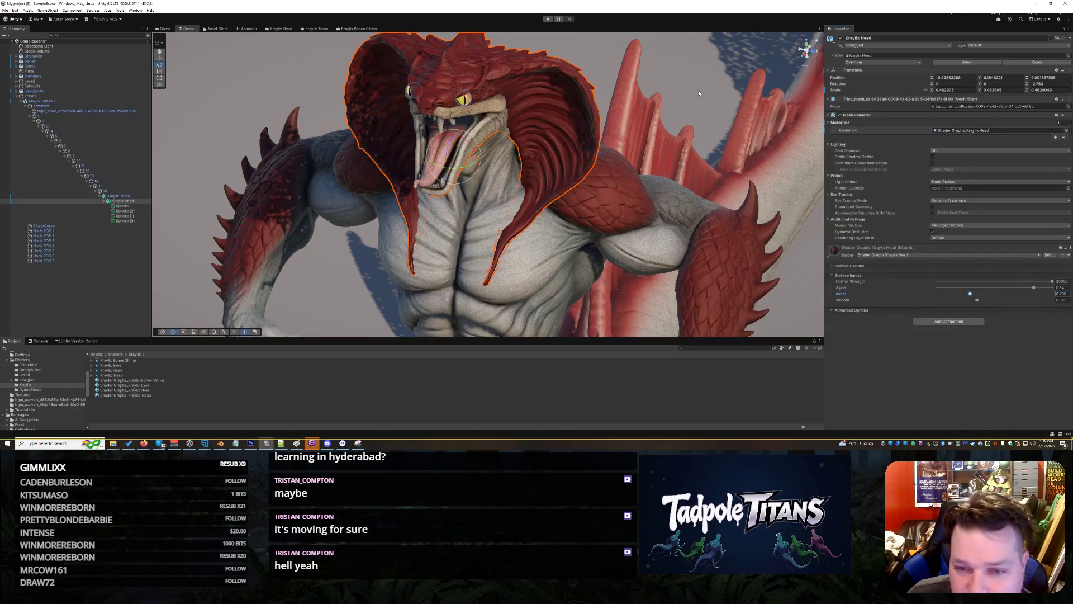
left_click(698, 92)
scroll("down", 3)
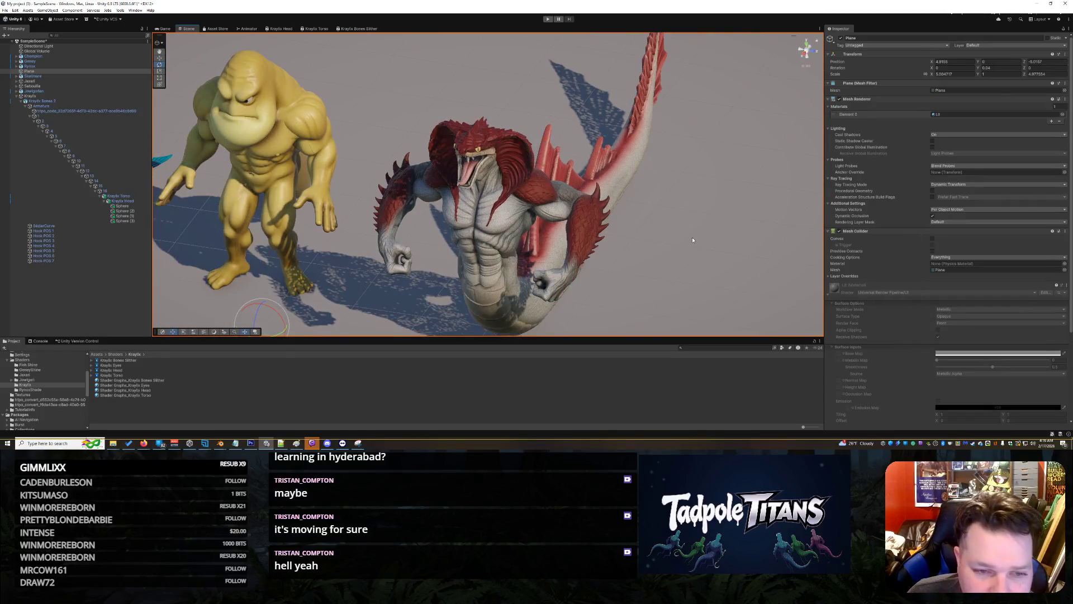
- View the creature lineup and open the Bones Slither shader asset from the Project panel
left_click_drag(692, 237, 615, 264)
left_click(628, 264)
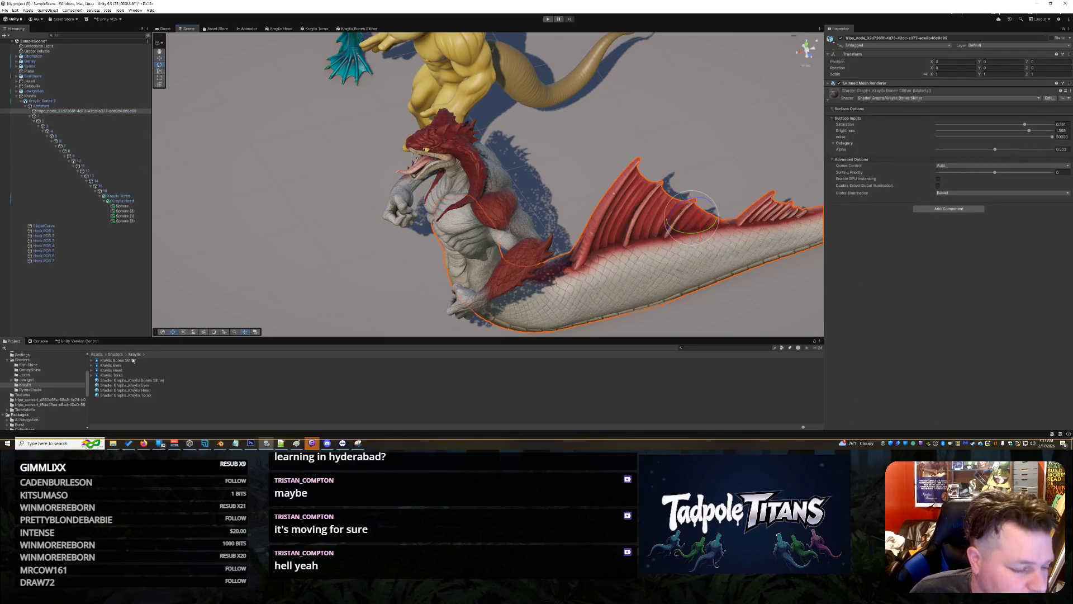
left_click(126, 369)
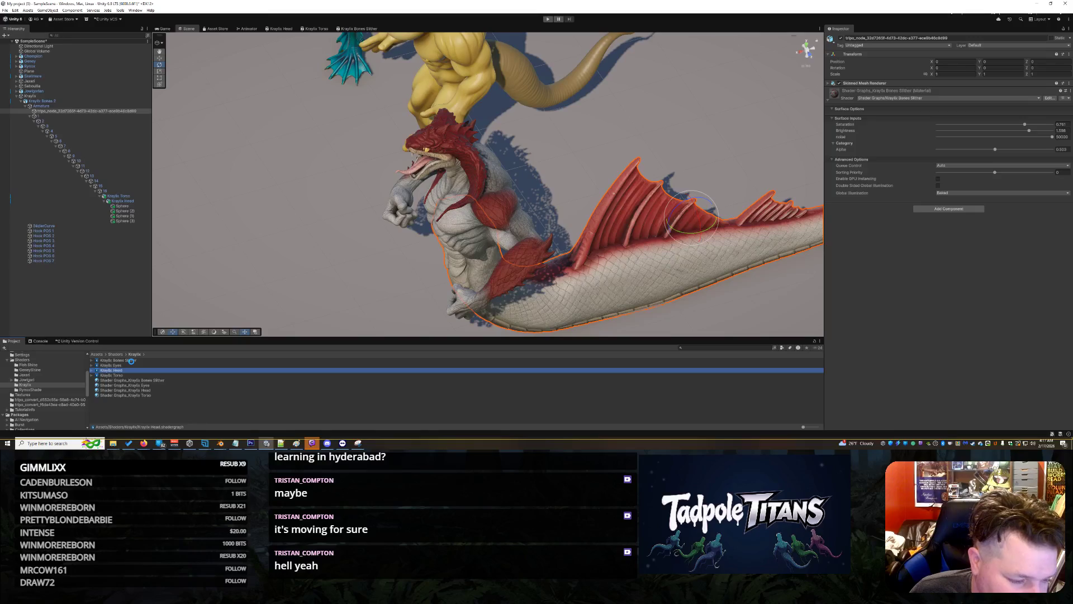
left_click(130, 360)
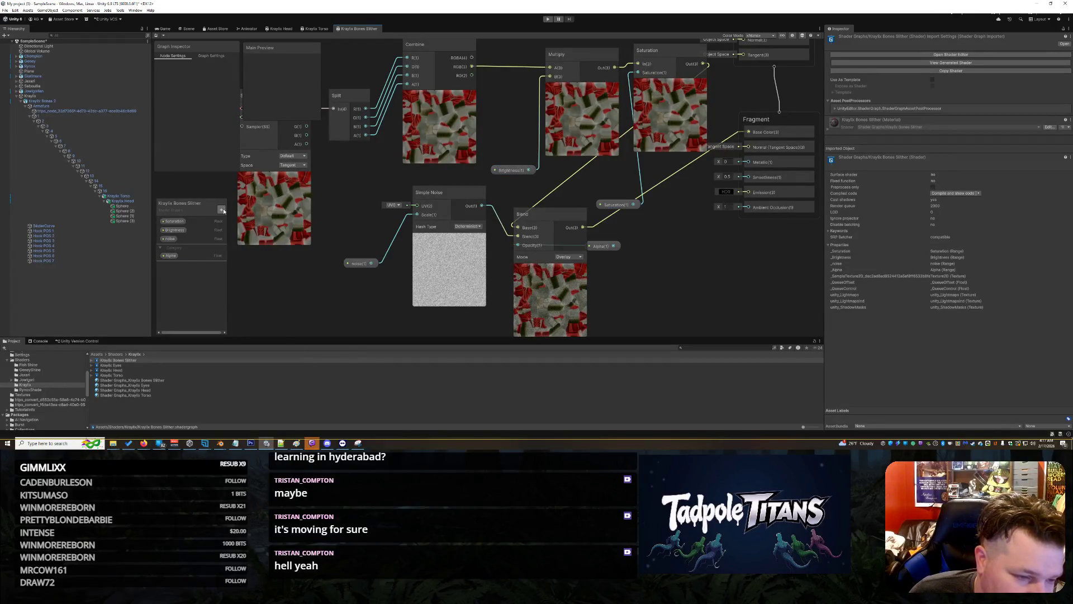
- Add a Float property named metal, place it in the graph, and make it a slider
left_click(221, 209)
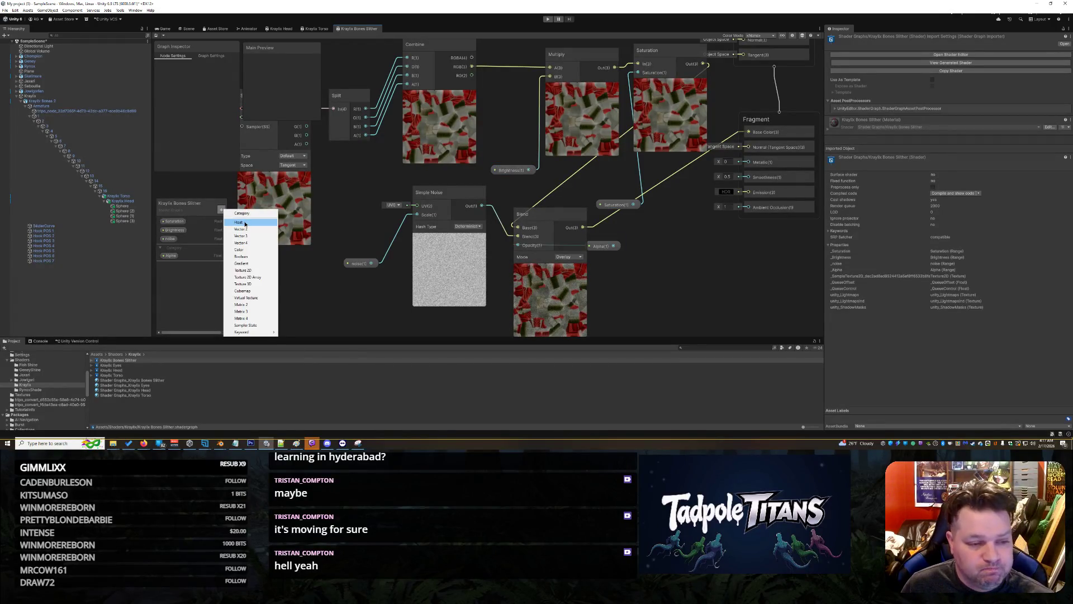
left_click(244, 223)
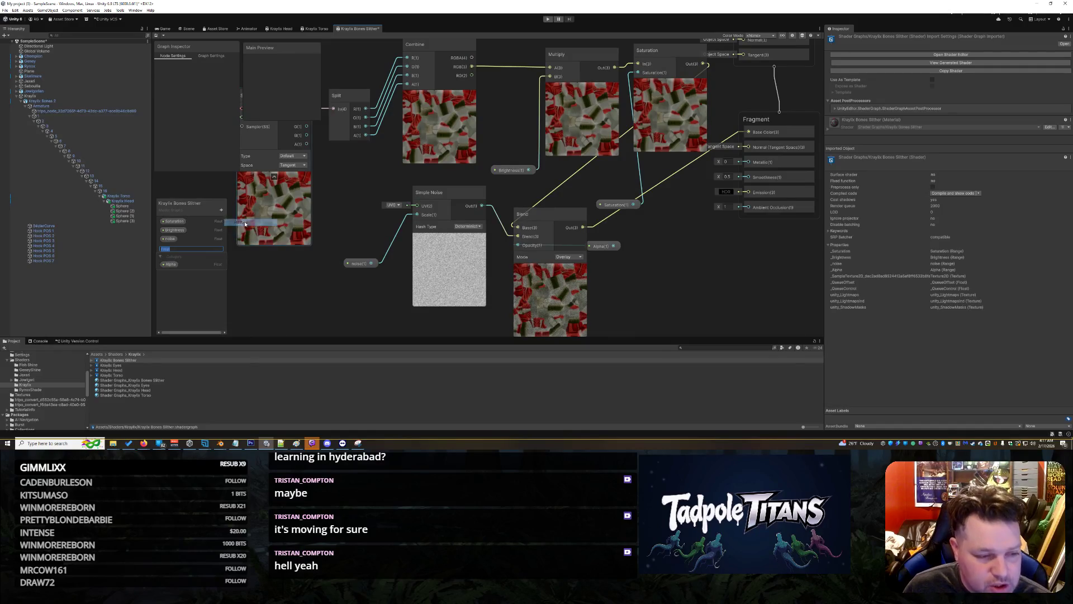
type("metal")
key("Return")
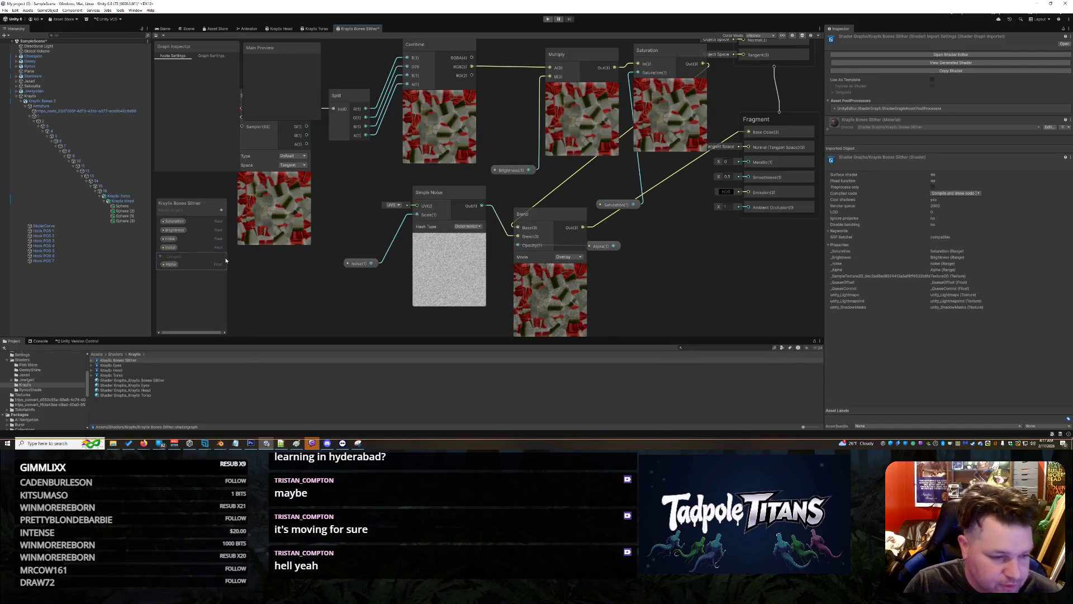
left_click_drag(185, 245, 748, 162)
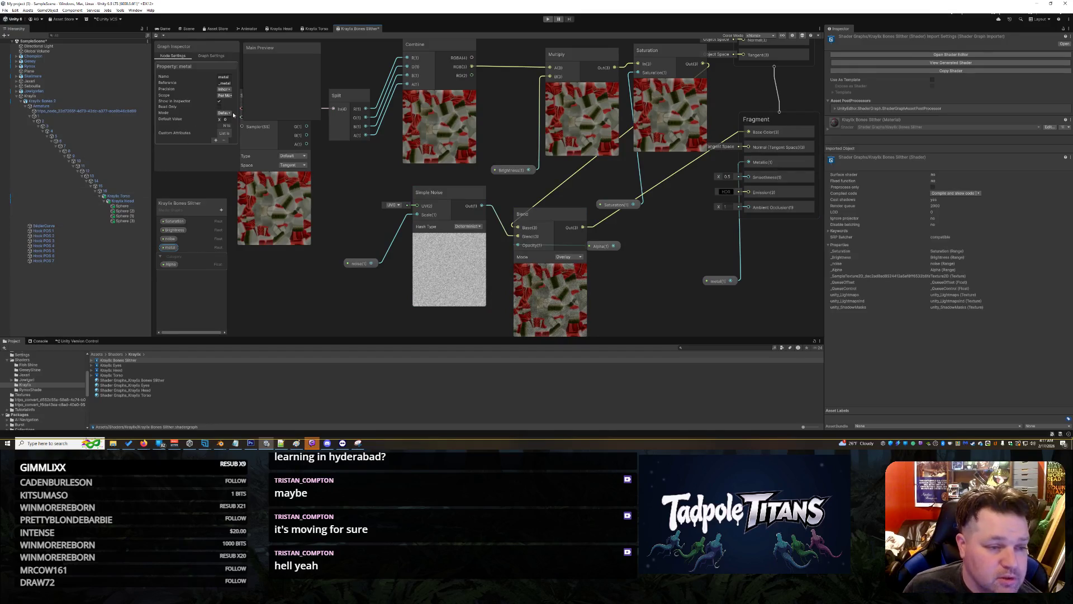
left_click(231, 114)
left_click(226, 124)
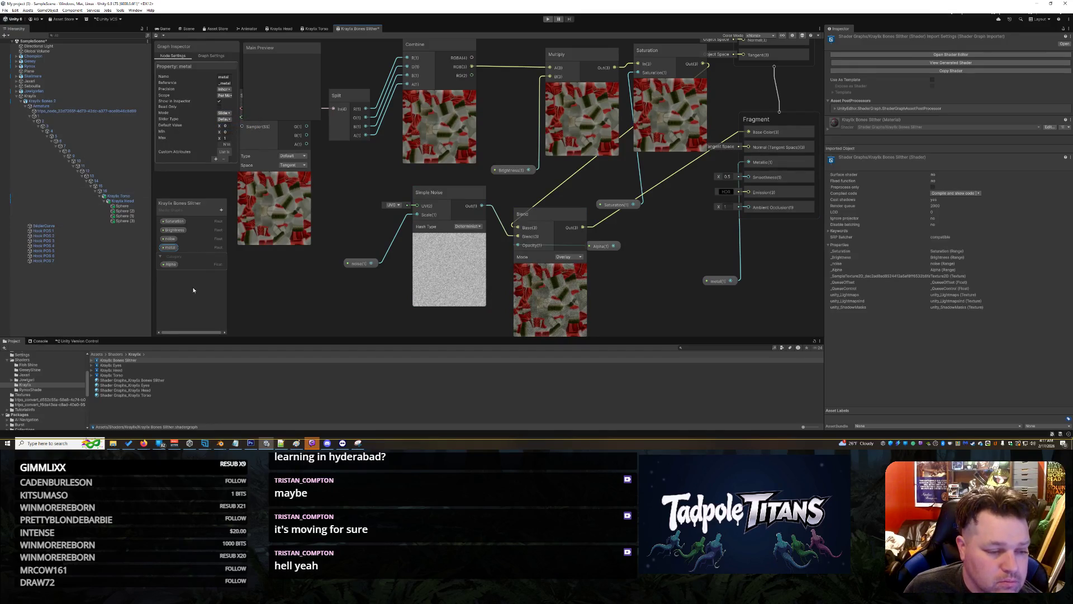
- Add a smooth Float property to the graph as a slider and save the shader graph with Ctrl+S
left_click(221, 211)
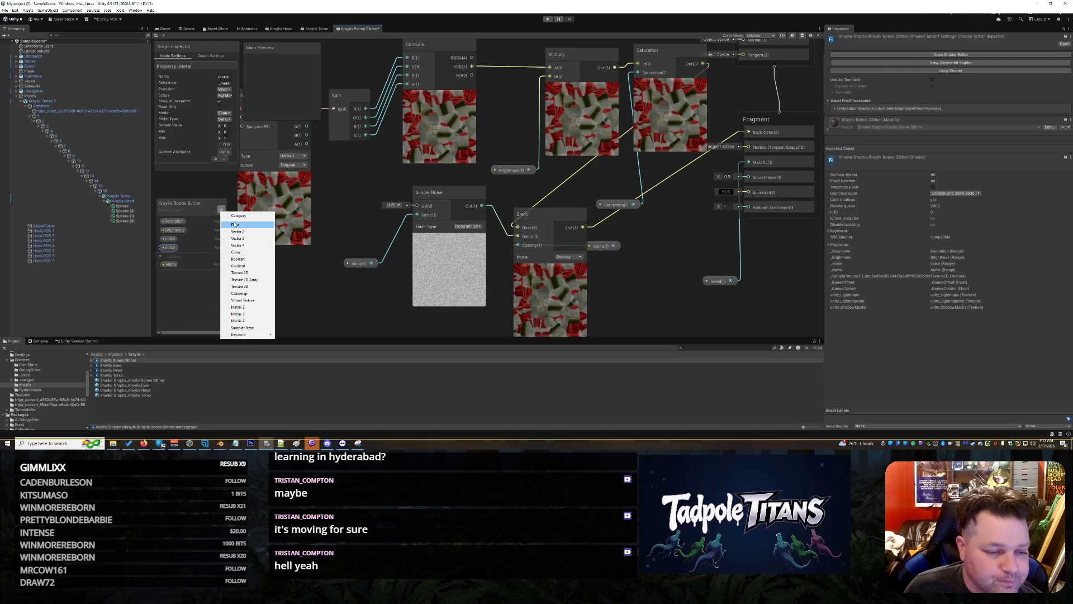
left_click(229, 226)
key("BackSpace")
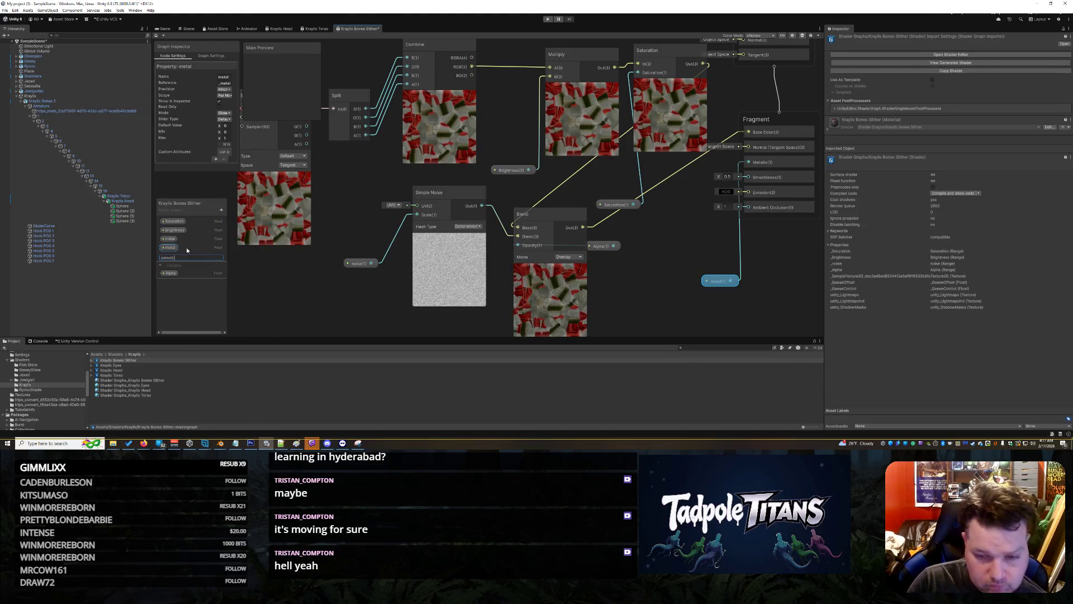
key("Return")
left_click(173, 256)
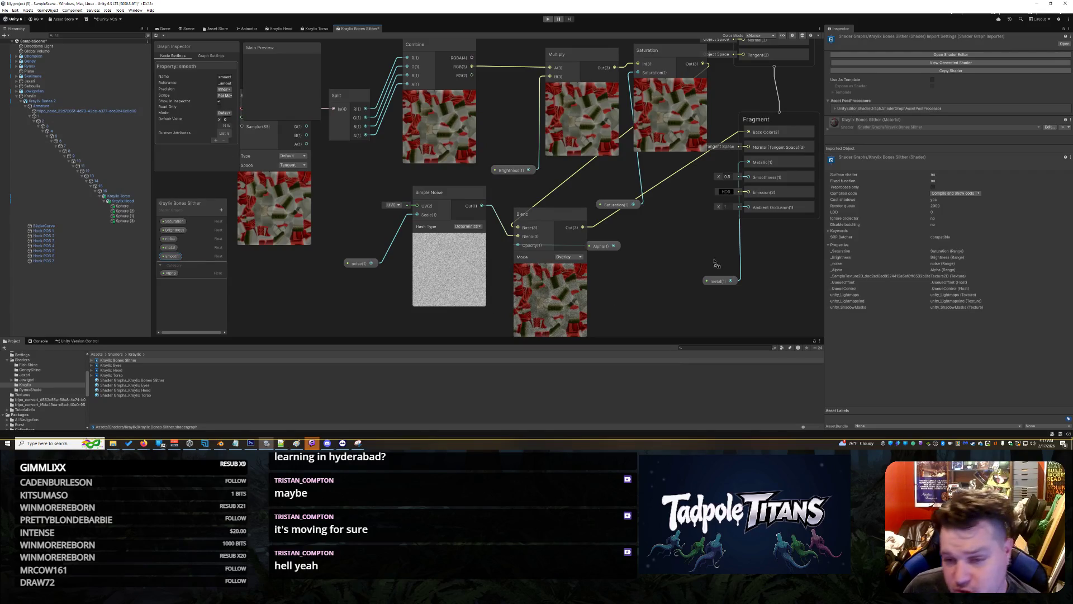
left_click_drag(716, 264, 748, 178)
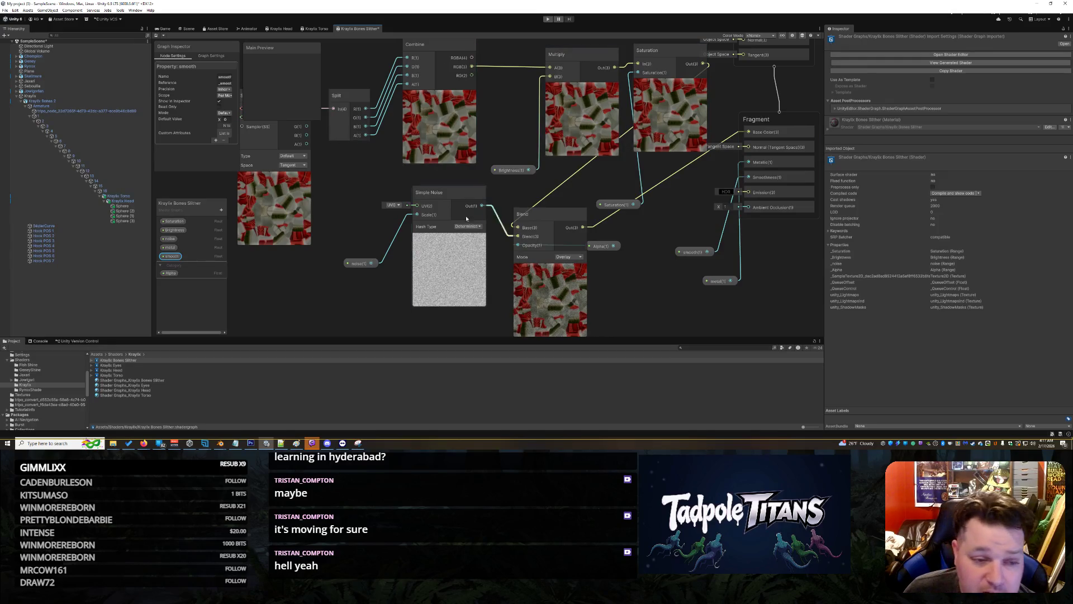
left_click_drag(692, 251, 685, 251)
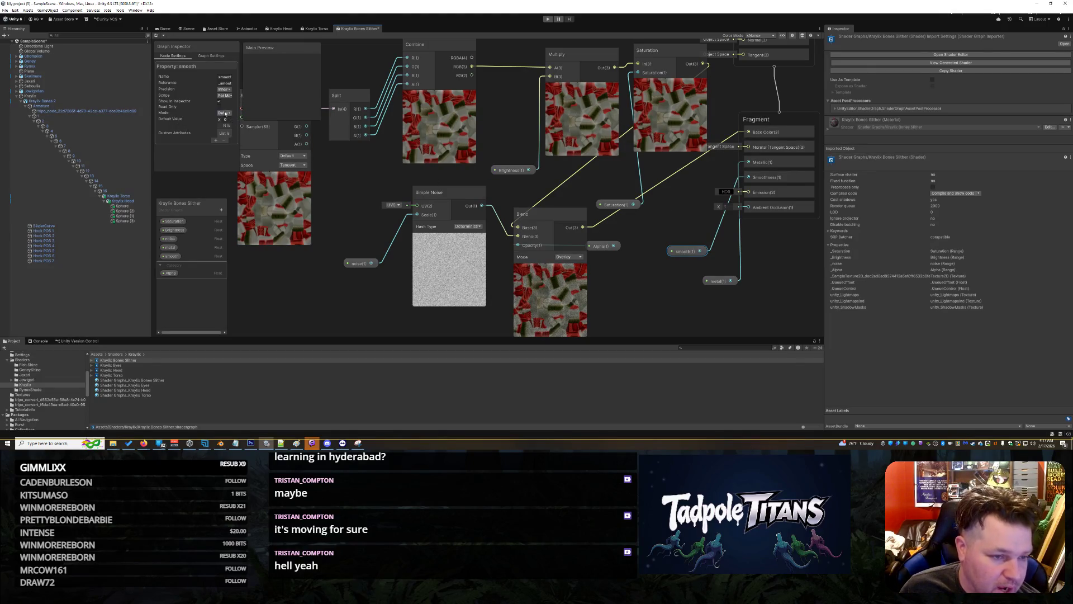
left_click(224, 113)
left_click(230, 128)
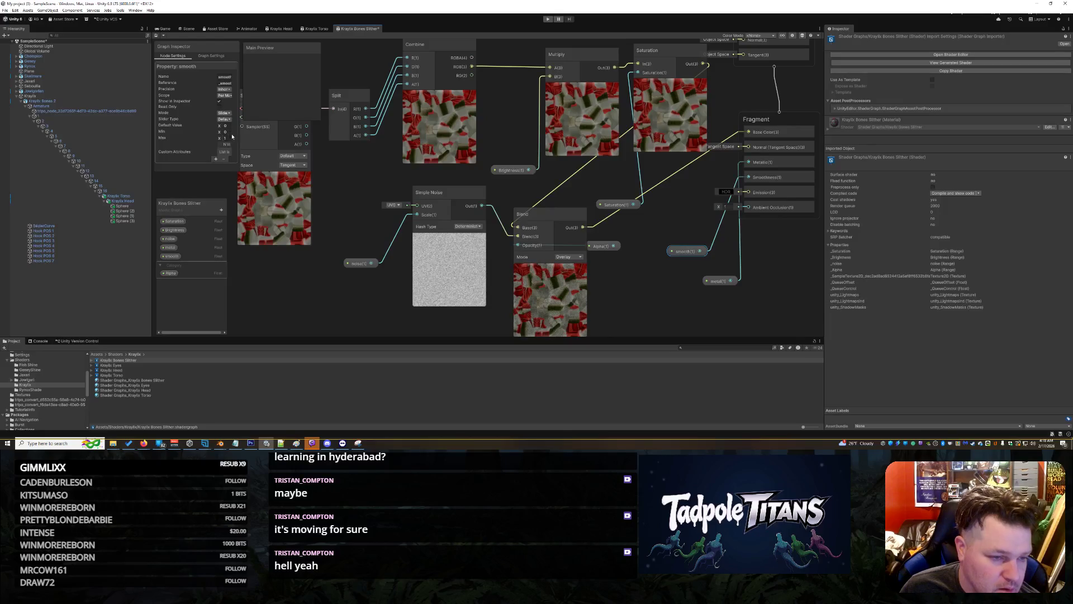
key("ctrl+s")
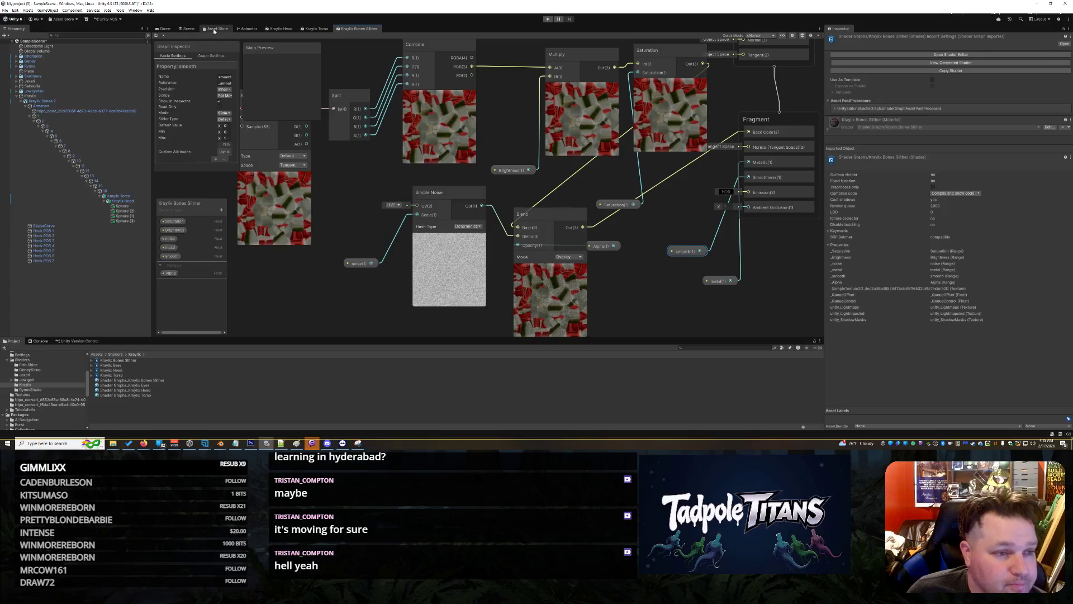
- Orbit and zoom the Scene around the lineup, then frame the Kraylix Bones 2 serpent's red-finned tail
left_click(187, 28)
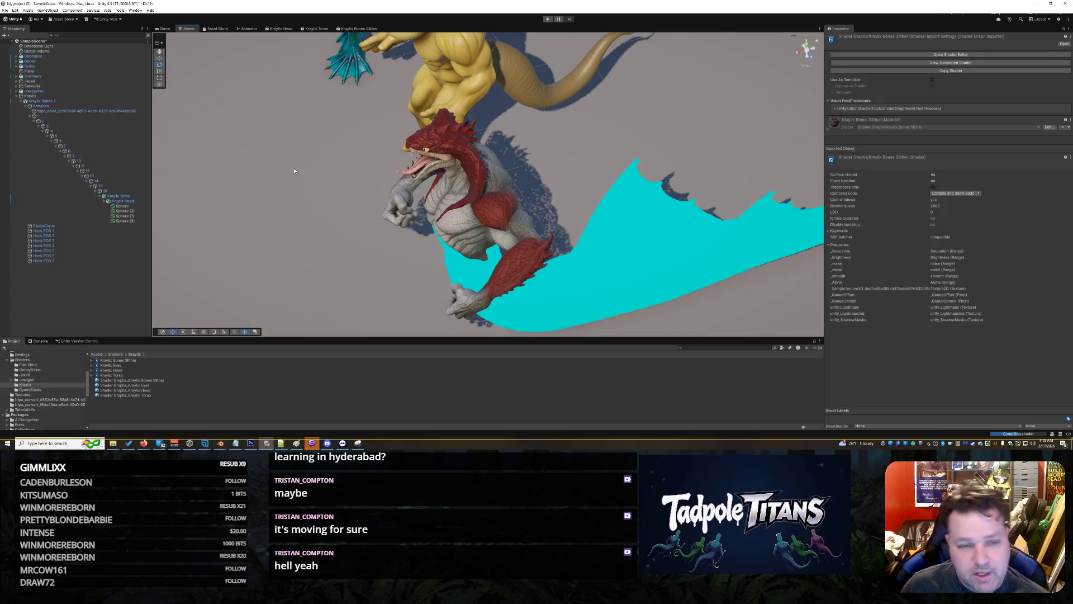
left_click_drag(295, 170, 364, 163)
scroll("down", 3)
scroll("up", 3)
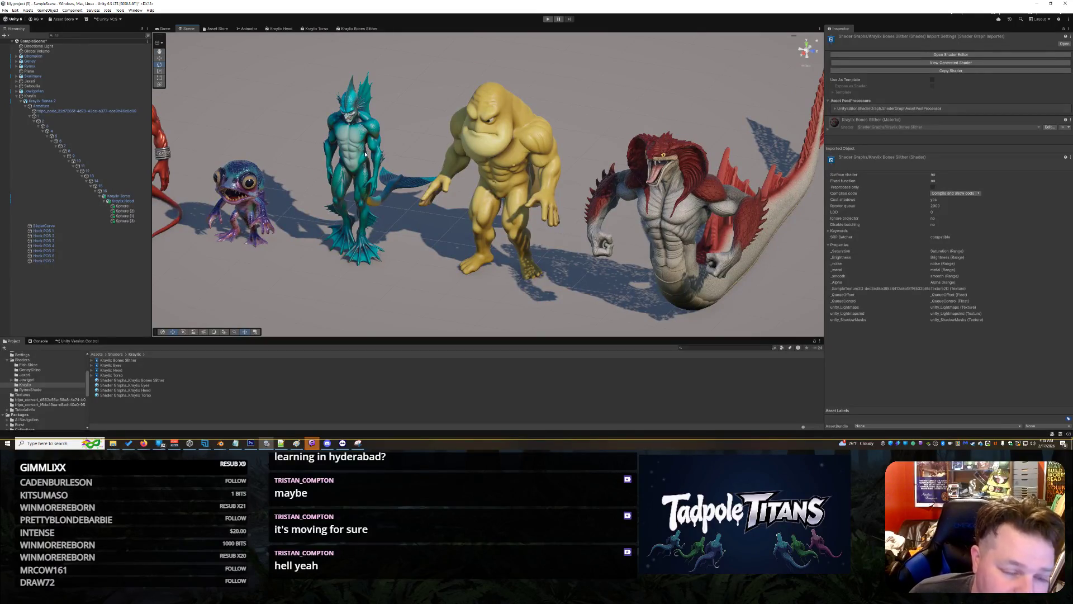
left_click_drag(255, 204, 238, 203)
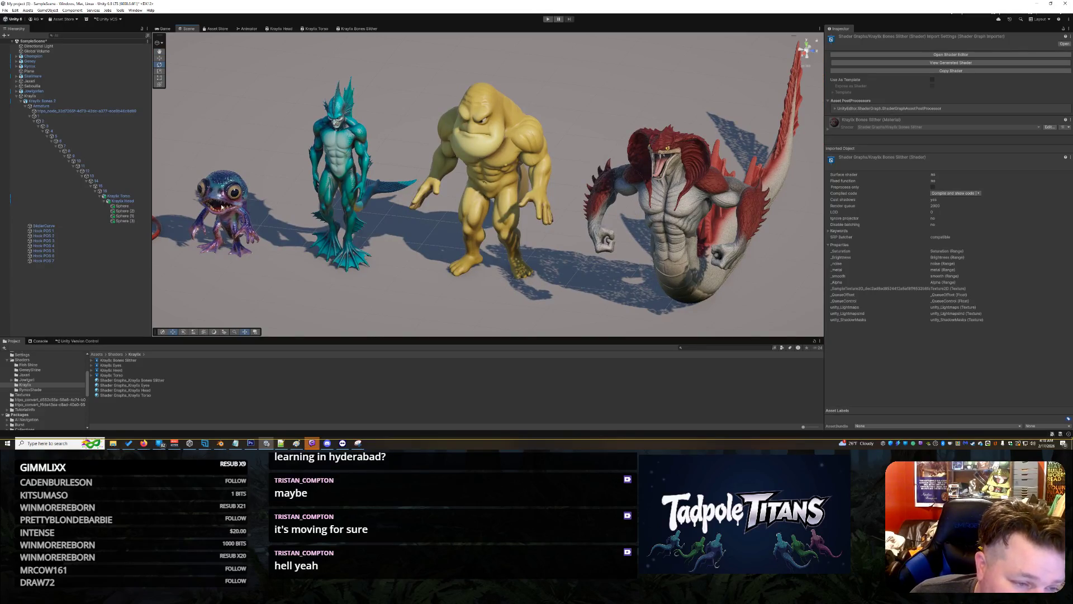
left_click_drag(466, 296, 490, 212)
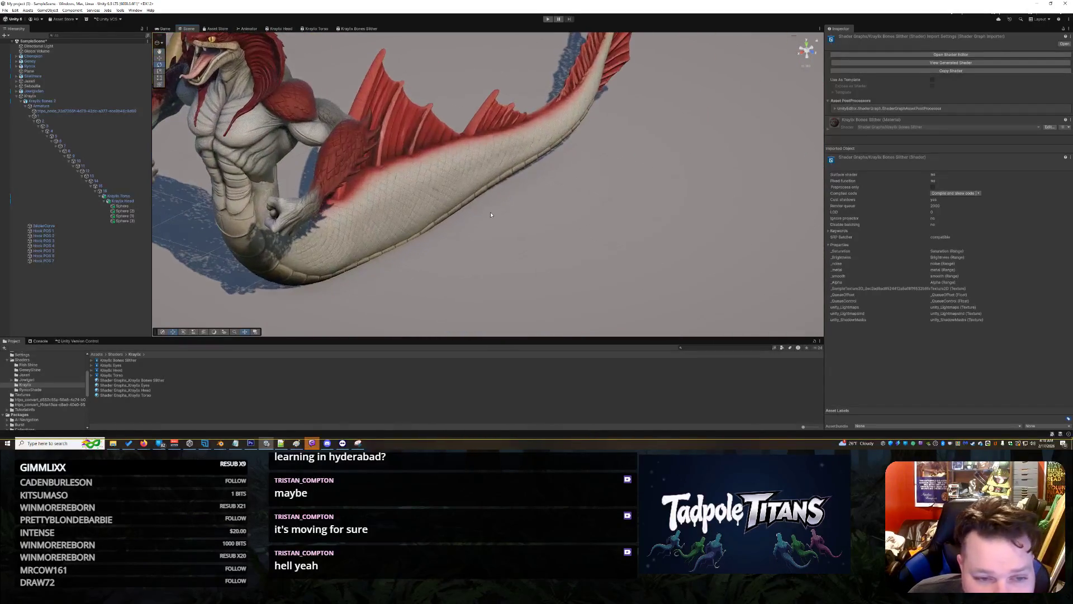
left_click(406, 179)
left_click_drag(406, 179, 553, 206)
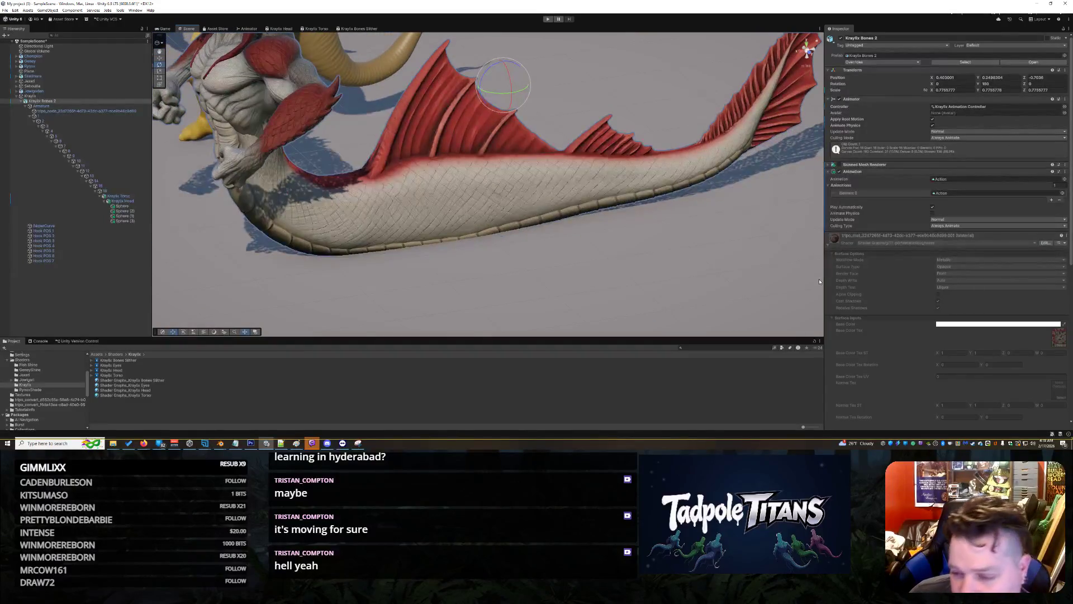
- Select the serpent's body mesh and set its Bones Slither smoothness to 0.443
left_click(580, 164)
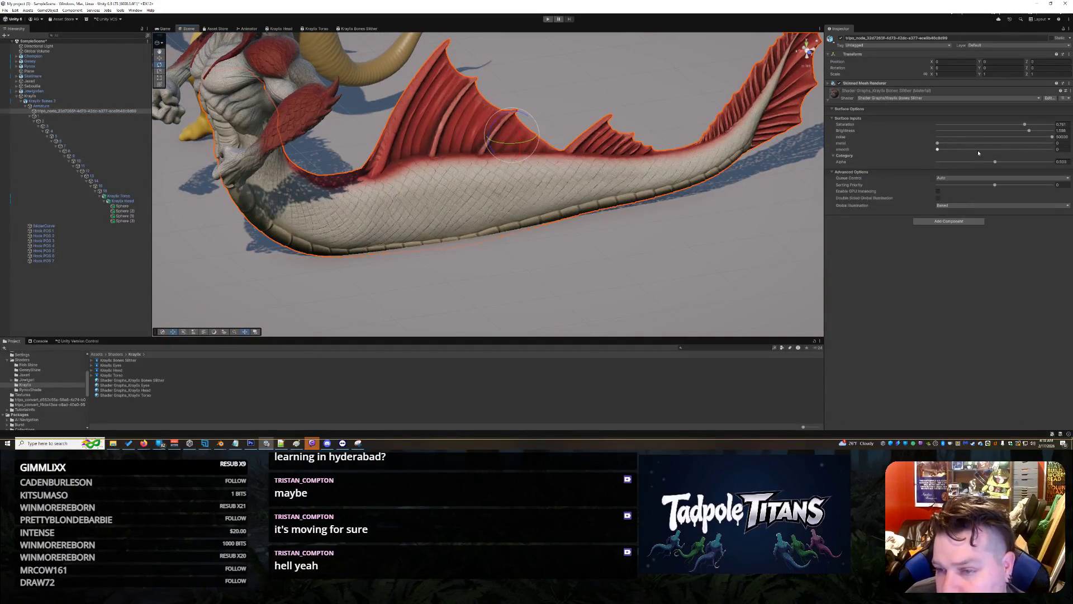
left_click_drag(621, 179, 721, 231)
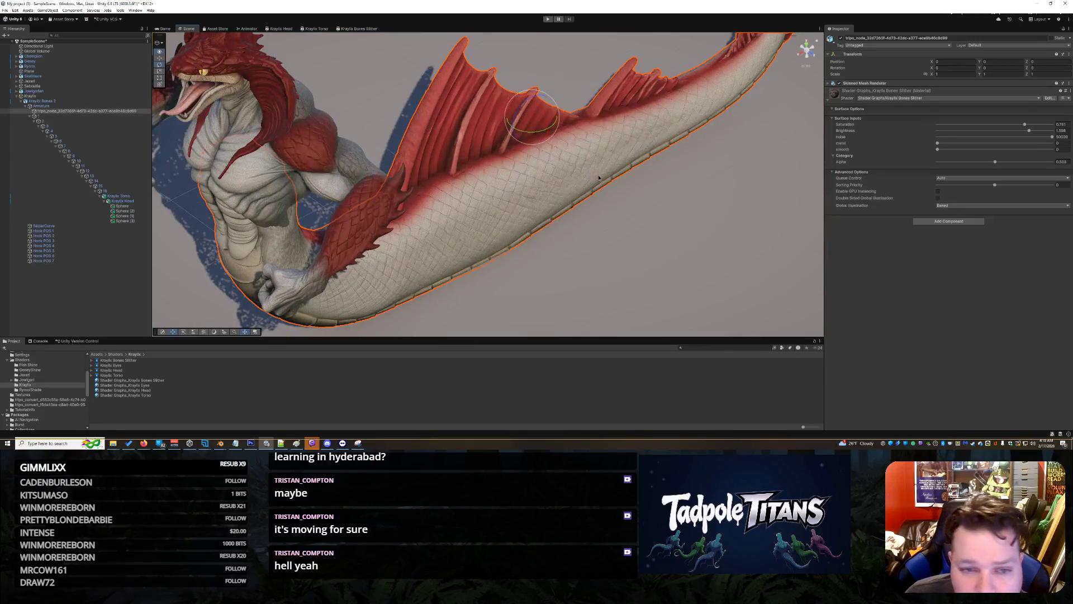
left_click_drag(599, 178, 541, 194)
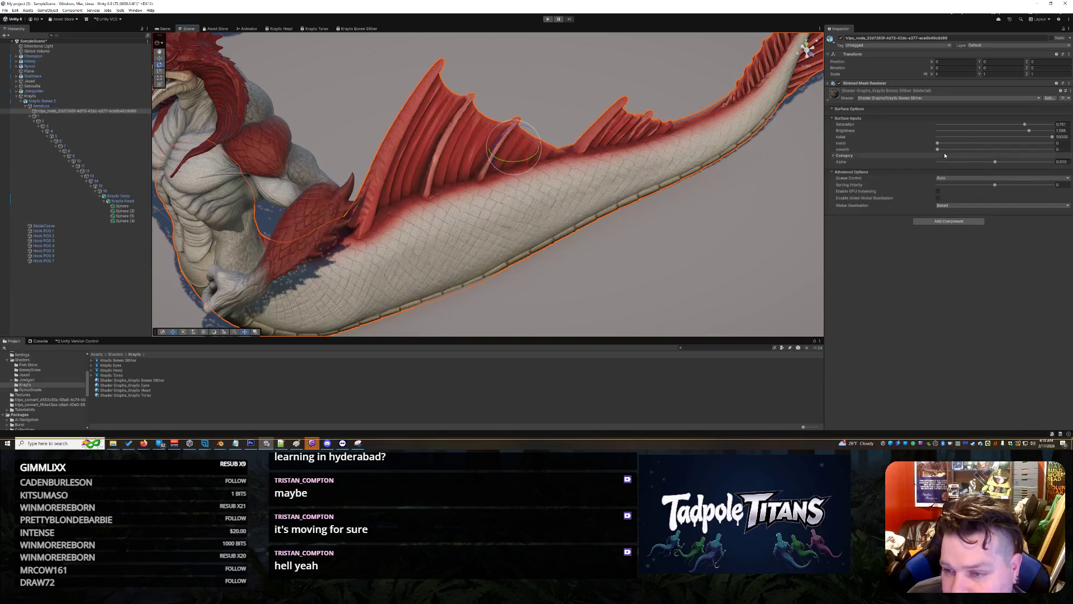
left_click(985, 150)
left_click_drag(986, 149, 1019, 132)
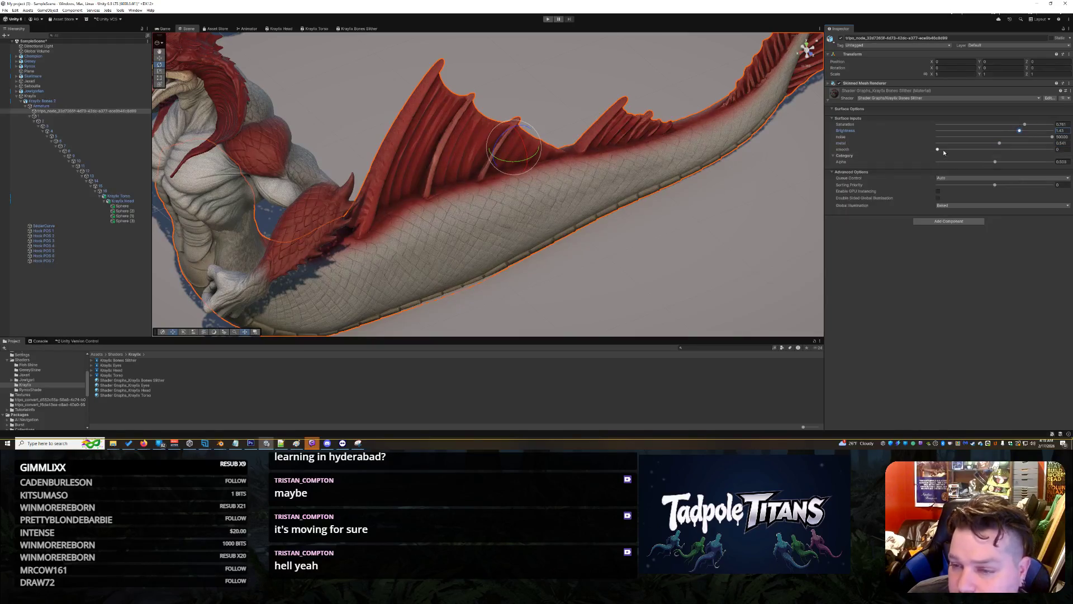
left_click_drag(938, 149, 1029, 150)
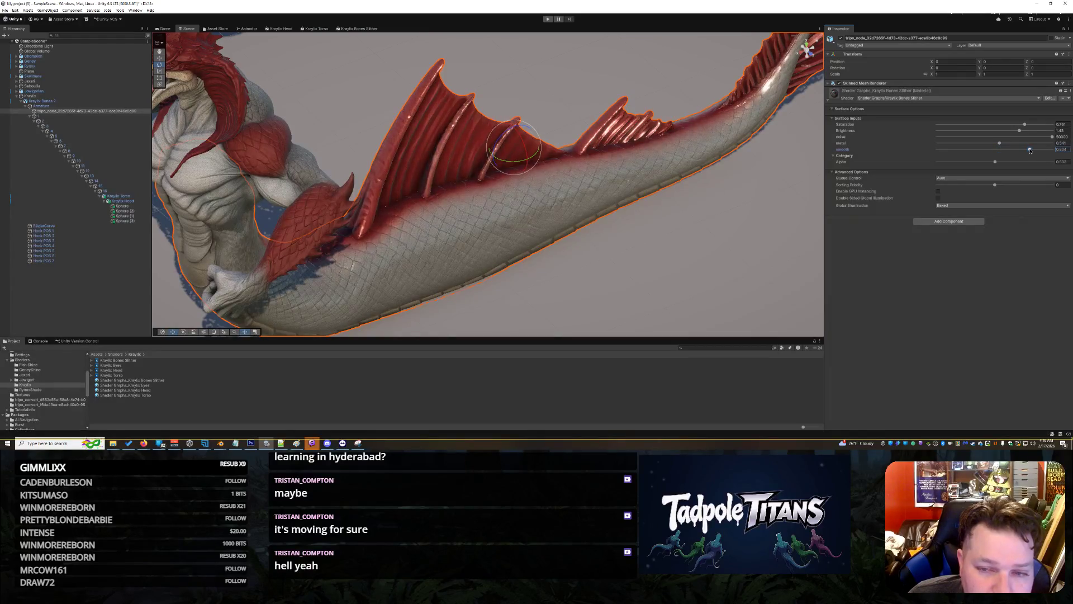
left_click(739, 224)
scroll("down", 3)
left_click_drag(594, 240, 588, 228)
scroll("up", 3)
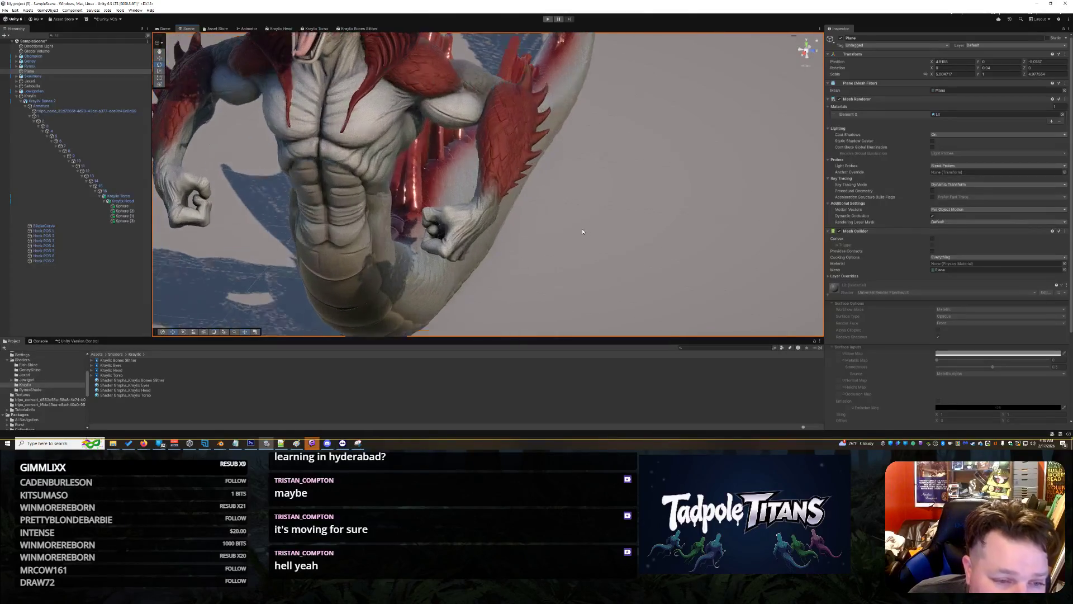
scroll("down", 3)
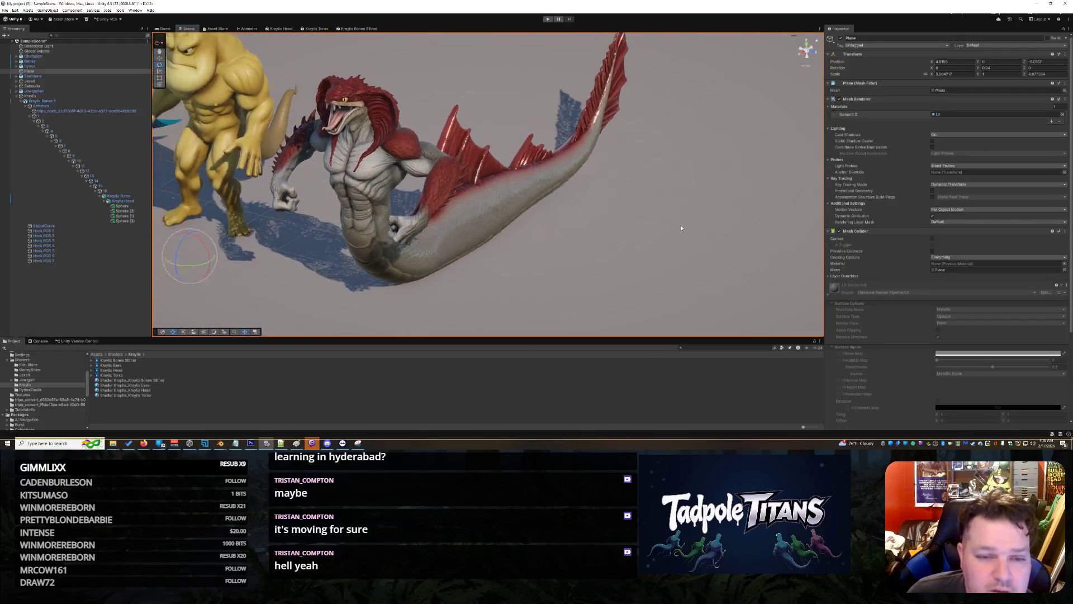
- Select the serpent's body mesh and raise its brightness from 1.43 to 1.88
scroll("down", 3)
scroll("up", 3)
scroll("up", 3)
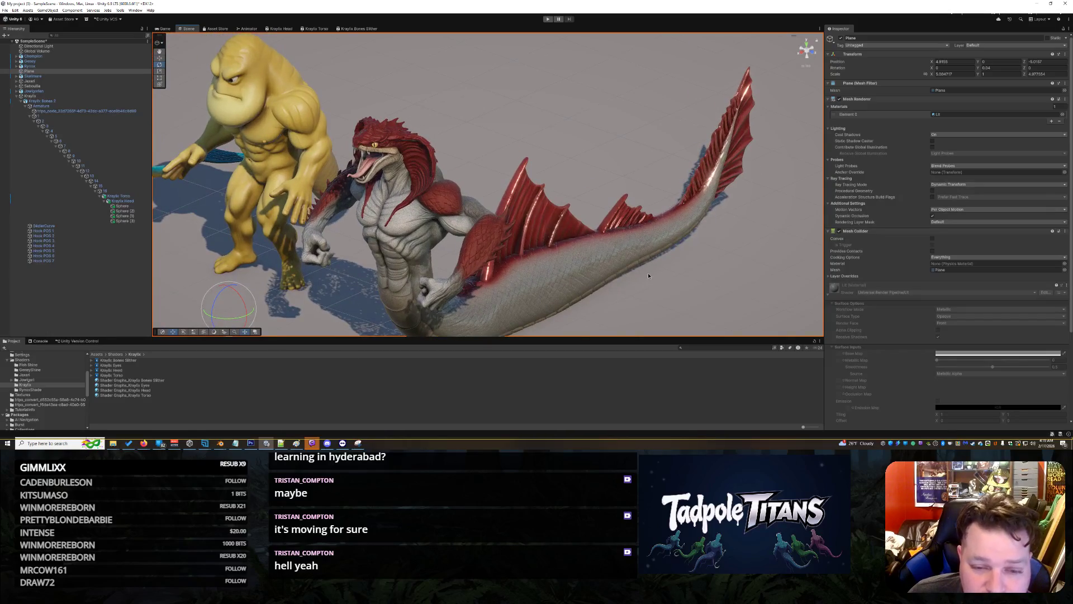
left_click_drag(707, 274, 667, 270)
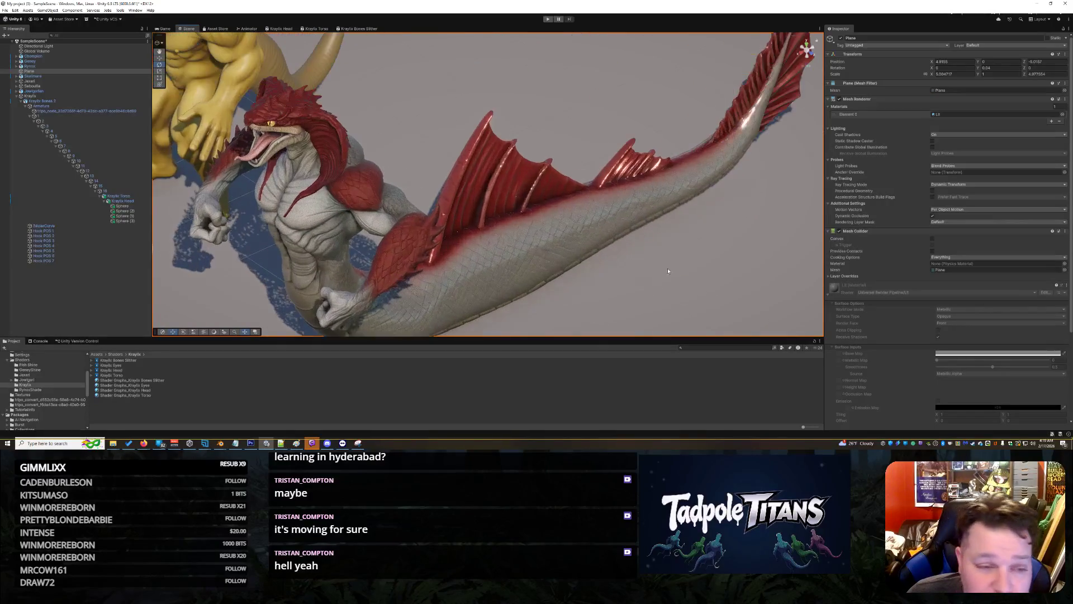
left_click(563, 263)
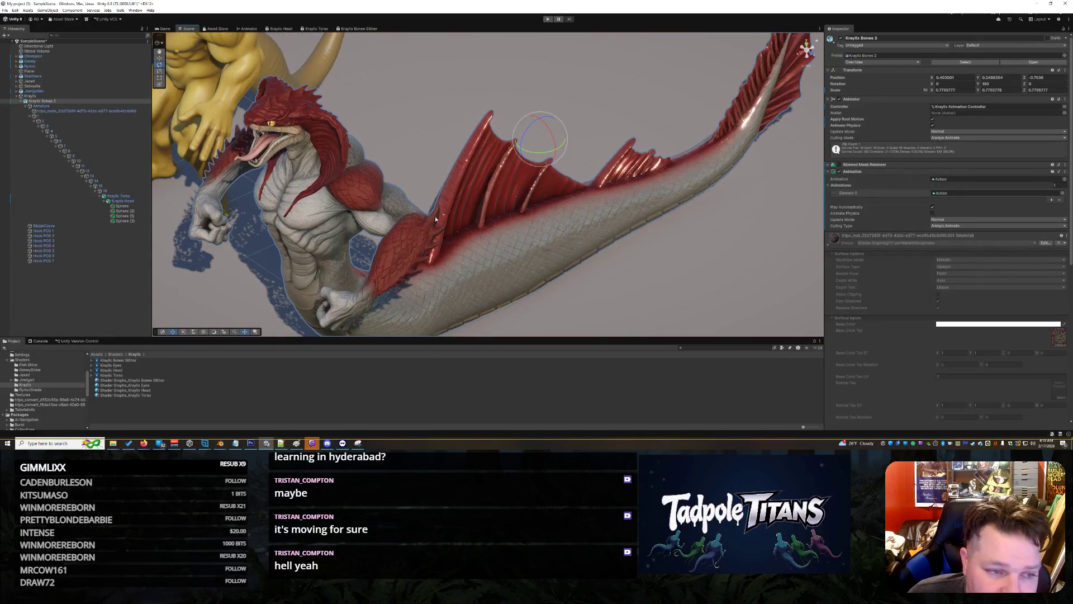
left_click(559, 243)
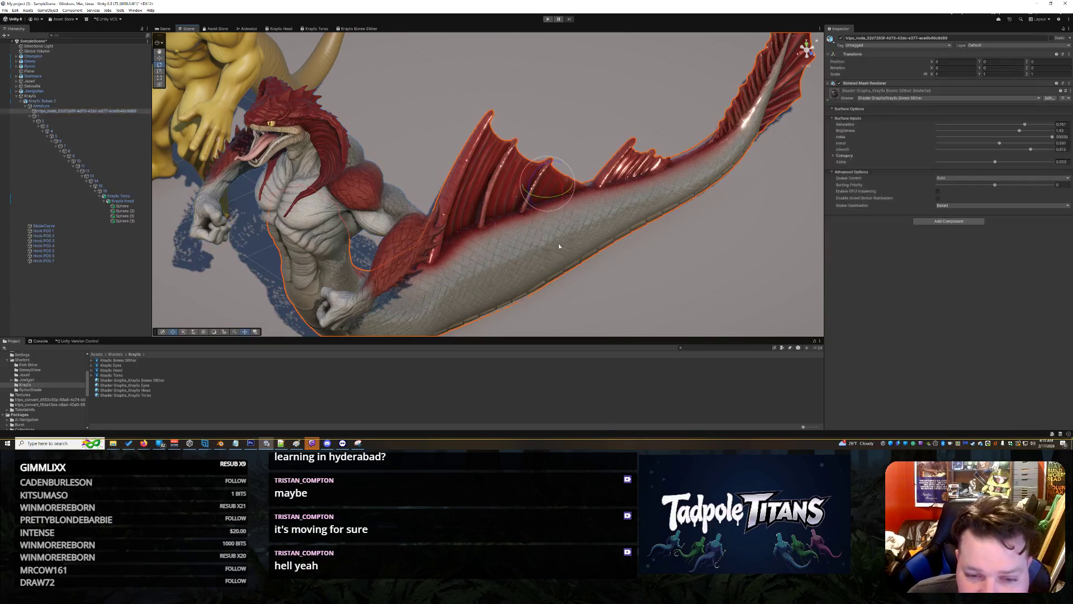
scroll("up", 3)
left_click_drag(675, 240, 577, 244)
left_click(628, 285)
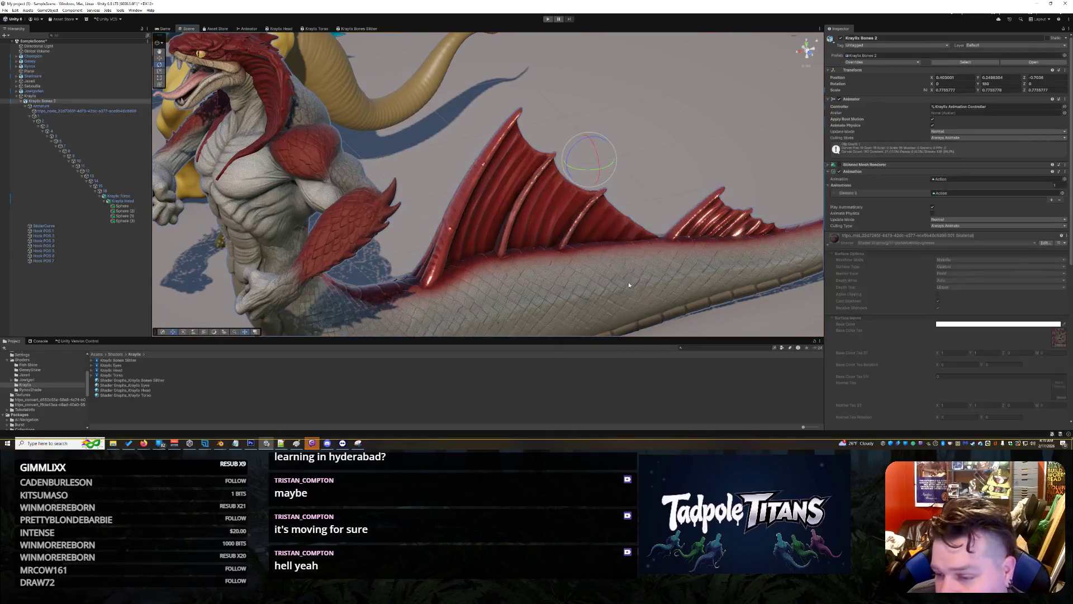
left_click(629, 285)
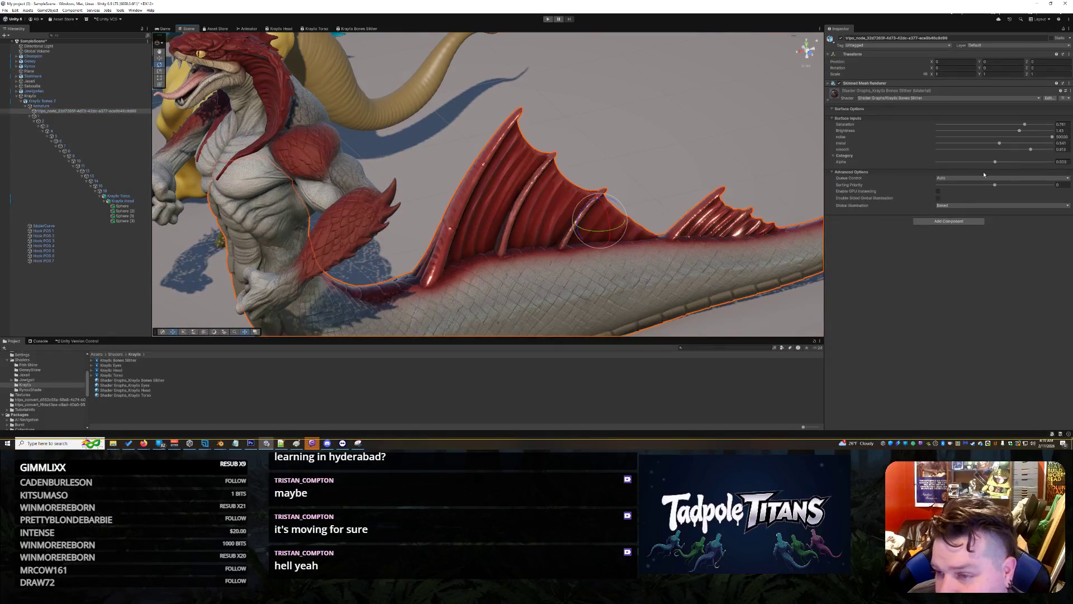
left_click_drag(1020, 131, 1021, 130)
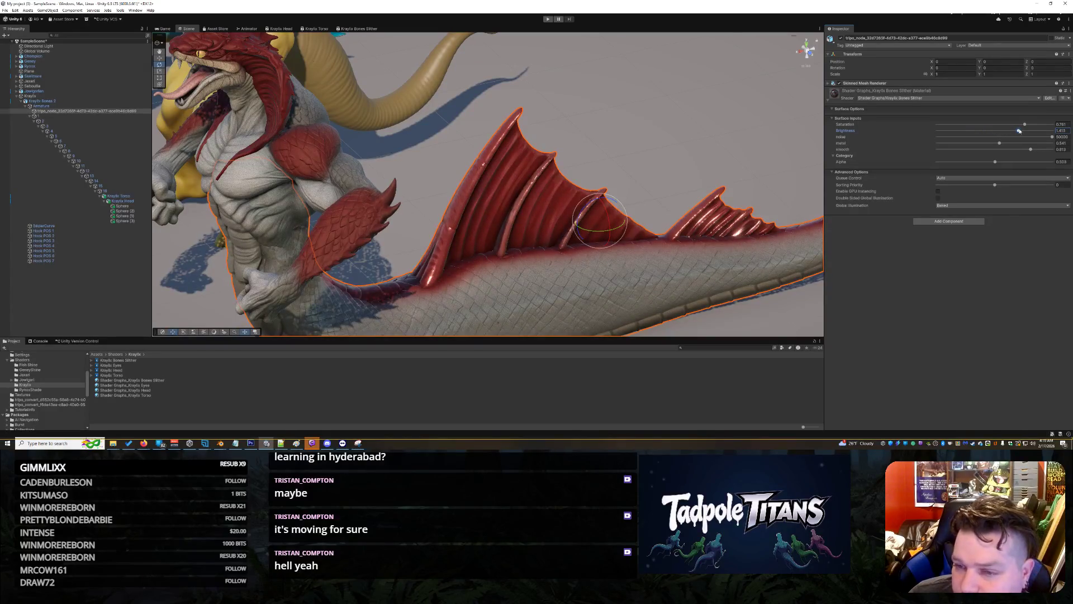
- Lower the body's saturation to about 0.62 and its metal to 0.359
left_click(1025, 125)
left_click_drag(1016, 126, 1066, 128)
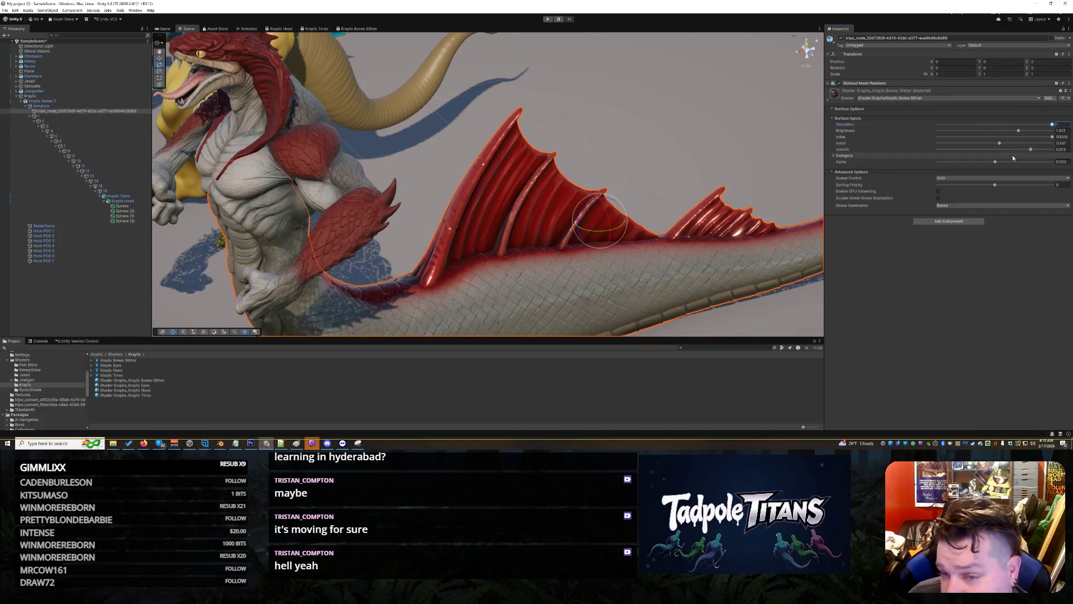
left_click_drag(998, 144, 985, 151)
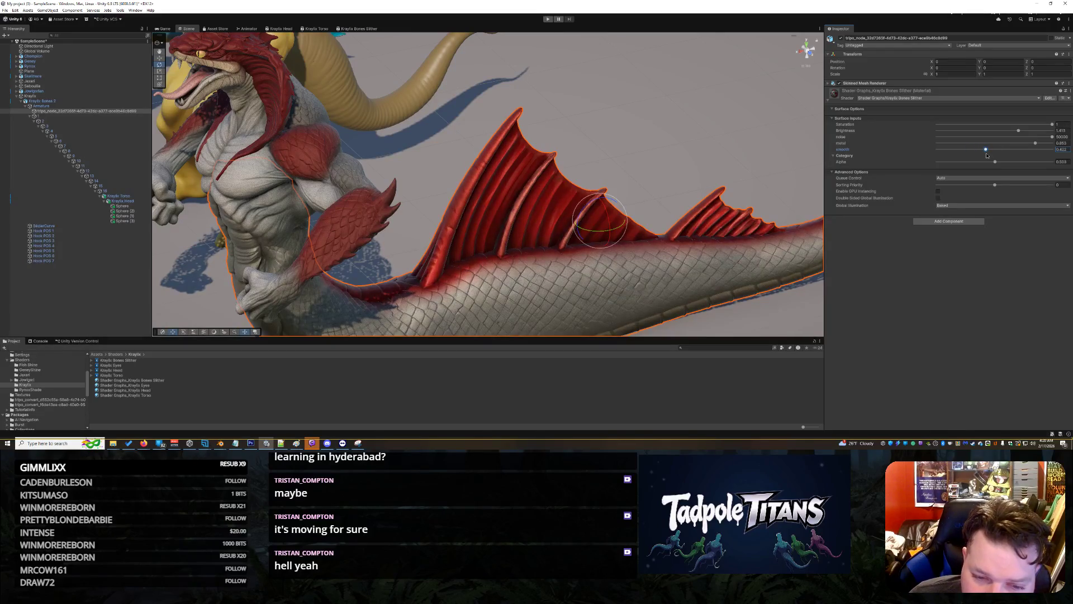
scroll("down", 3)
left_click(535, 294)
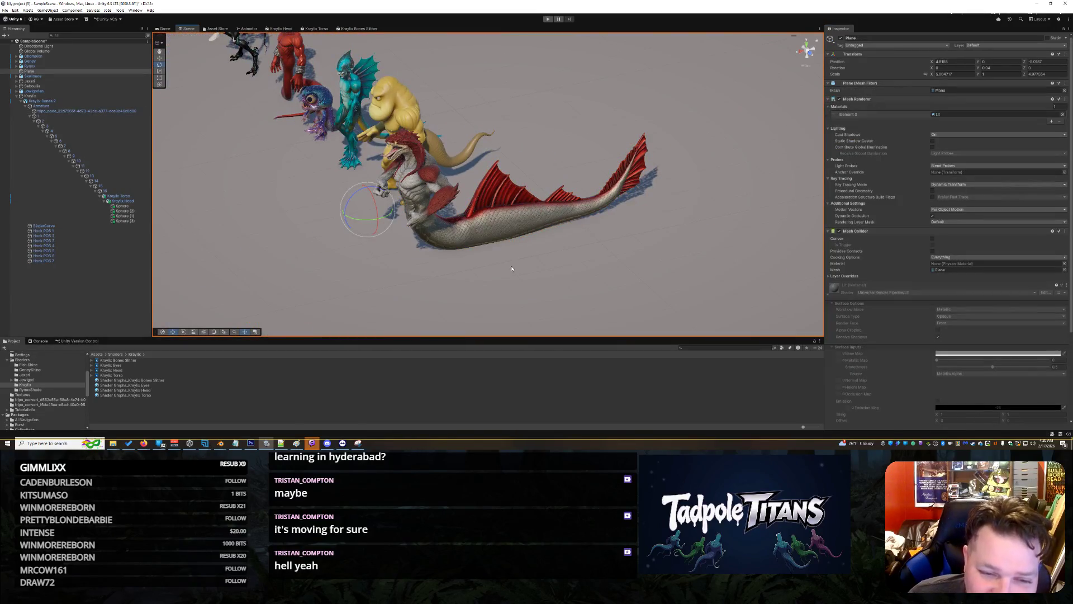
scroll("up", 3)
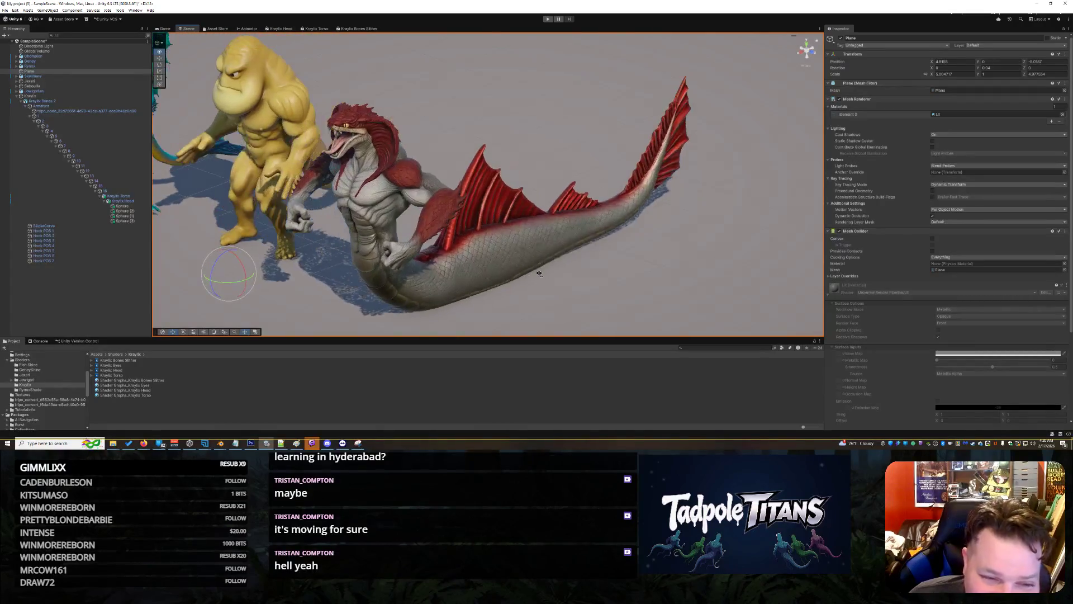
- Select the Kraylix Torso and raise its smoothness from 0.269 to 0.432
left_click_drag(560, 265, 467, 262)
left_click(423, 223)
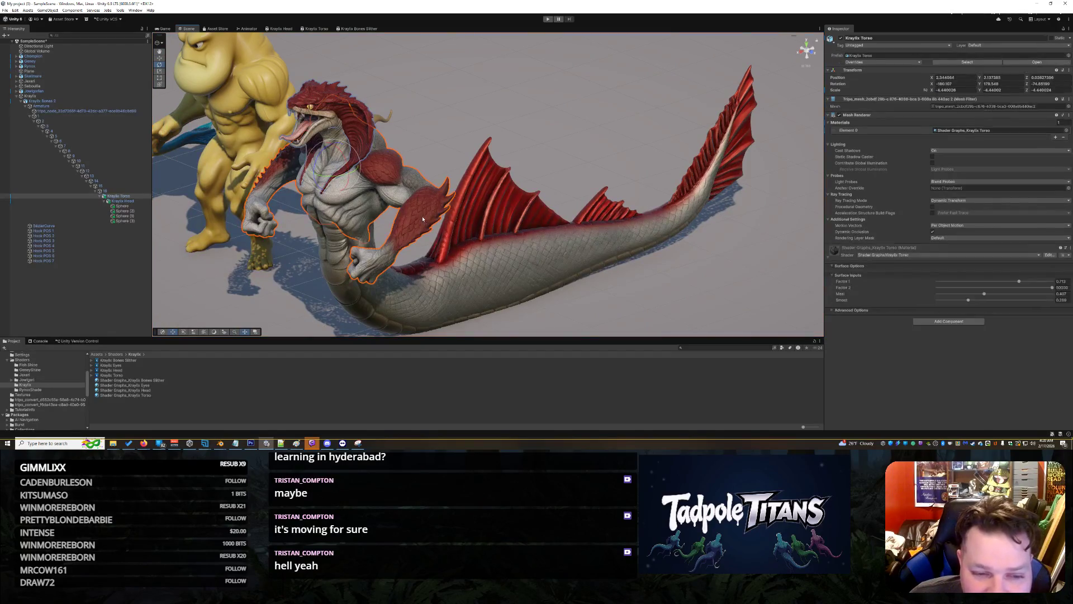
left_click_drag(422, 216, 540, 263)
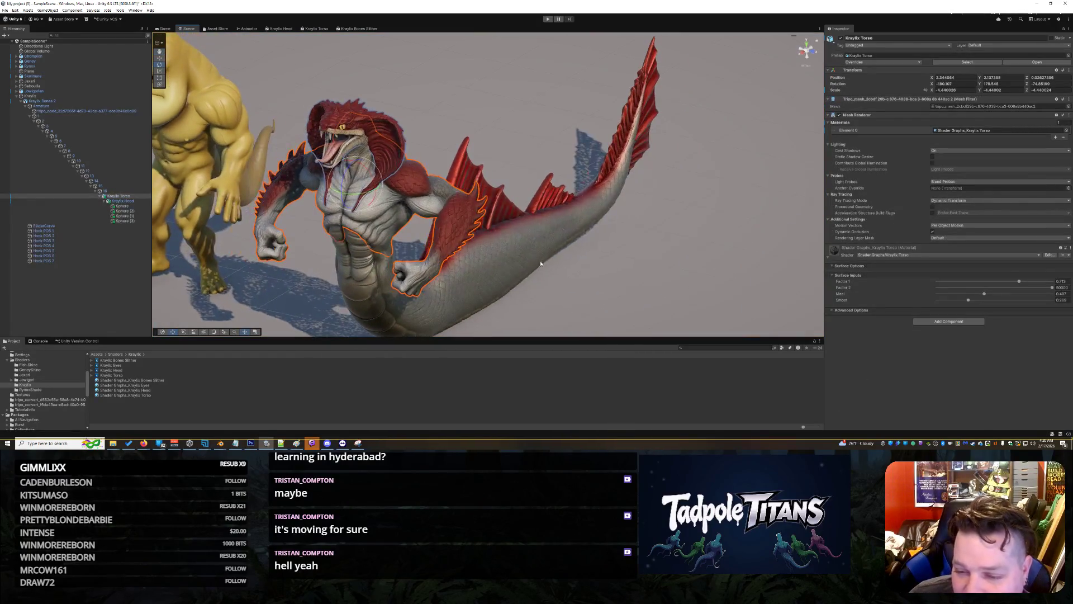
left_click_drag(980, 300, 987, 300)
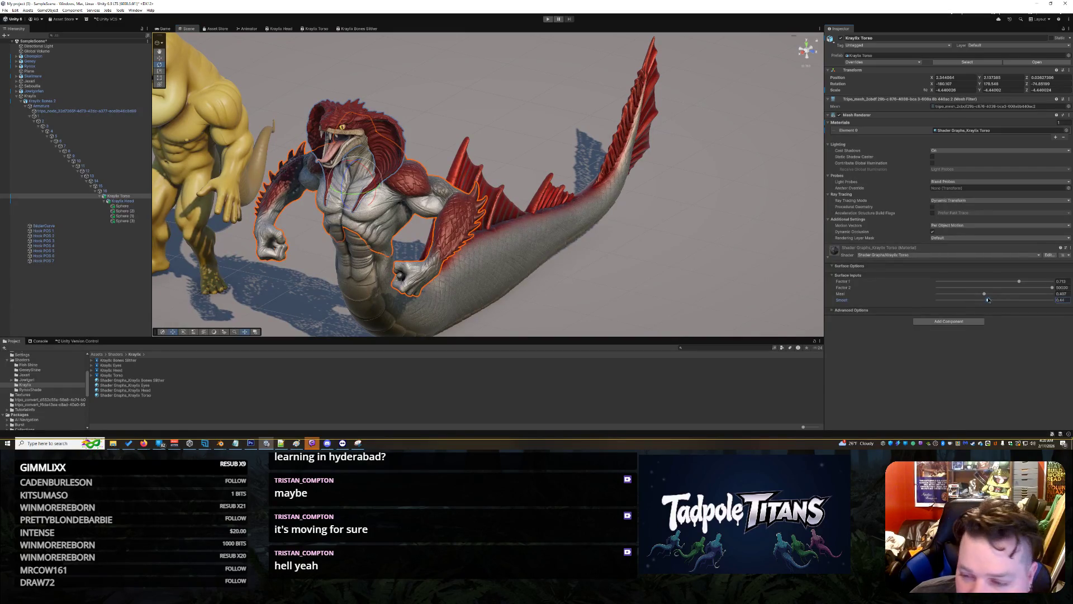
- Reselect the Kraylix Torso and raise its material's metal to 0.643
left_click(538, 253)
left_click(538, 250)
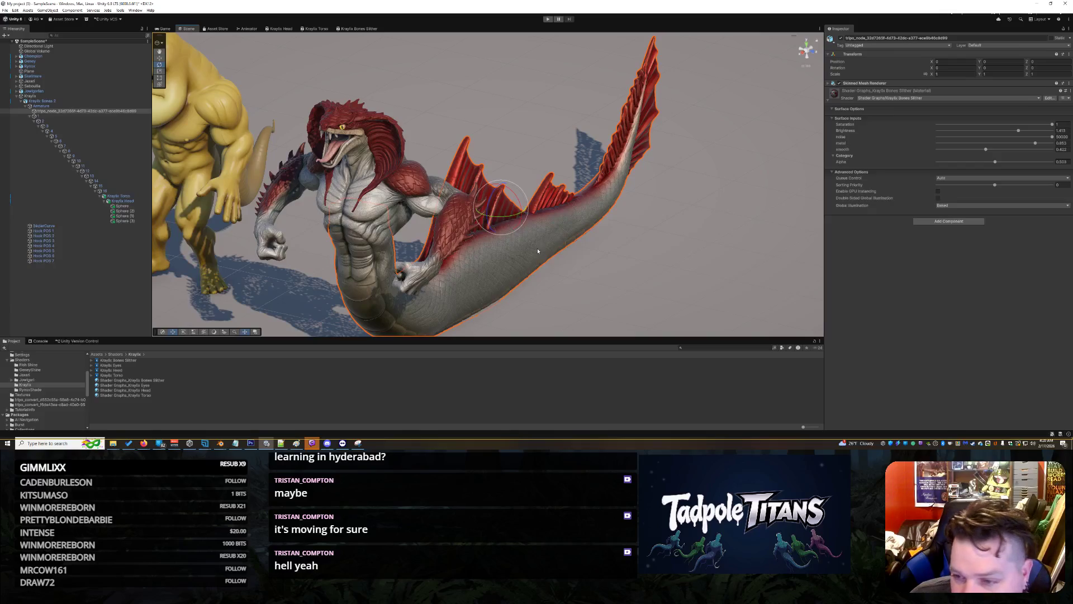
left_click(516, 266)
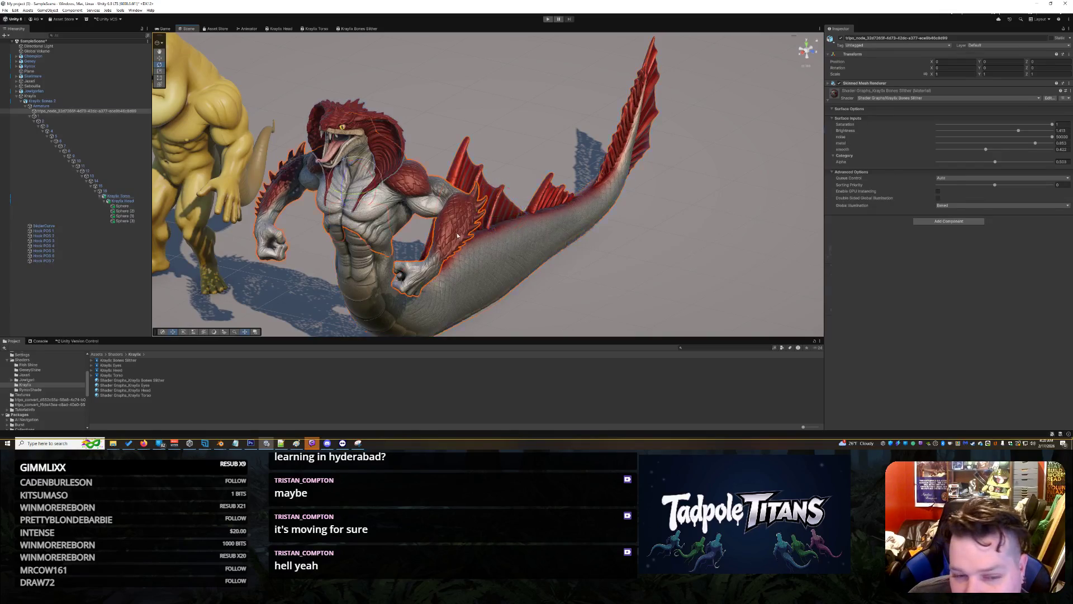
left_click(515, 266)
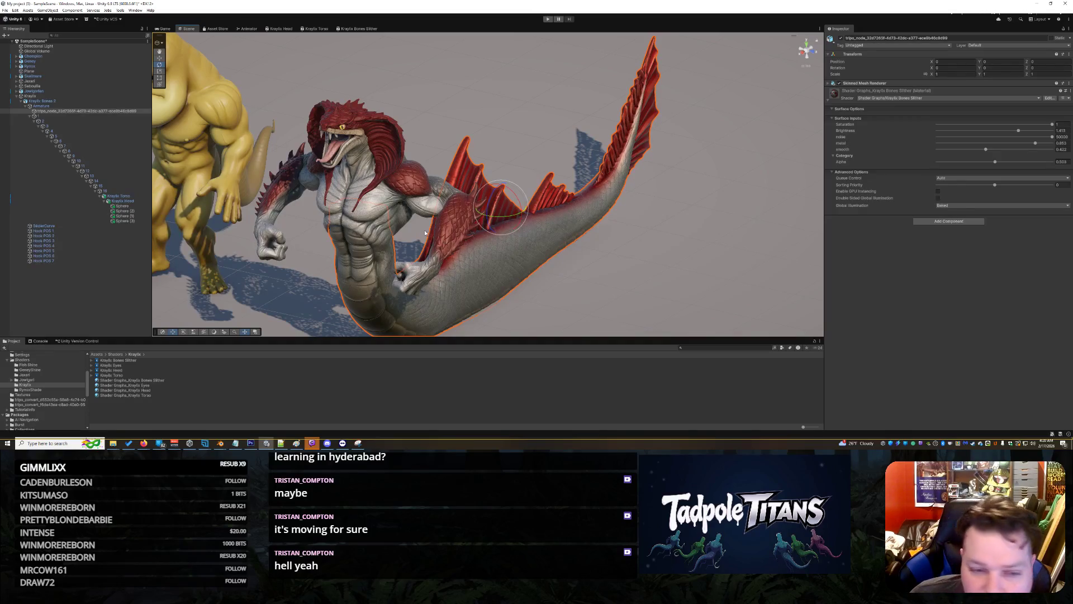
left_click(424, 233)
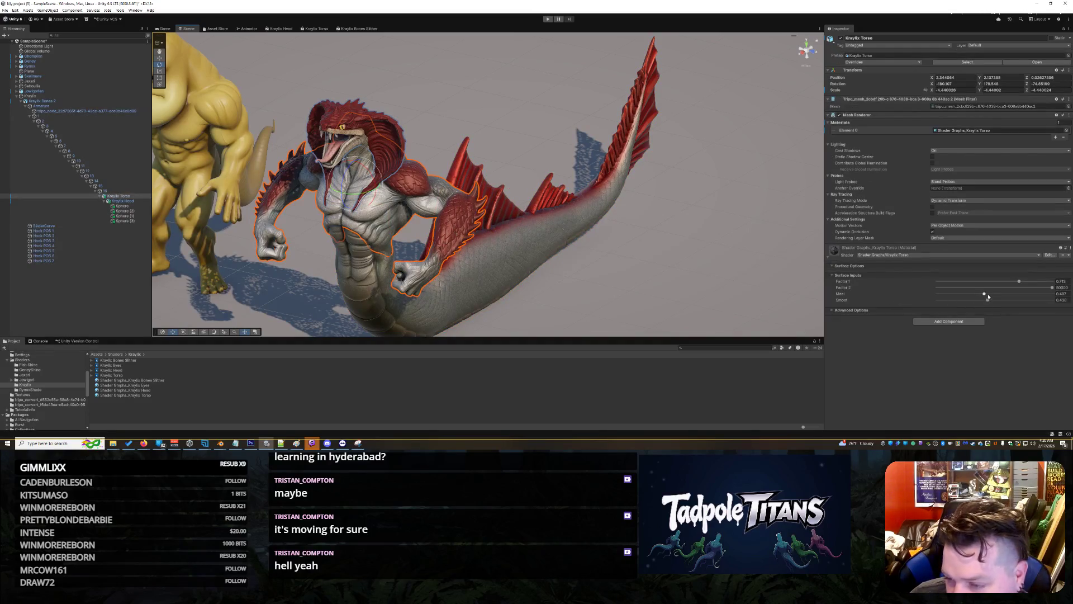
left_click_drag(985, 295, 1026, 294)
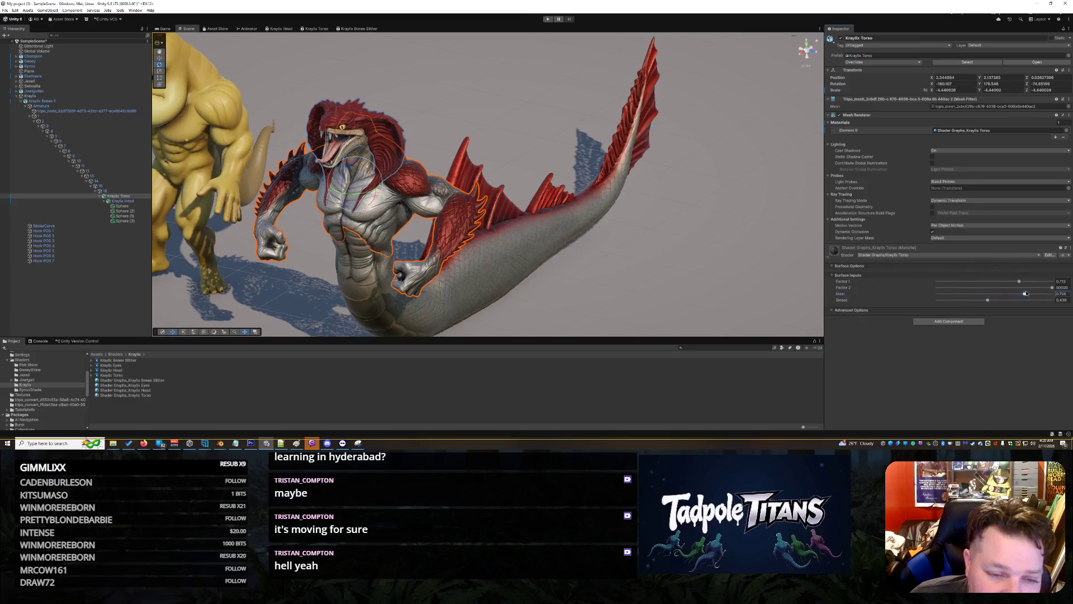
left_click(615, 237)
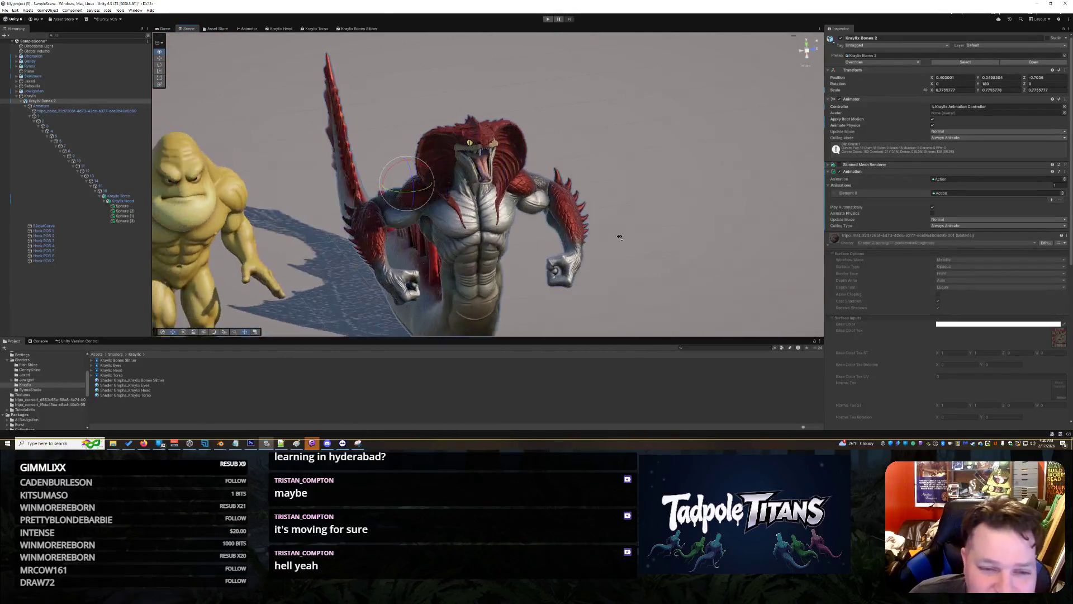
- Select the serpent's body mesh and raise its brightness to 1.549
scroll("down", 3)
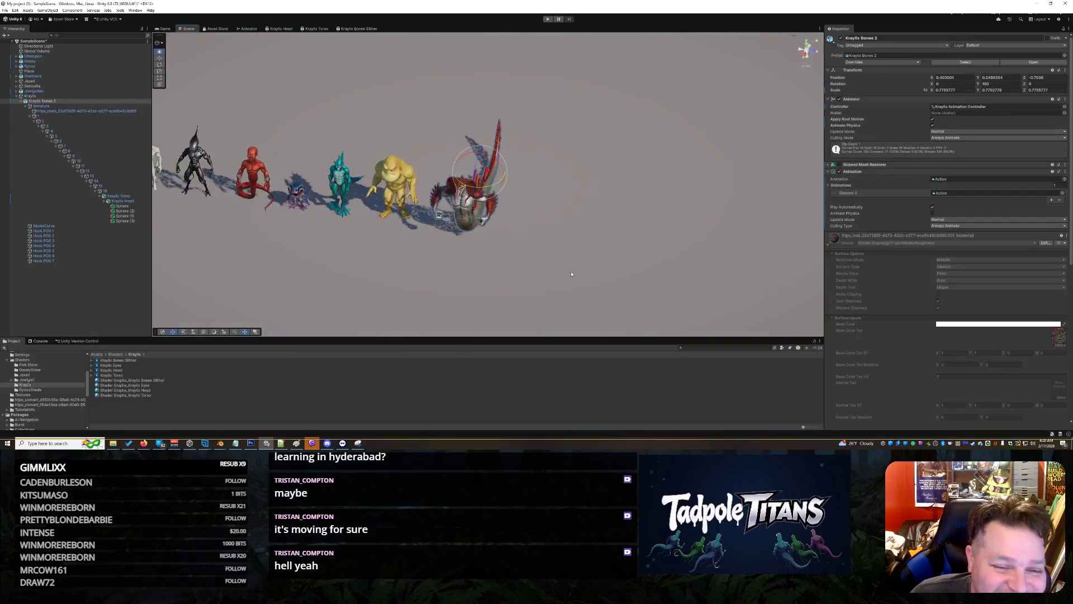
scroll("up", 3)
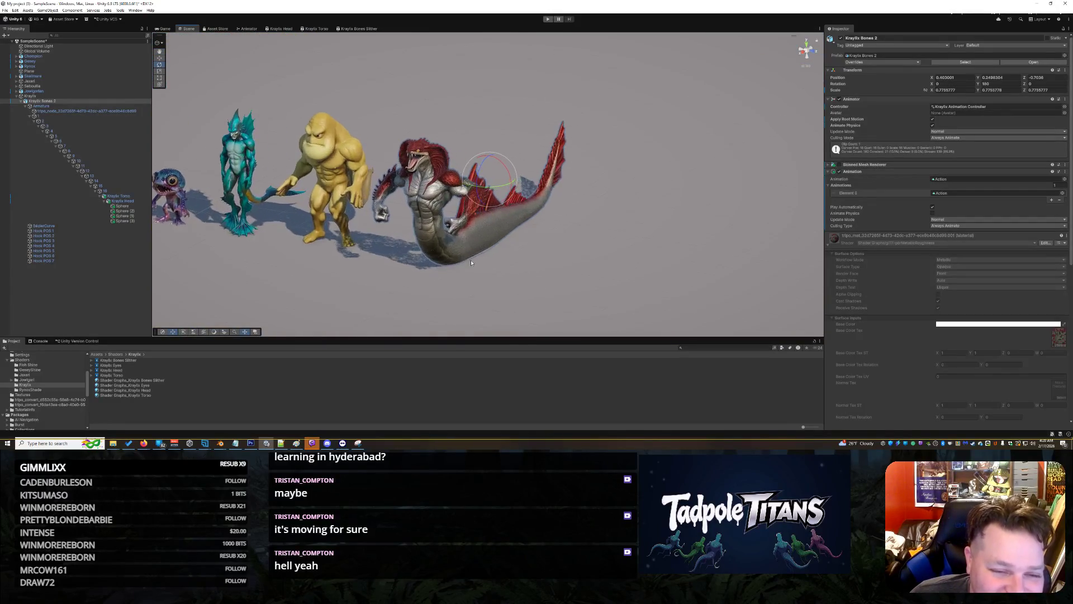
scroll("up", 3)
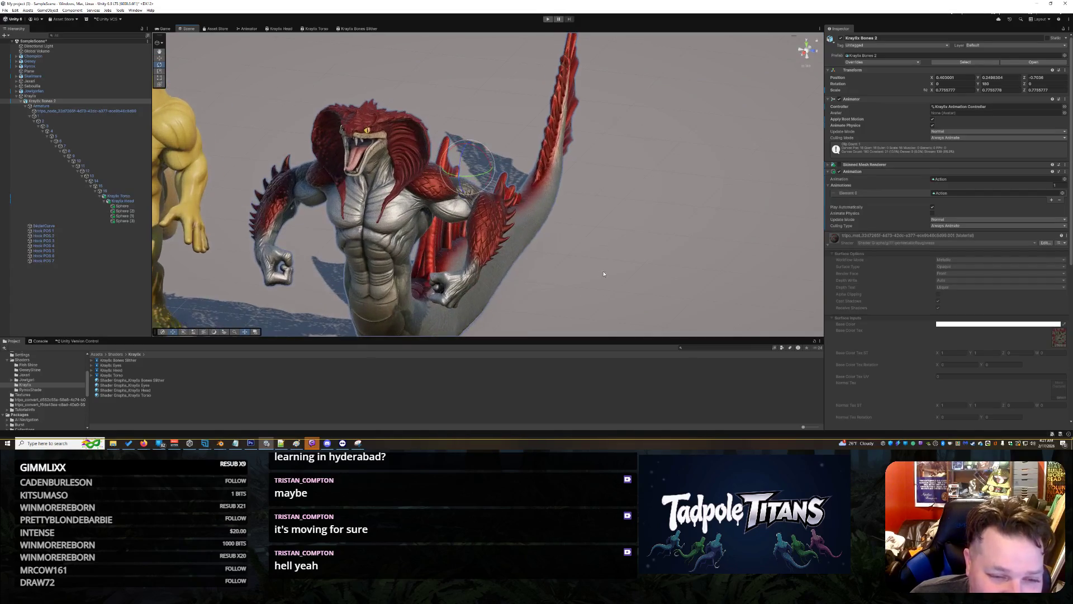
left_click(569, 254)
scroll("up", 3)
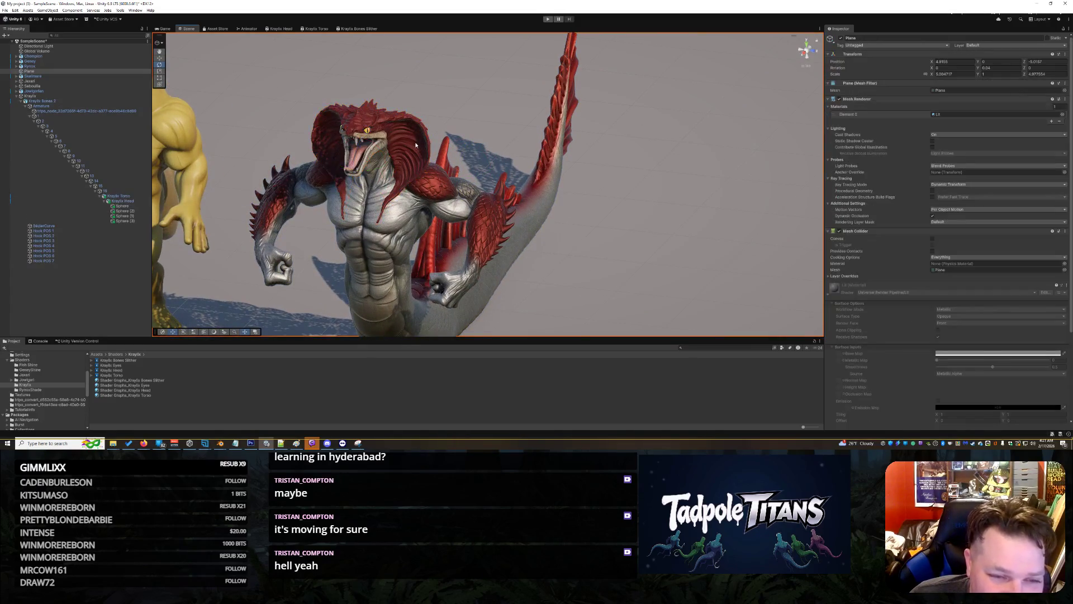
left_click(391, 134)
scroll("up", 3)
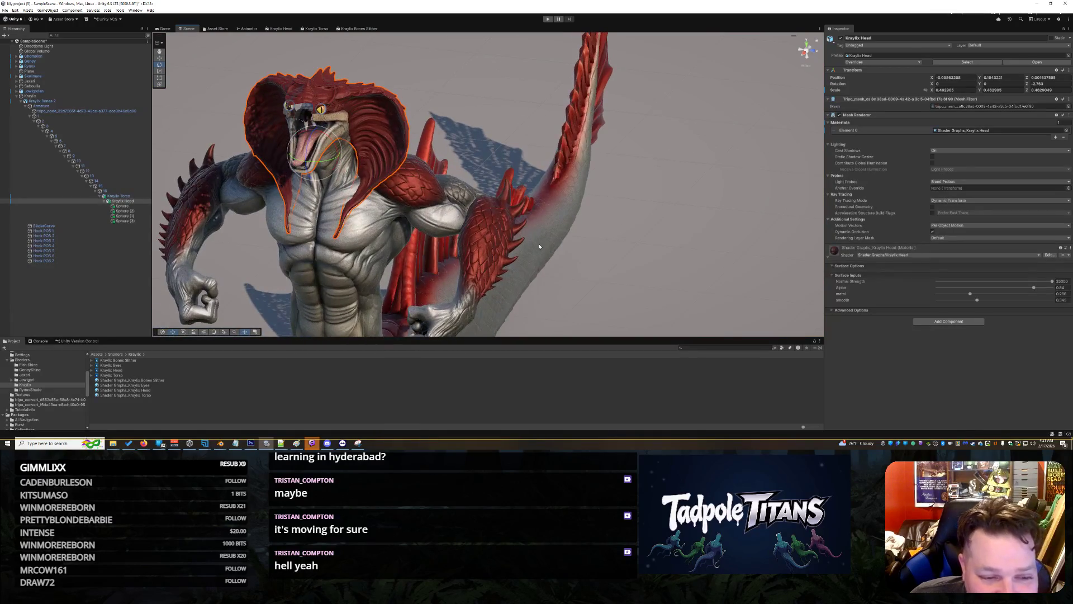
left_click_drag(618, 250, 351, 205)
left_click(350, 205)
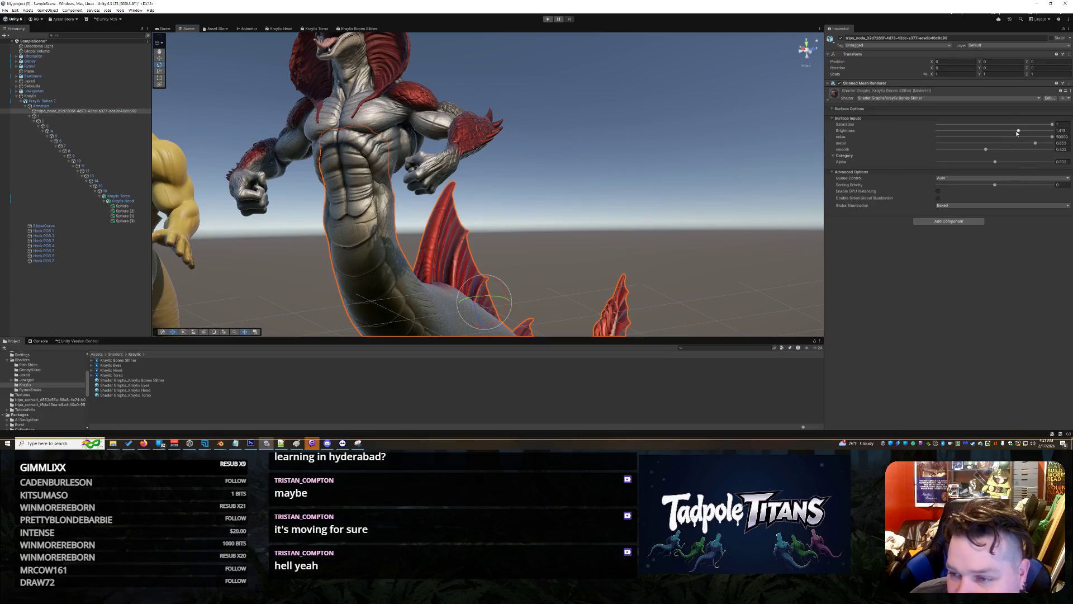
left_click_drag(1018, 131, 1042, 133)
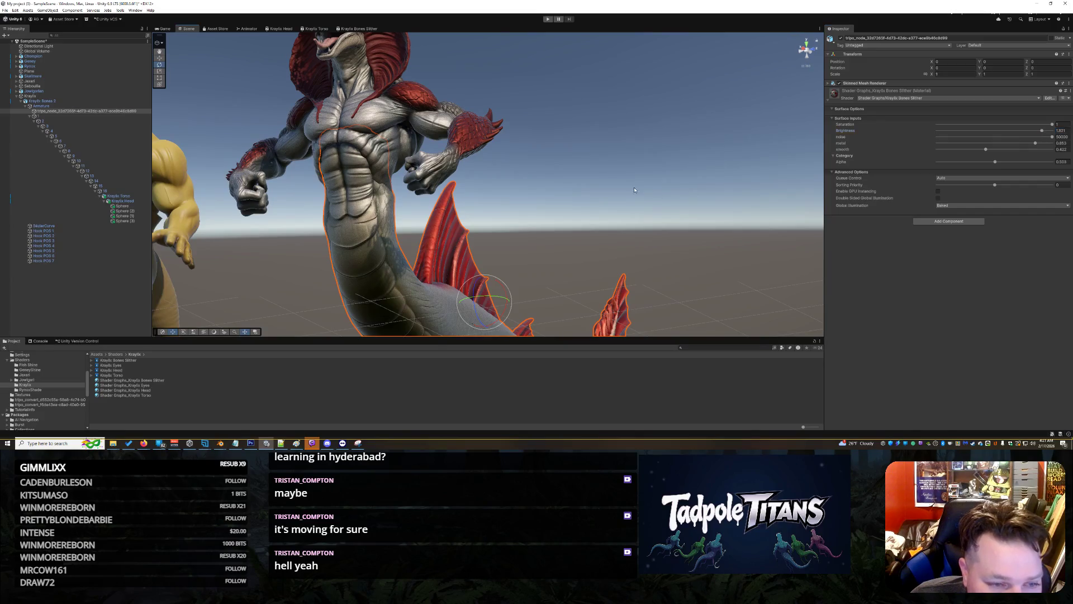
- Select the Kraylix Head and raise its material's metal to about 0.547
left_click(634, 190)
left_click_drag(634, 190, 503, 224)
left_click(369, 133)
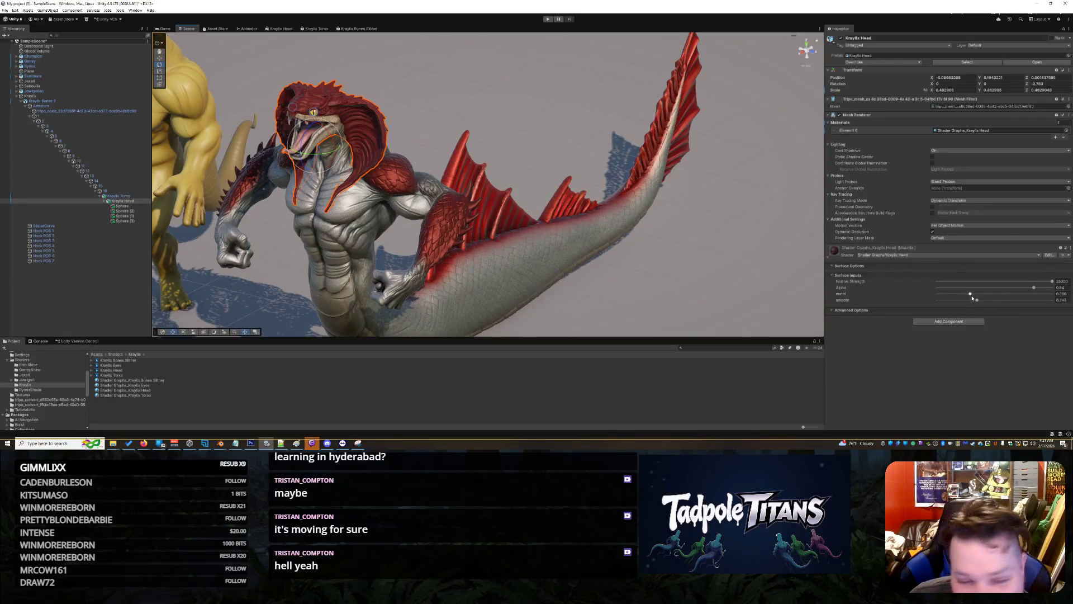
left_click_drag(971, 295, 991, 302)
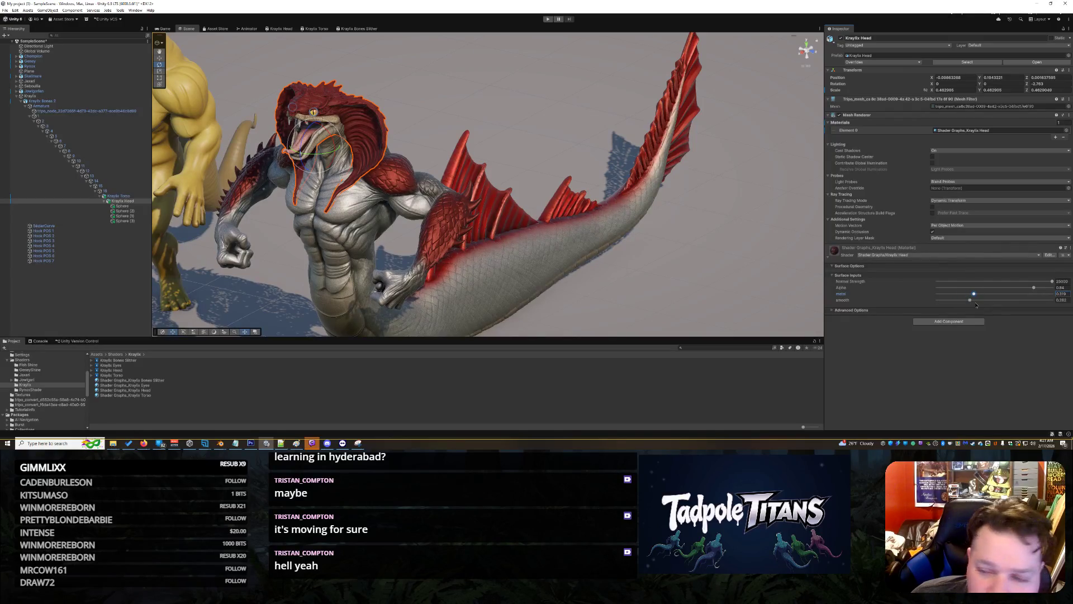
left_click_drag(987, 306, 1003, 307)
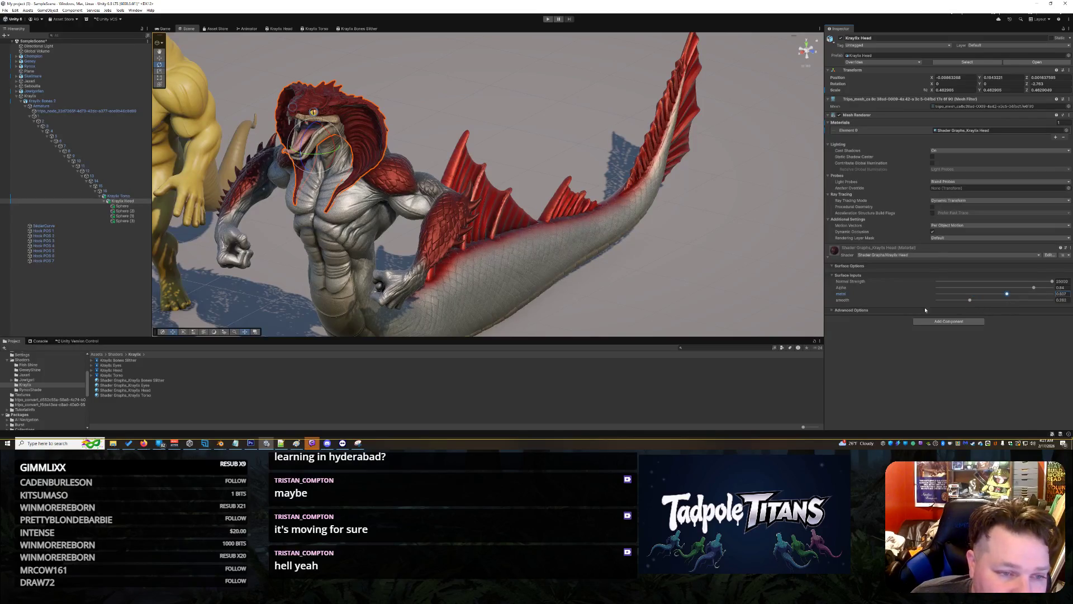
left_click(697, 268)
scroll("down", 3)
left_click_drag(586, 276, 503, 280)
scroll("up", 3)
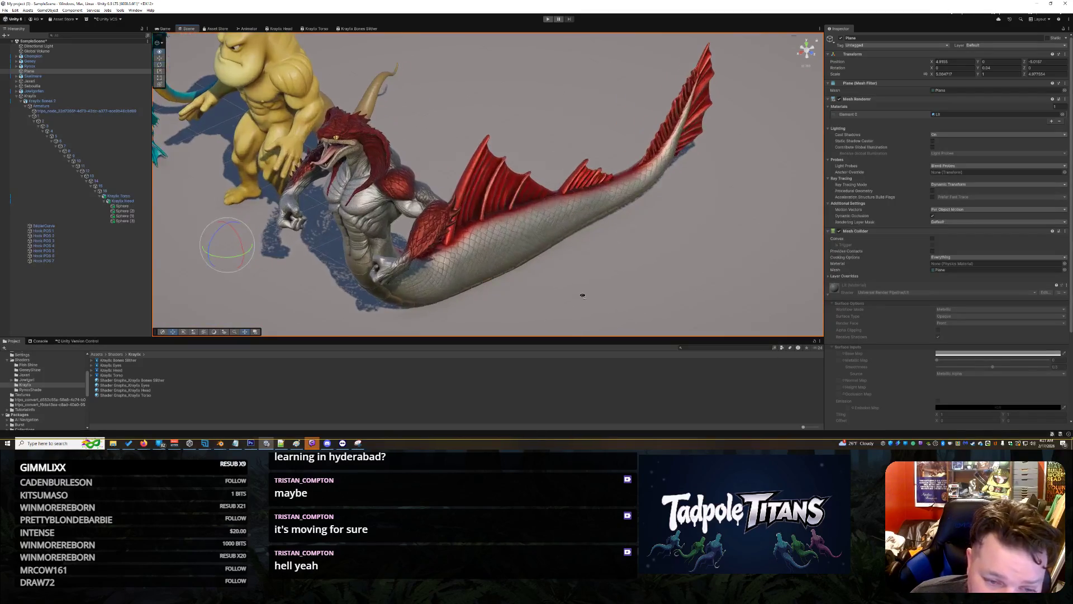
- Select the serpent's tripo_node body mesh and switch to the Kraylix Bones Slither shader graph tab
left_click_drag(582, 296, 515, 228)
left_click_drag(642, 309, 471, 220)
left_click(411, 141)
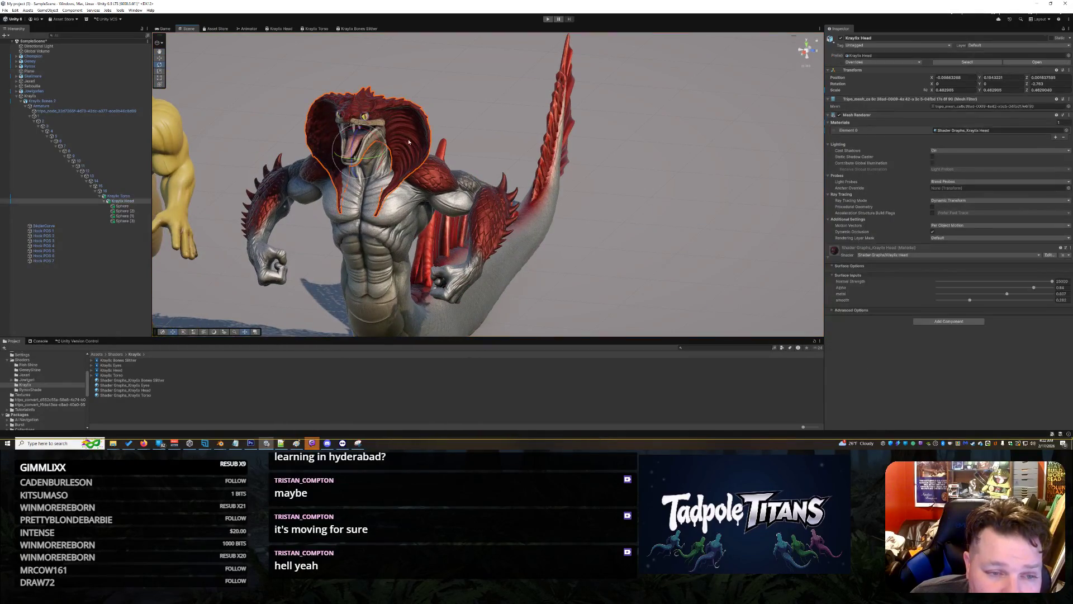
left_click(411, 141)
left_click(410, 141)
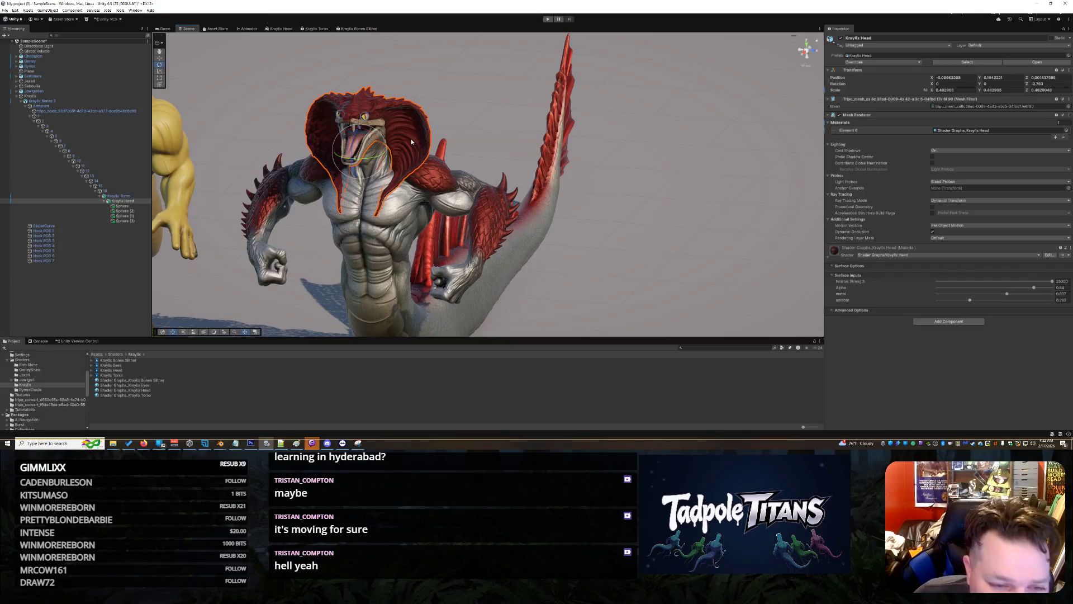
left_click_drag(508, 137, 479, 151)
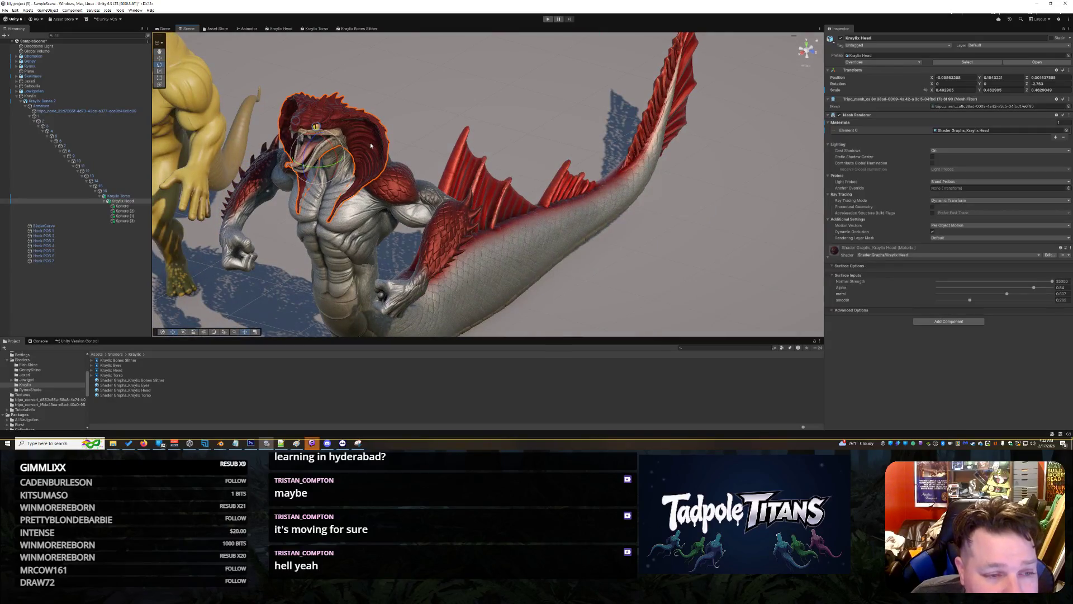
left_click(500, 230)
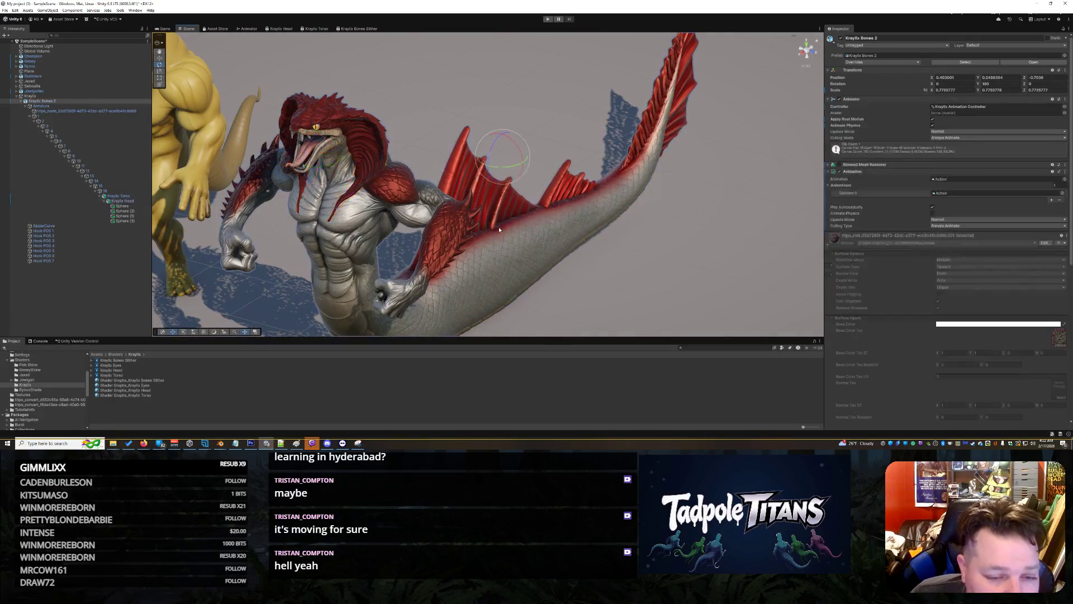
left_click(456, 269)
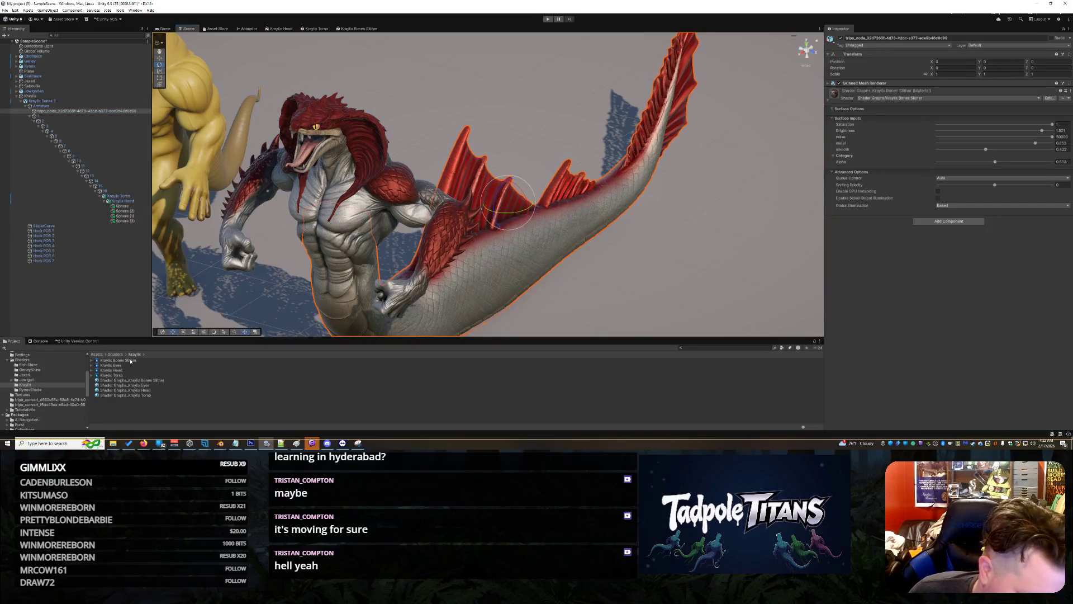
left_click(361, 28)
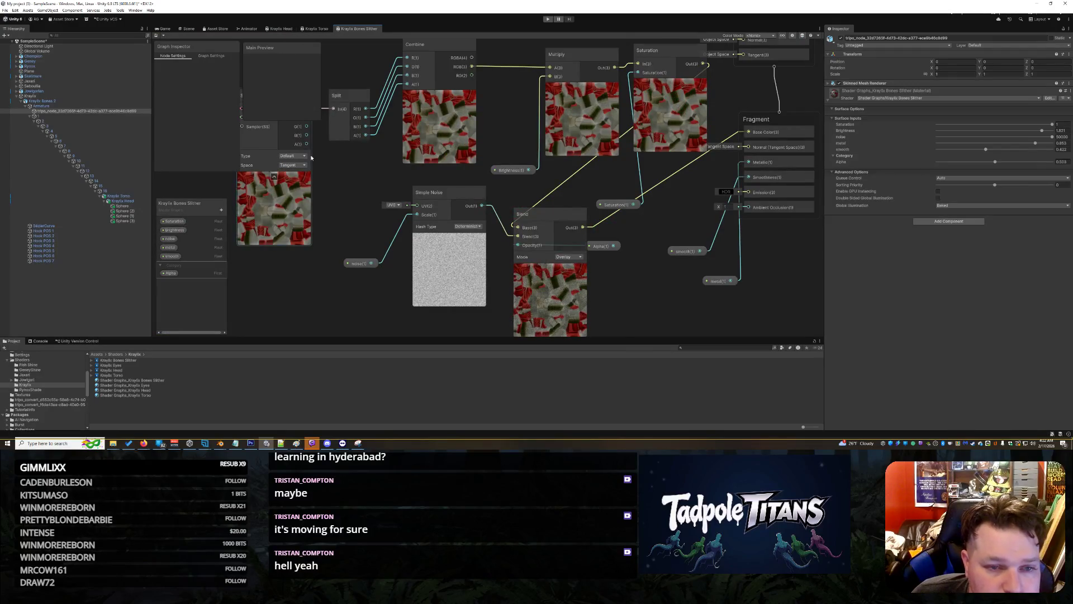
- In the Krayfo Torso graph, move the Vertex and Fragment blocks to make room
scroll("down", 3)
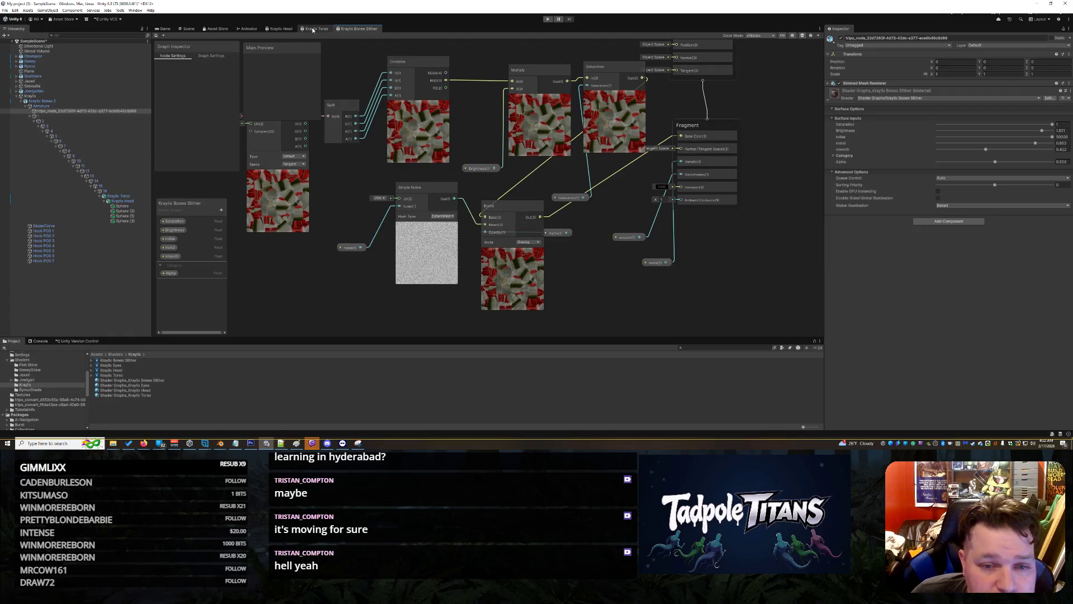
left_click(313, 29)
scroll("up", 3)
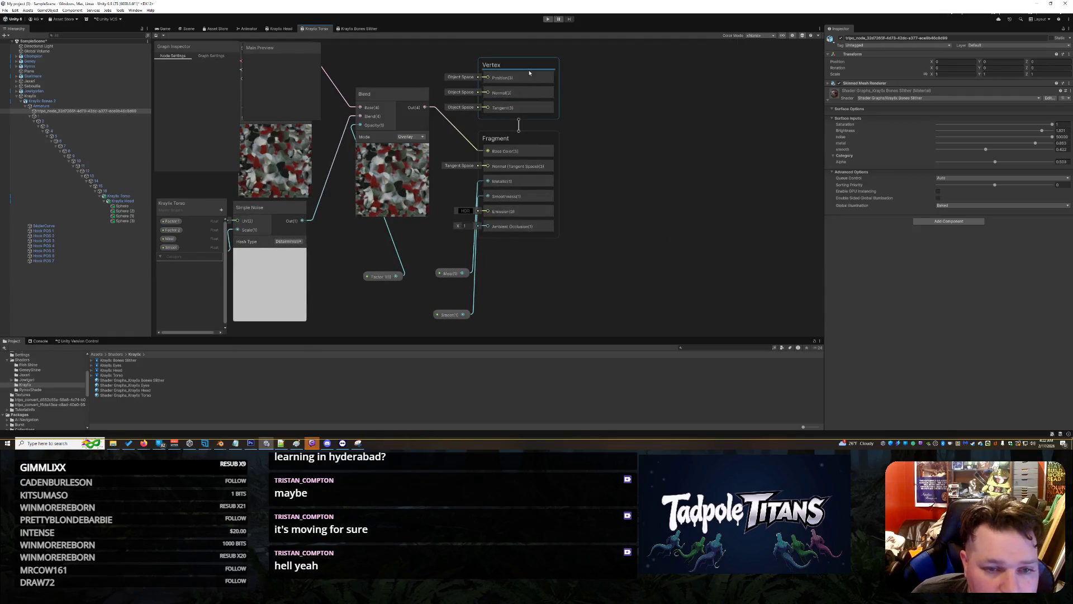
left_click_drag(514, 71, 670, 91)
left_click_drag(537, 136, 696, 188)
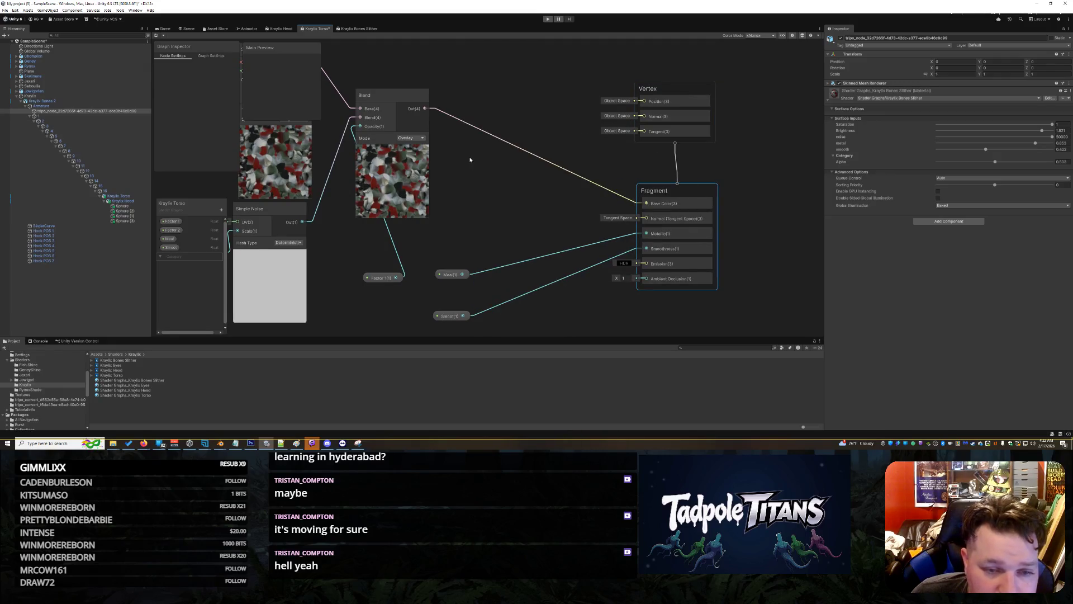
- Insert a Saturation node between Blend and Base Color, replacing the old connections
right_click(469, 159)
left_click(486, 162)
type("satur")
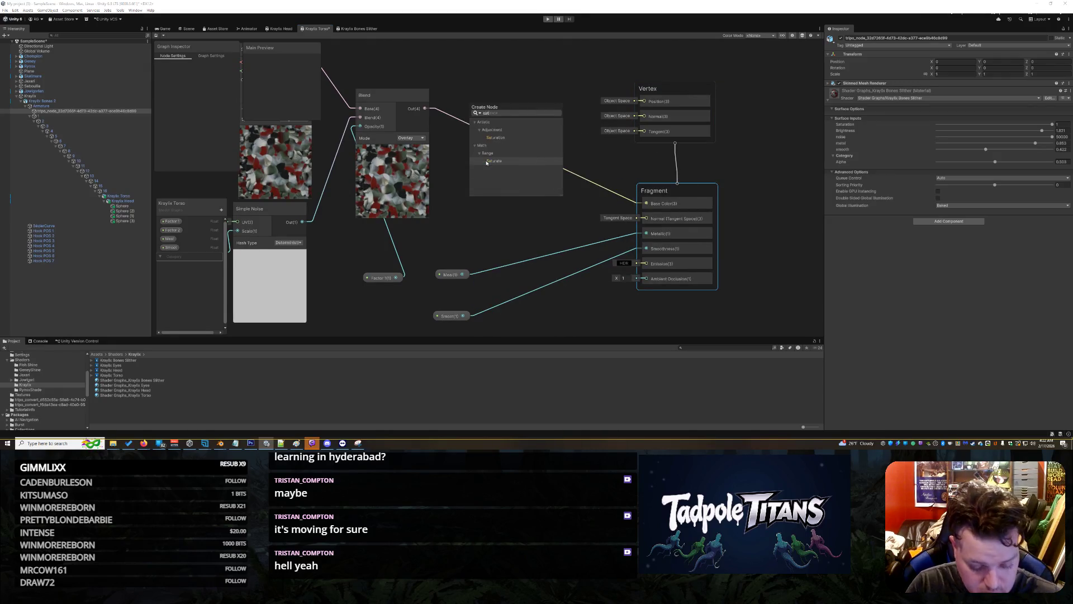
left_click(515, 140)
left_click_drag(503, 165, 529, 126)
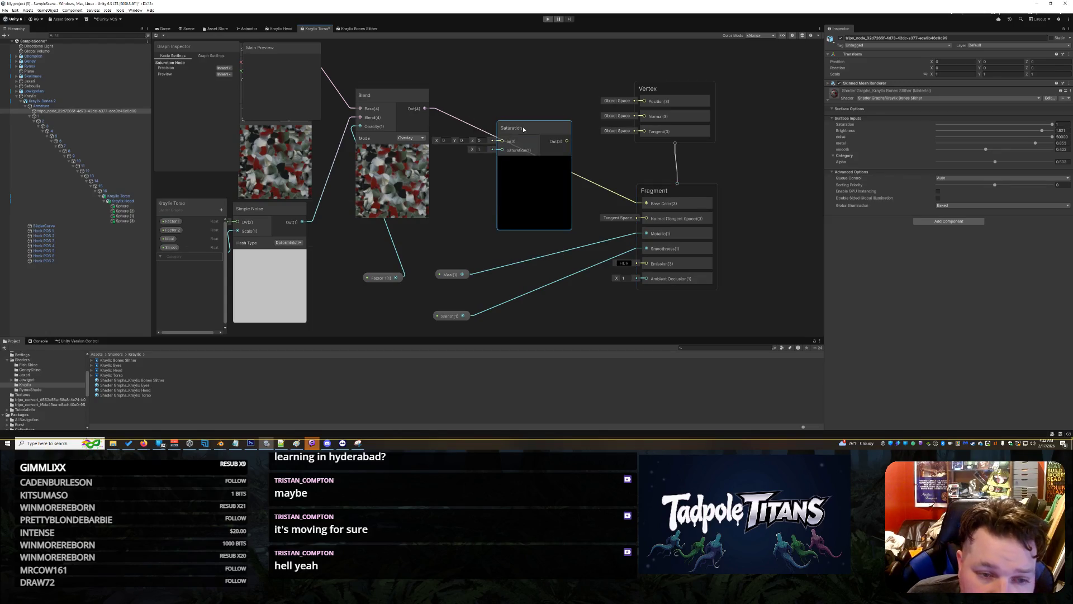
right_click(625, 195)
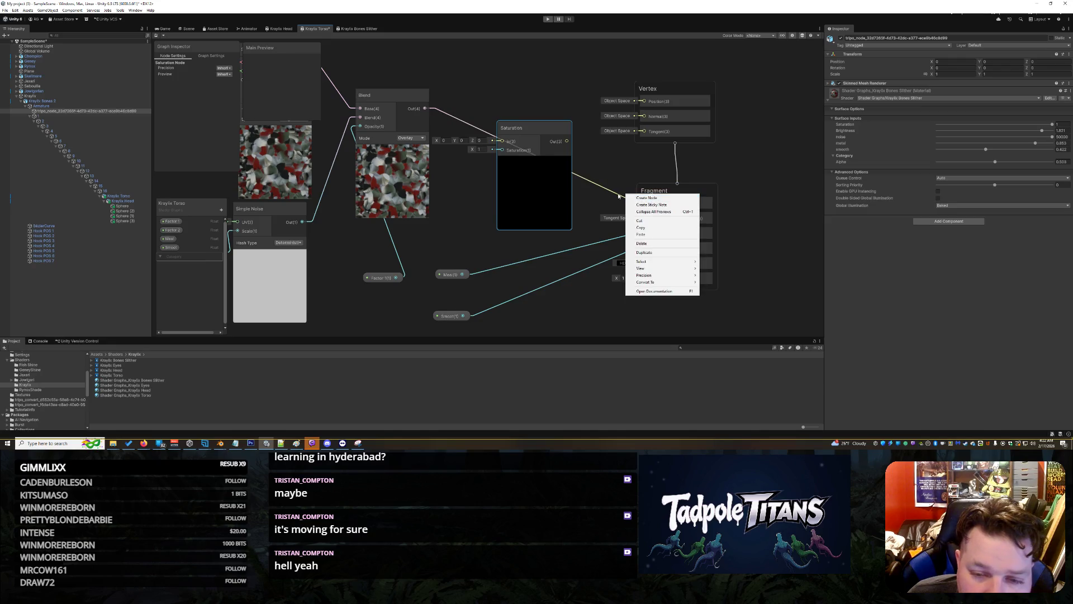
left_click(643, 282)
left_click(461, 124)
key("Delete")
left_click_drag(425, 109, 502, 141)
left_click_drag(566, 142, 646, 204)
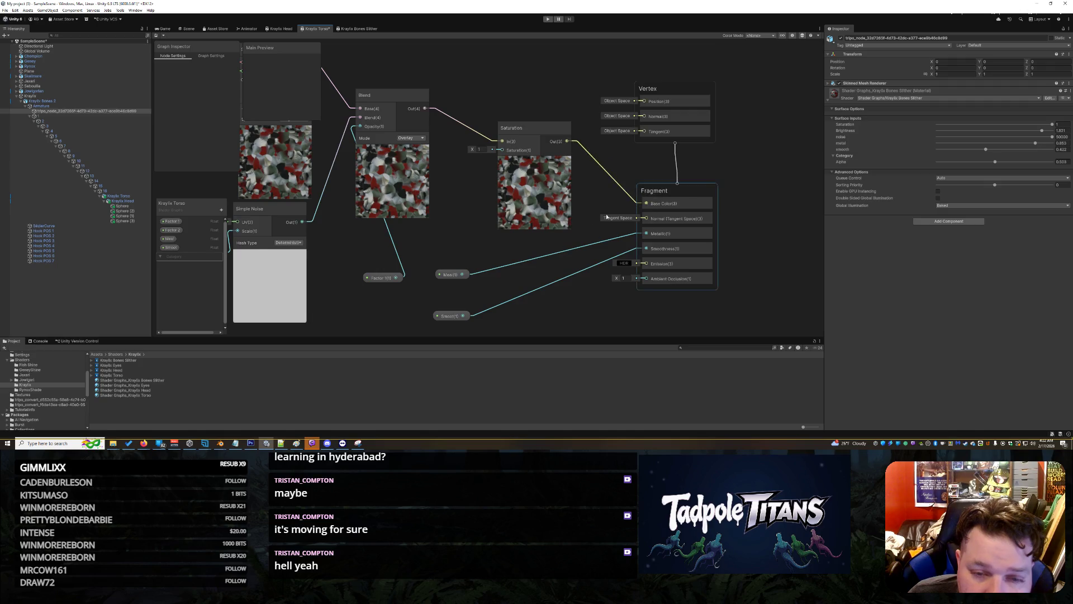
- Add a Float property 'desaturation' feeding the Saturation node, as a slider defaulting to 1
left_click(222, 209)
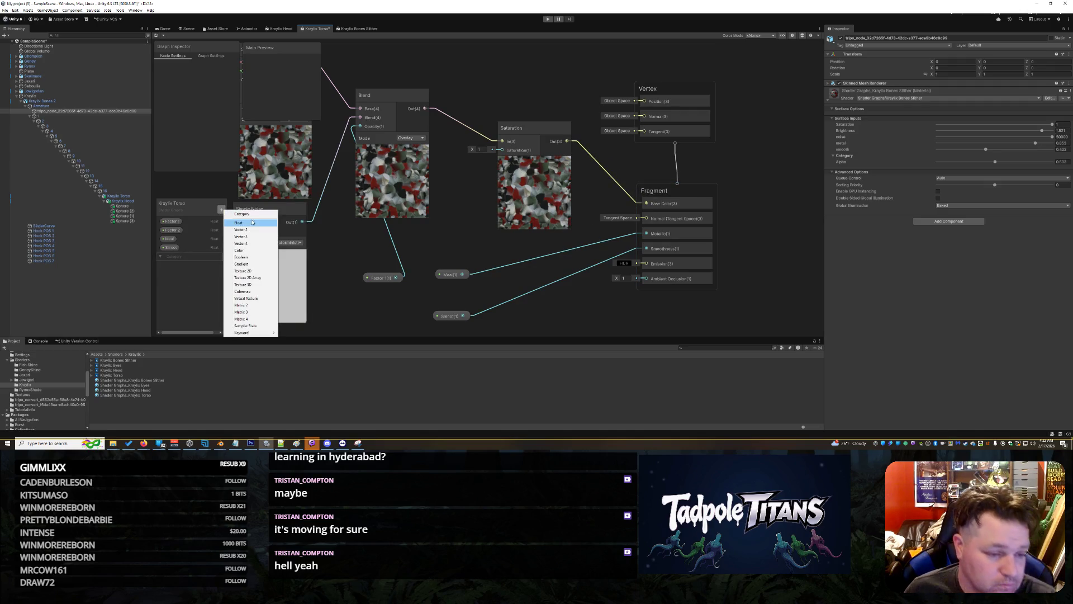
left_click(254, 223)
type("des")
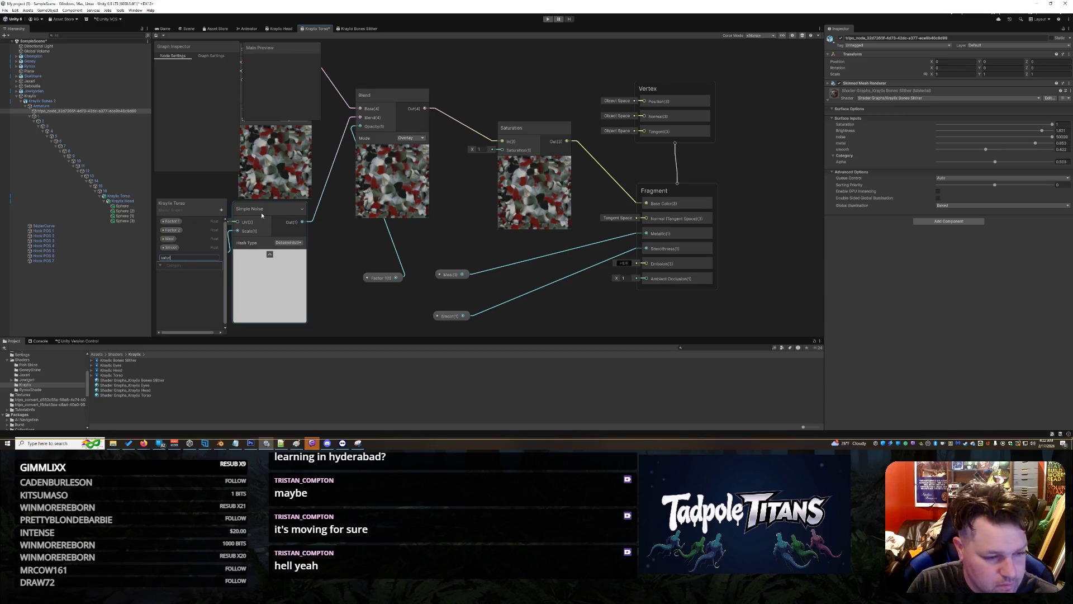
type("aturation")
key("Return")
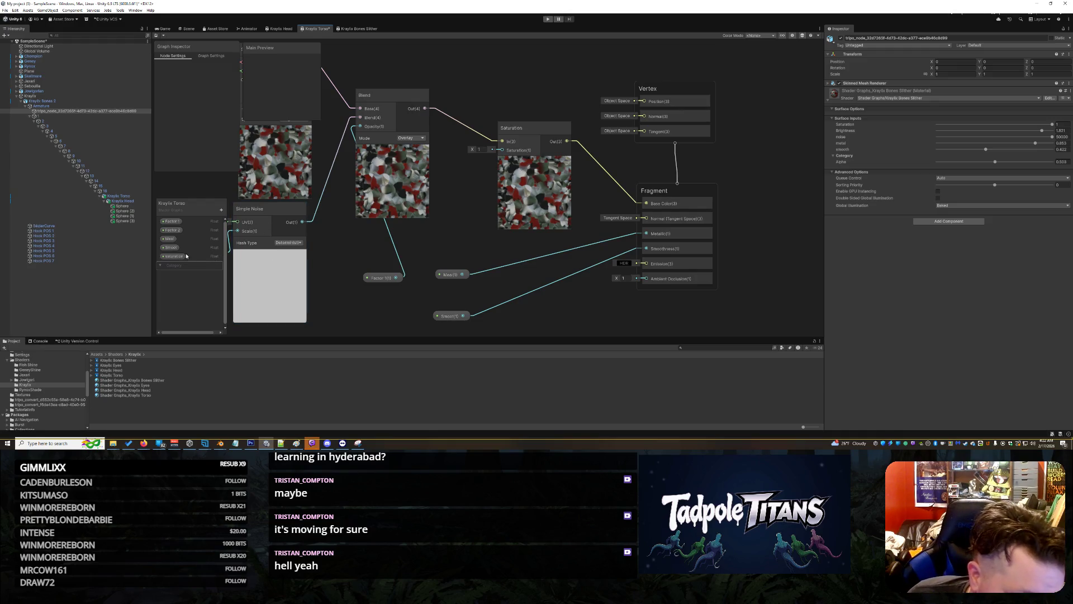
left_click_drag(478, 191, 455, 234)
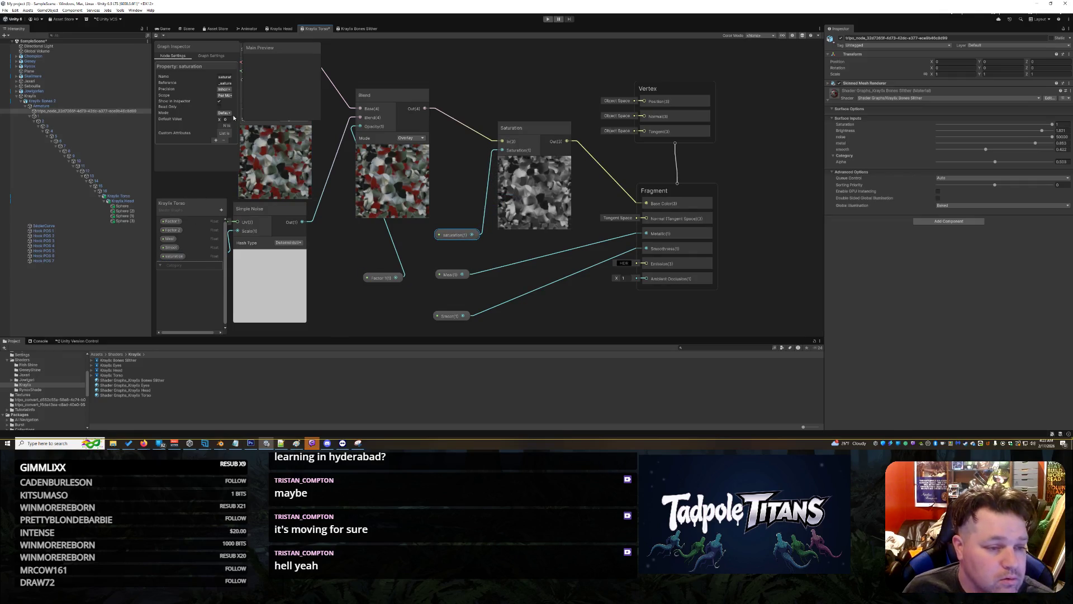
left_click(225, 113)
left_click(229, 124)
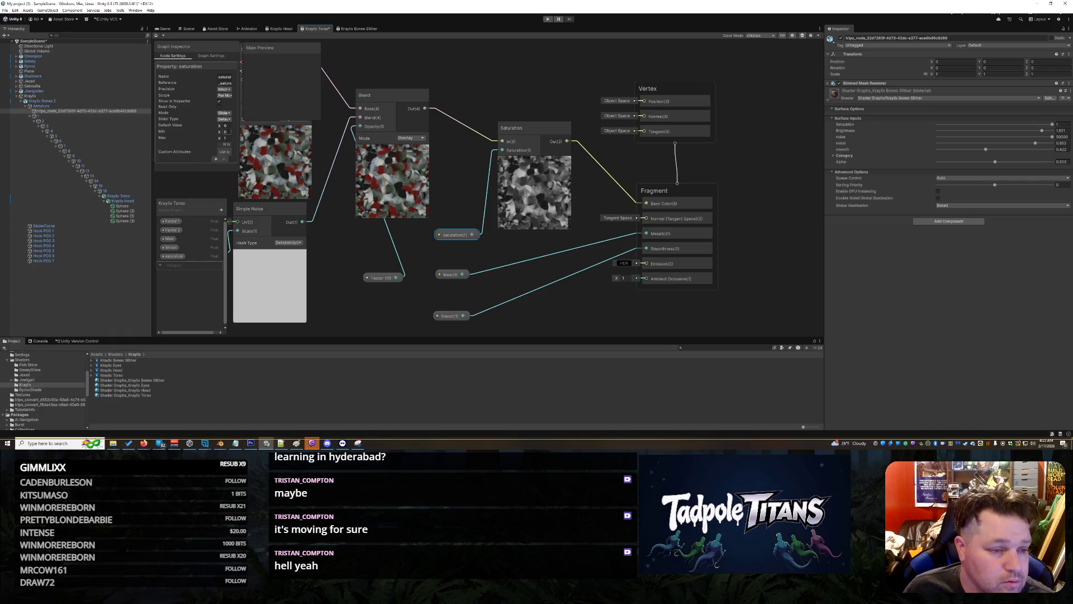
type("1")
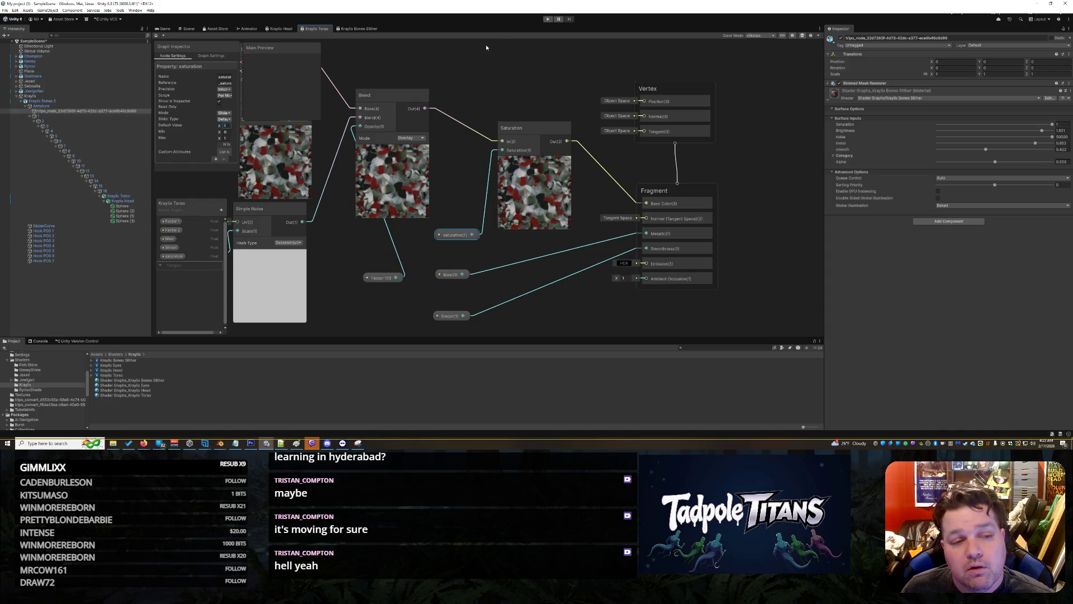
left_click(279, 28)
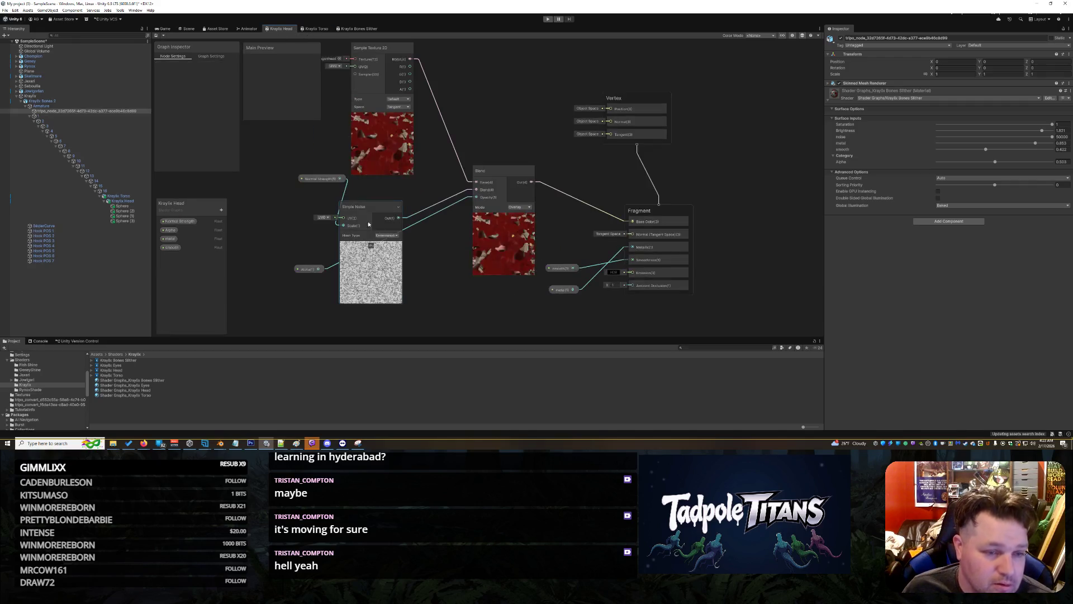
- Add a Saturation node to the head graph and remove the Blend-to-Base Color link
right_click(533, 106)
left_click(550, 108)
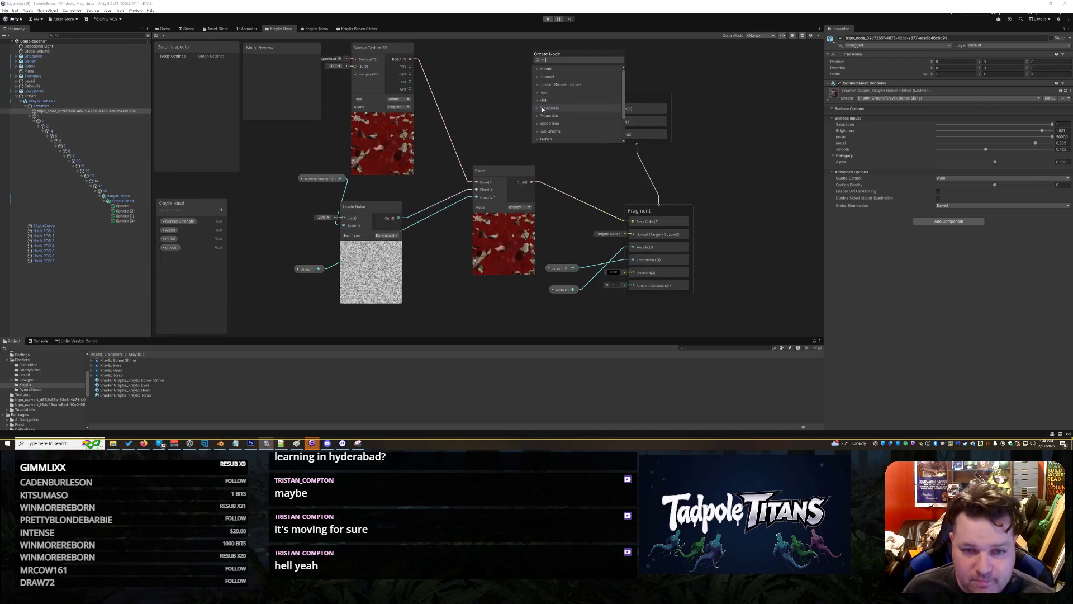
type("satur")
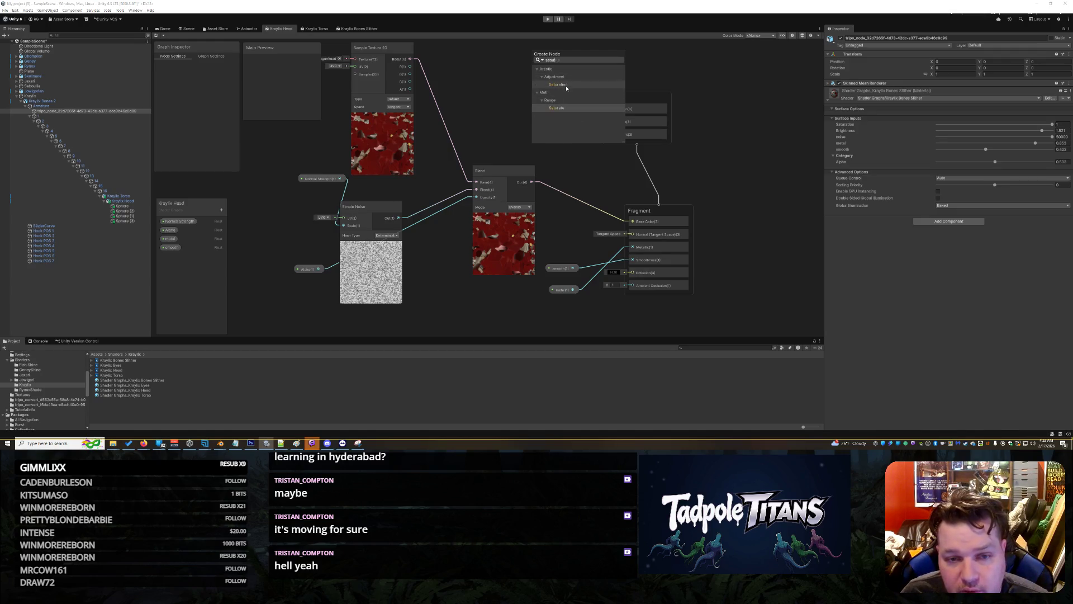
left_click(566, 85)
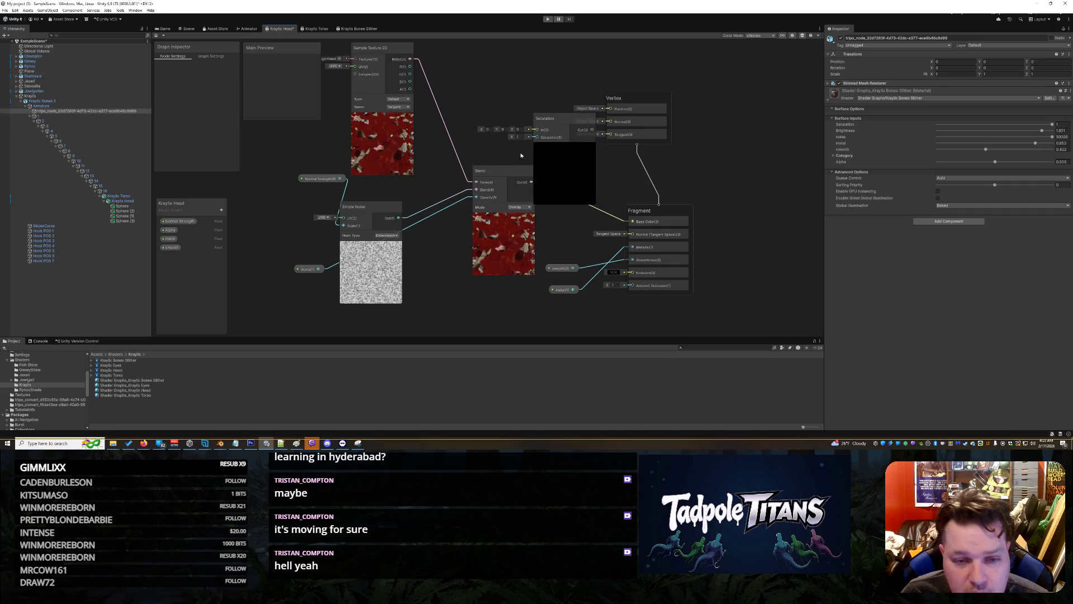
left_click_drag(505, 173, 536, 129)
right_click(503, 190)
left_click(517, 200)
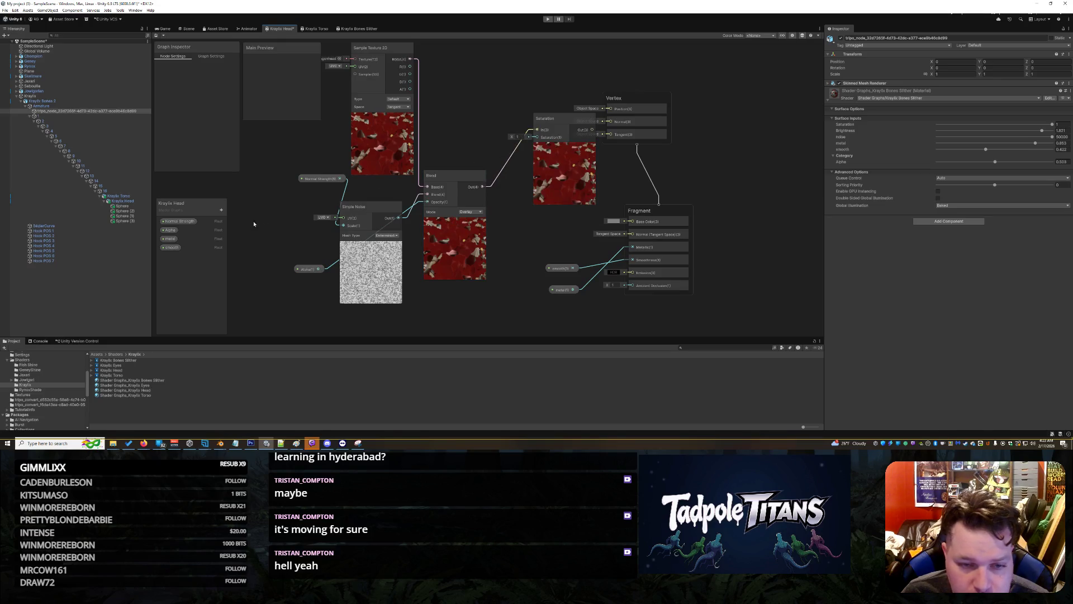
- Create a Float property 'saturation' in Slider mode with default value 1
left_click(221, 210)
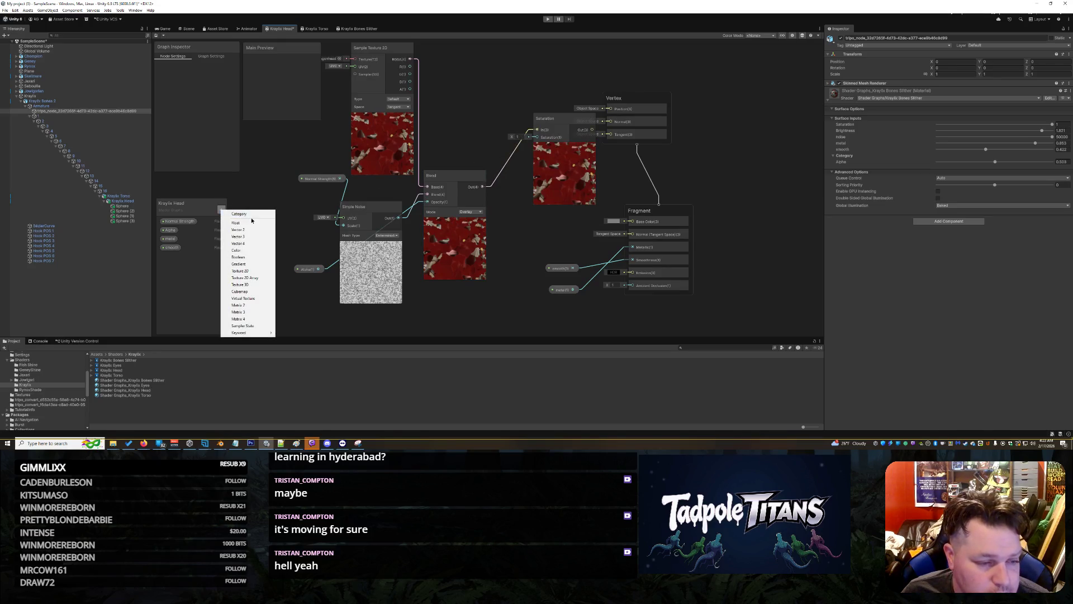
left_click(253, 223)
type("satura")
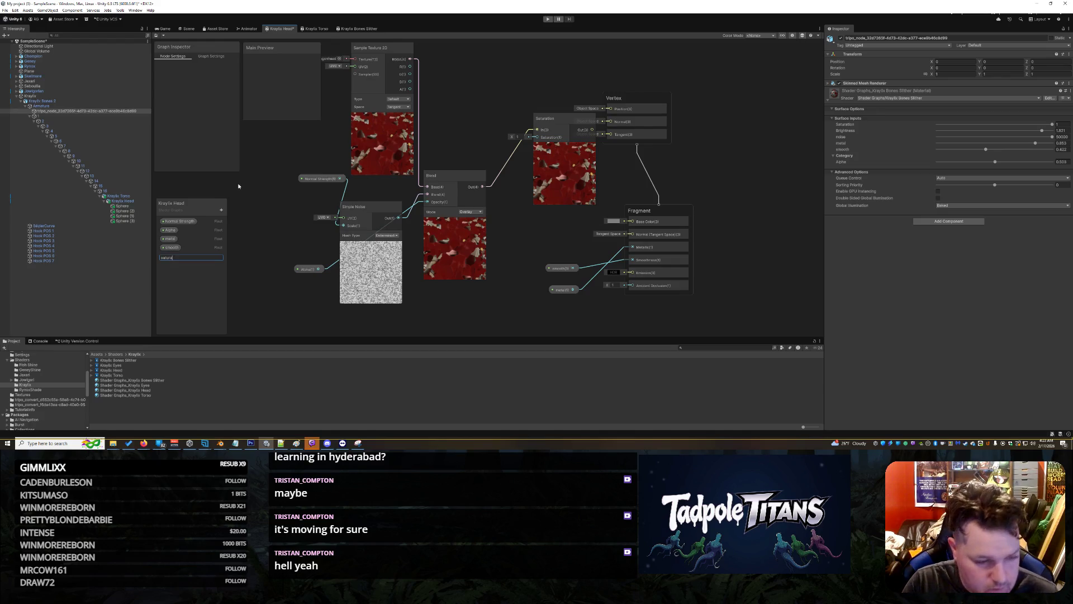
type("tion")
key("Return")
left_click(173, 255)
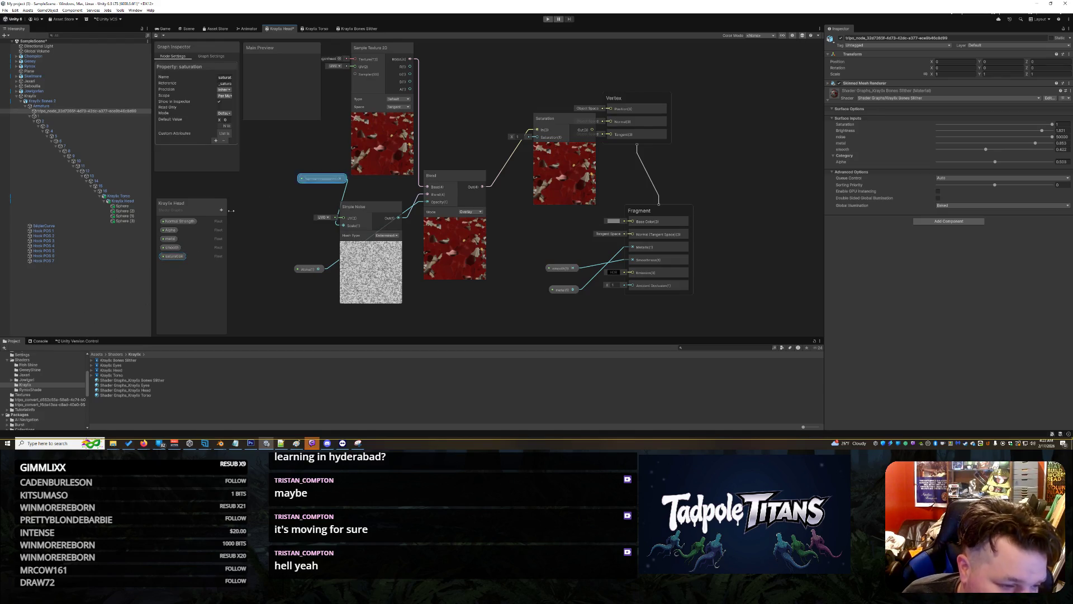
left_click(224, 113)
left_click(229, 127)
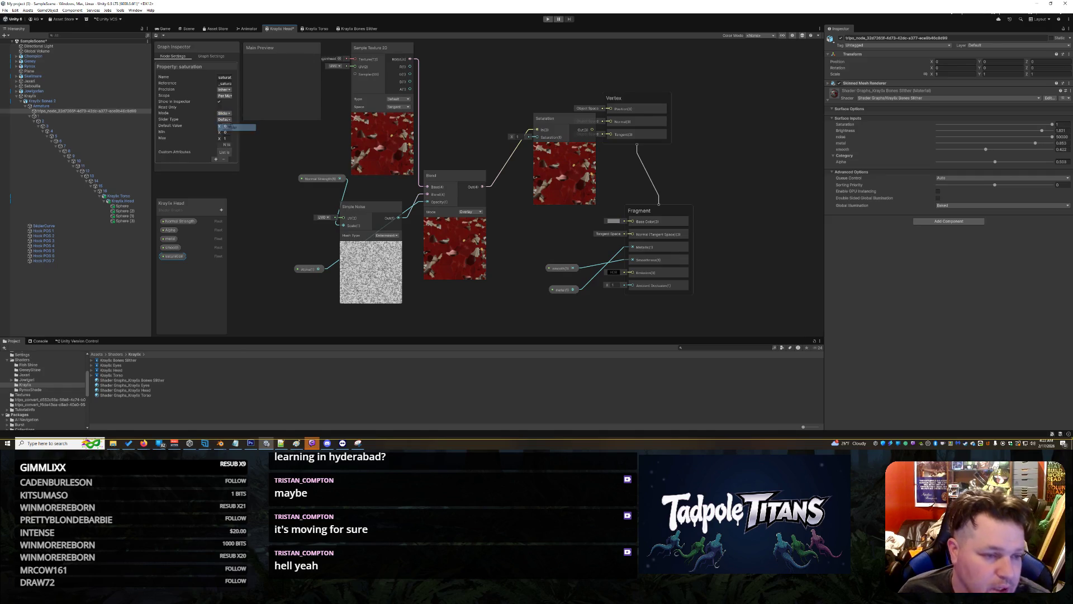
left_click(230, 126)
left_click(225, 126)
type("1")
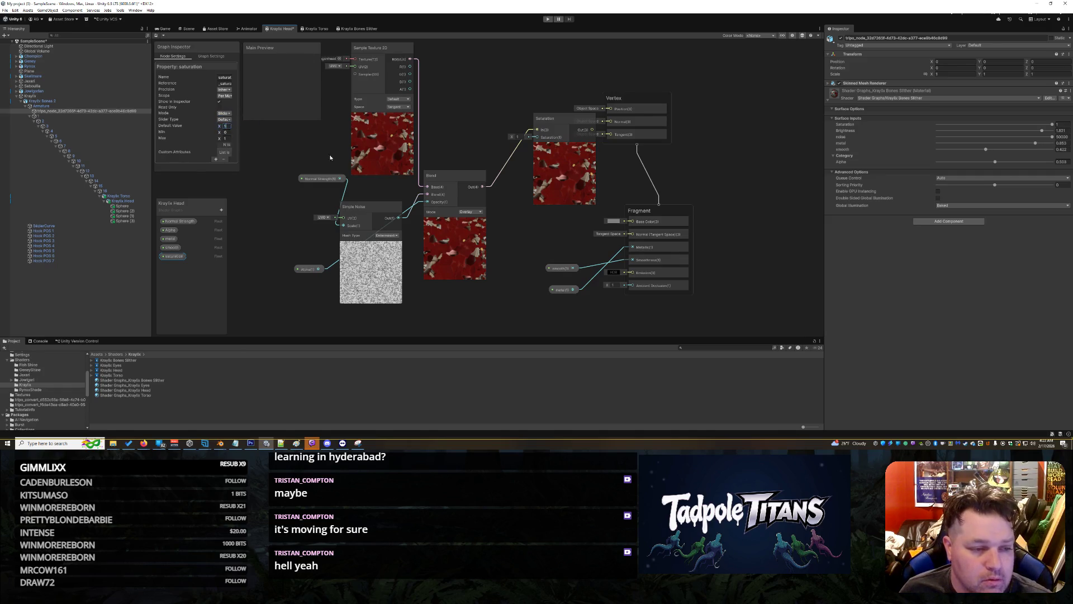
left_click(529, 239)
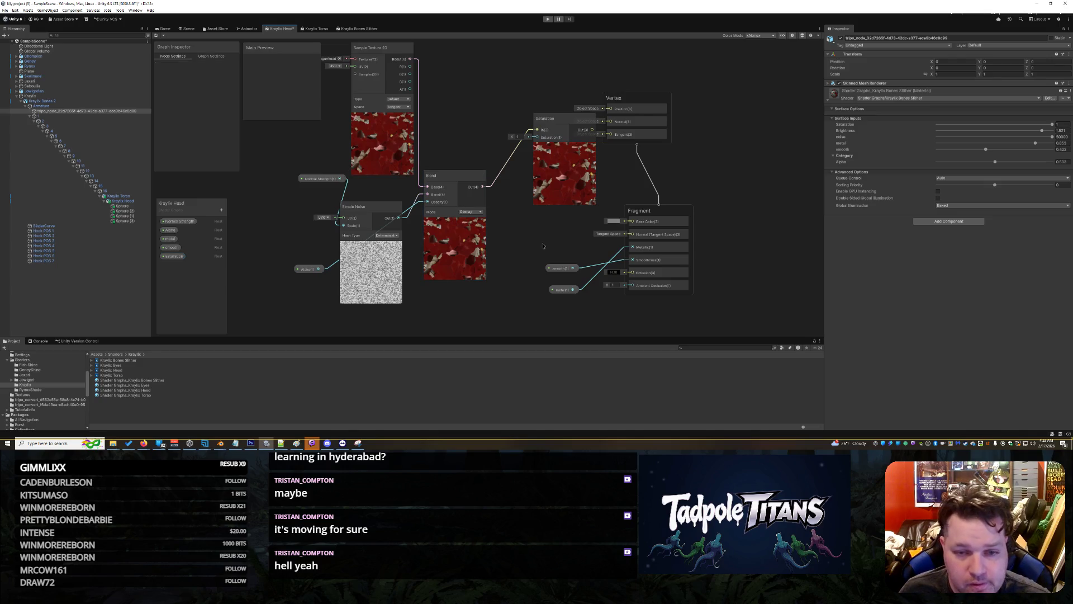
- Connect Saturation's output to Base Color, save the head graph, and return to the Scene
left_click_drag(590, 134, 630, 221)
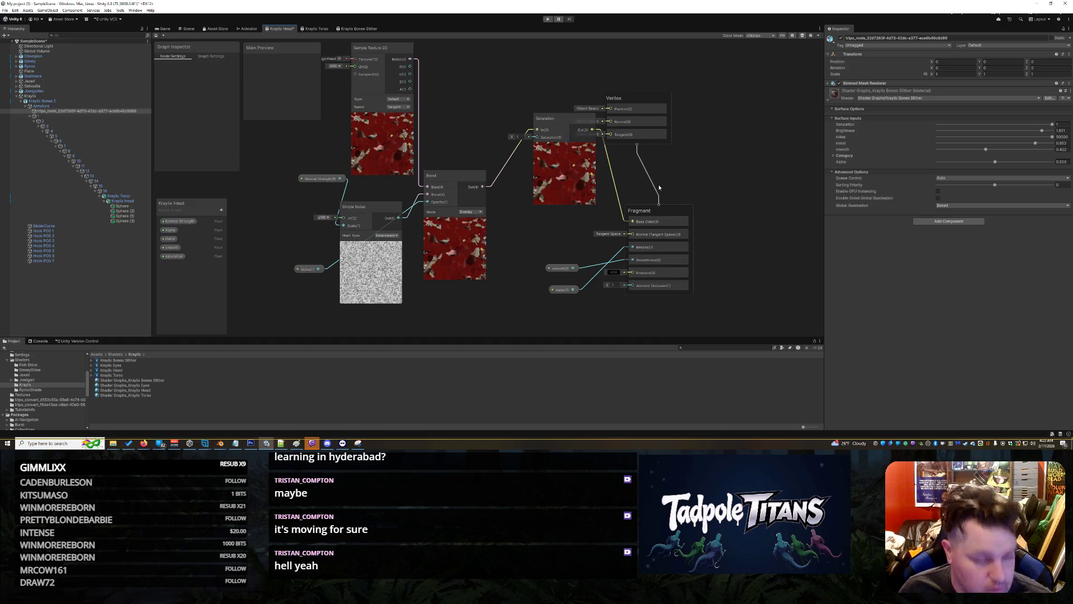
key("ctrl+s")
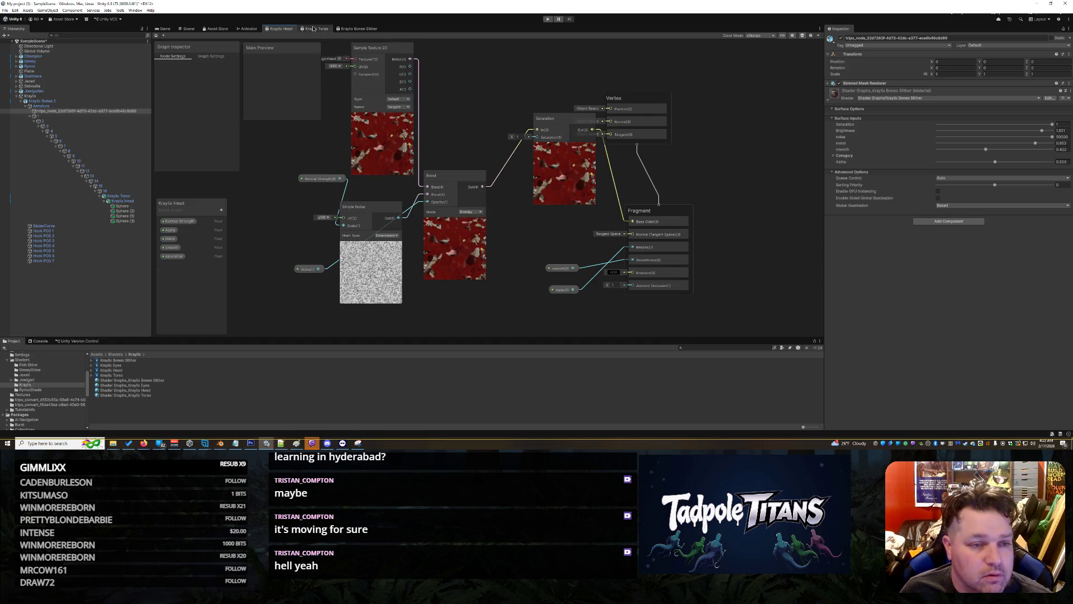
left_click(314, 29)
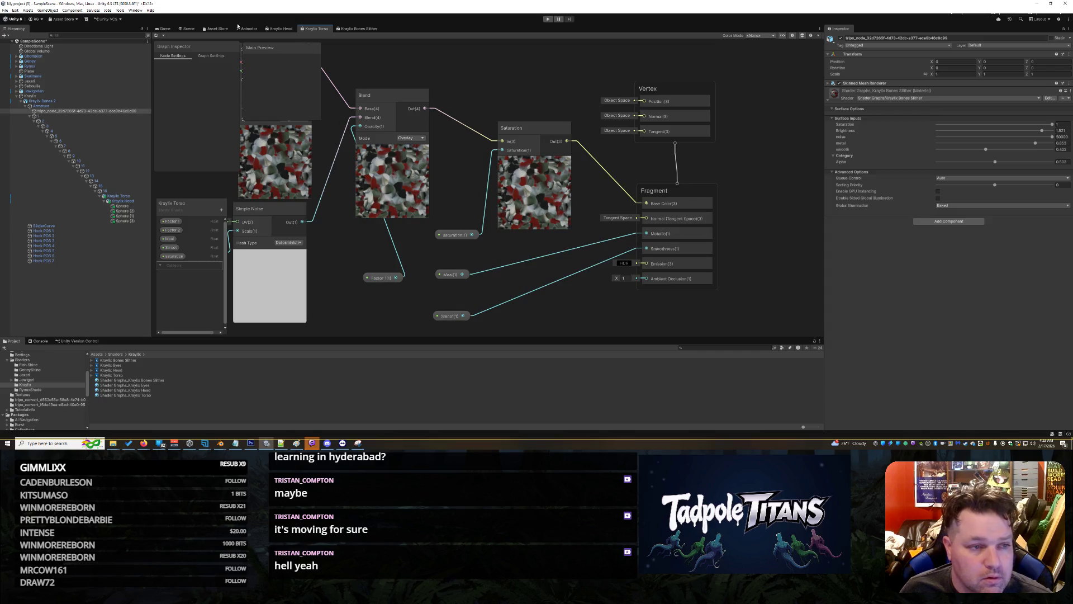
left_click(189, 29)
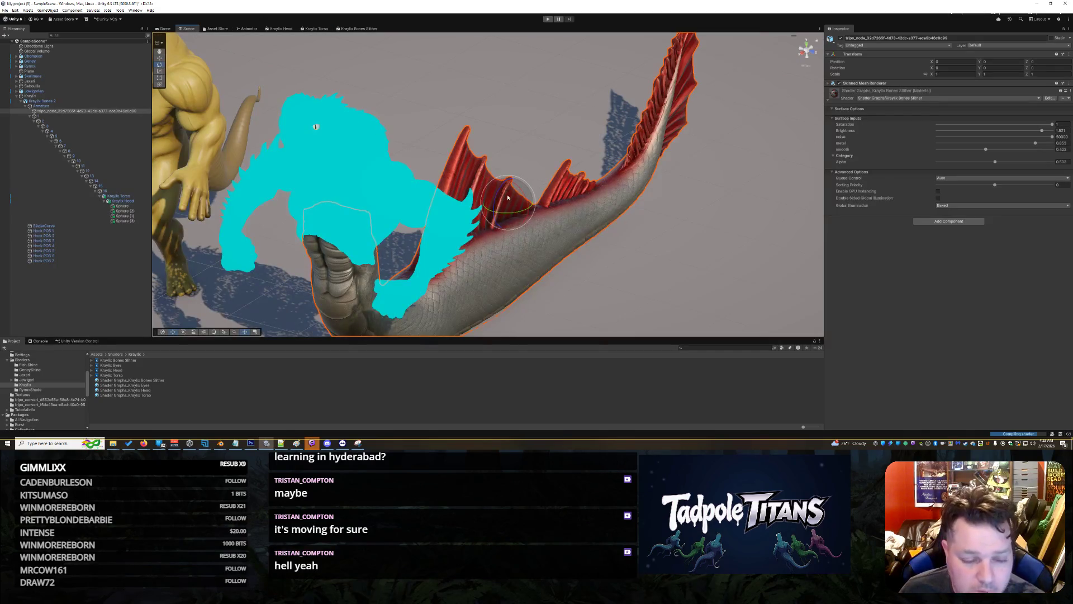
- Select the creature's head and set its material saturation to about 0.951 and Alpha to 1
left_click_drag(534, 175, 435, 140)
left_click(440, 139)
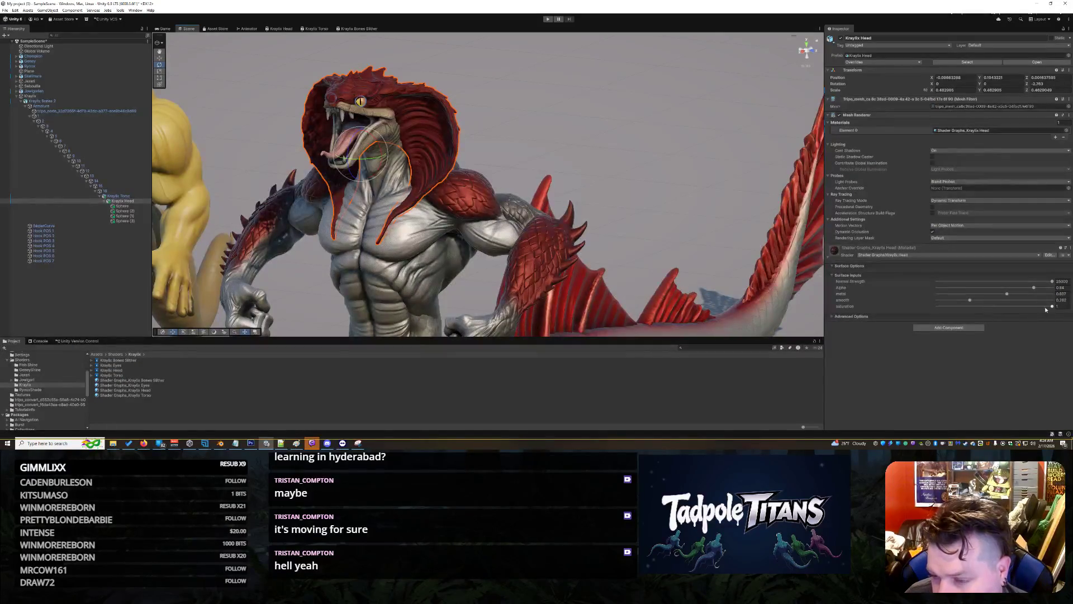
left_click_drag(1052, 307, 1052, 307)
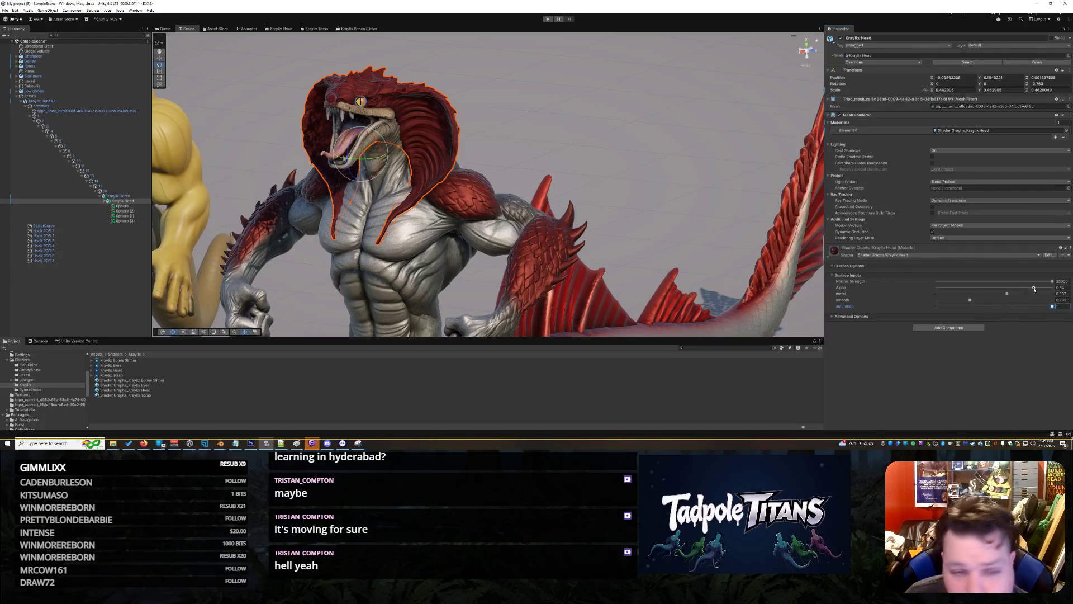
left_click_drag(1034, 289, 1056, 289)
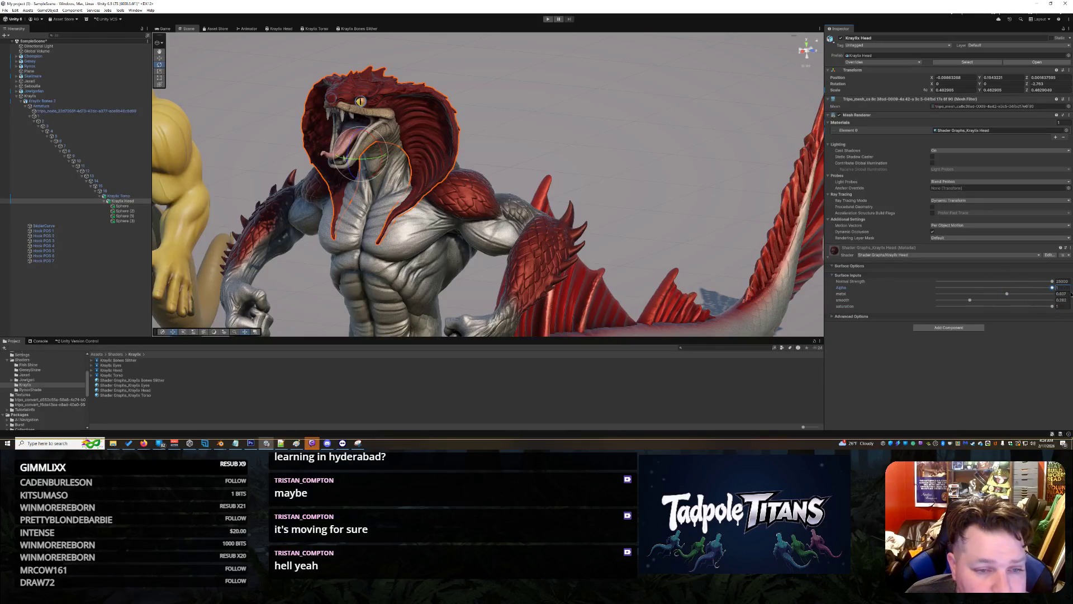
- Orbit to face the creature, select its body, and reopen the Krayfo Head shader graph
left_click(599, 123)
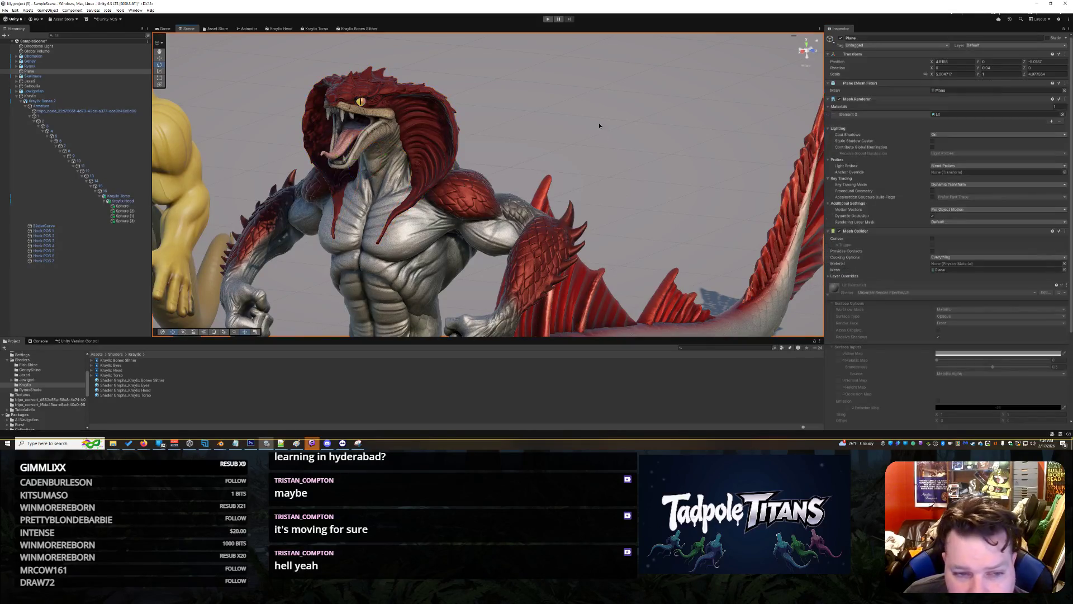
left_click_drag(570, 114, 522, 229)
left_click(519, 245)
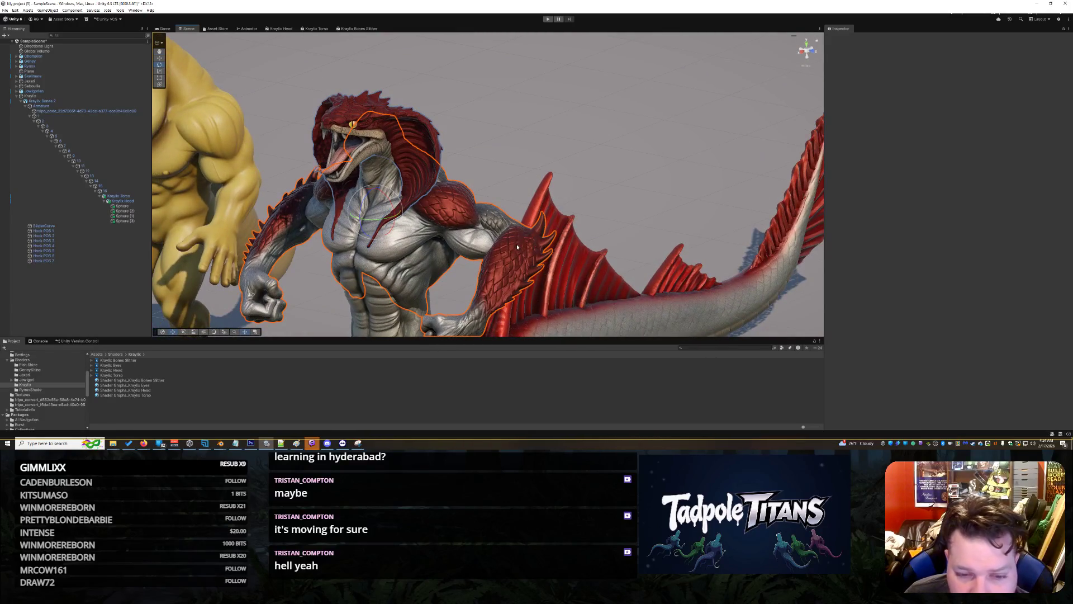
scroll("down", 3)
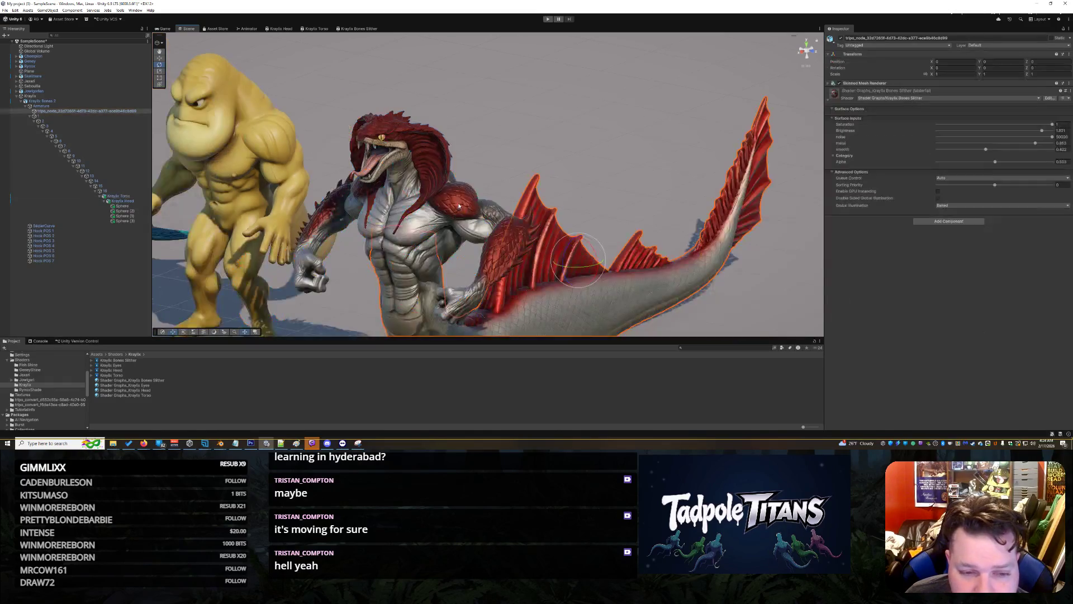
scroll("up", 3)
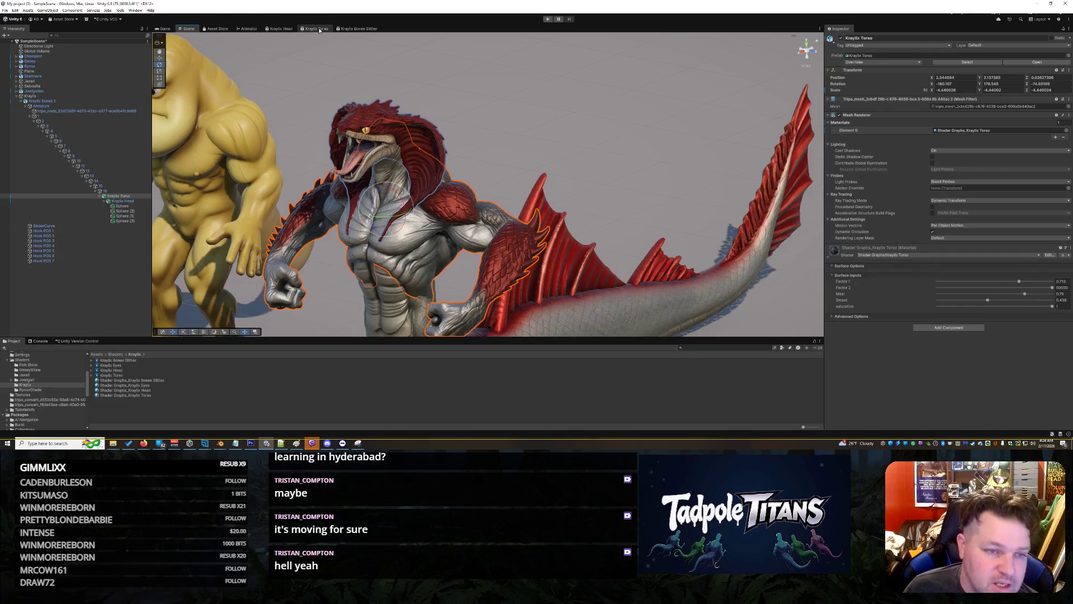
left_click(281, 28)
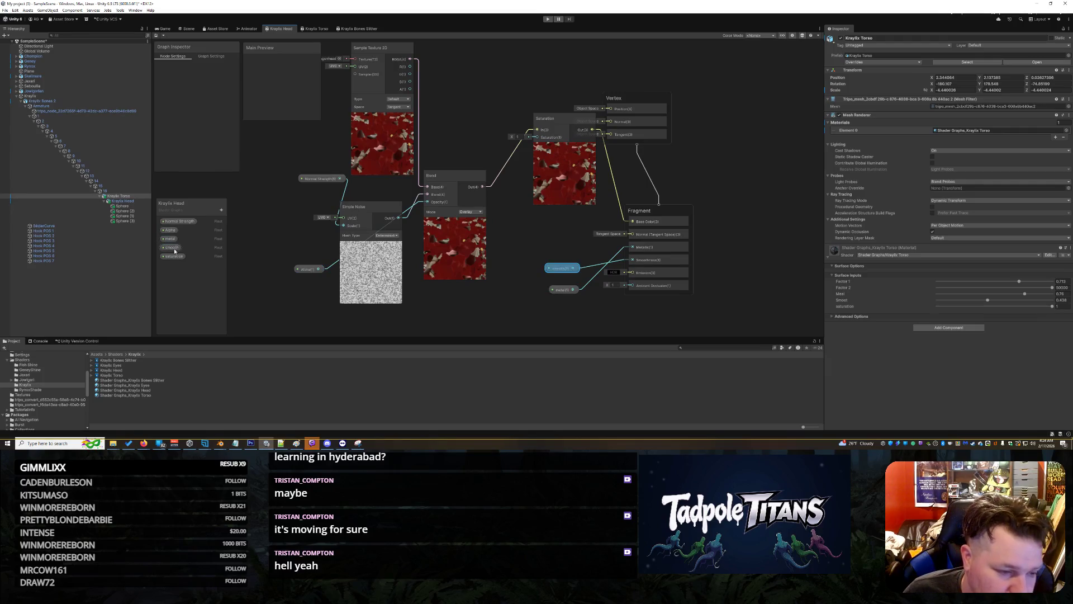
- Review the saturation property, then raise the head material's saturation to 1.516
left_click(174, 256)
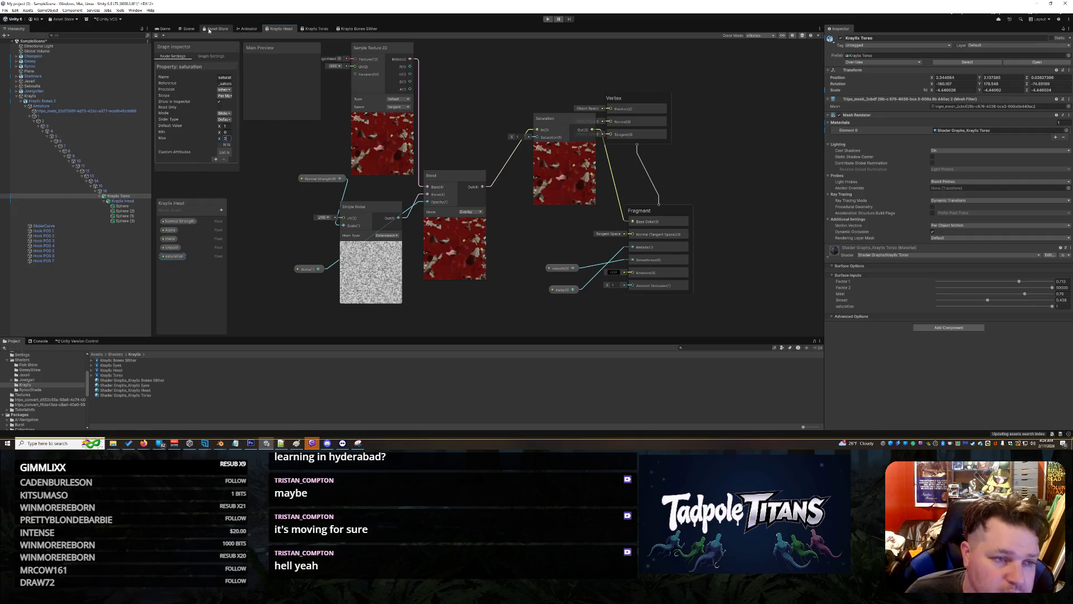
left_click(187, 29)
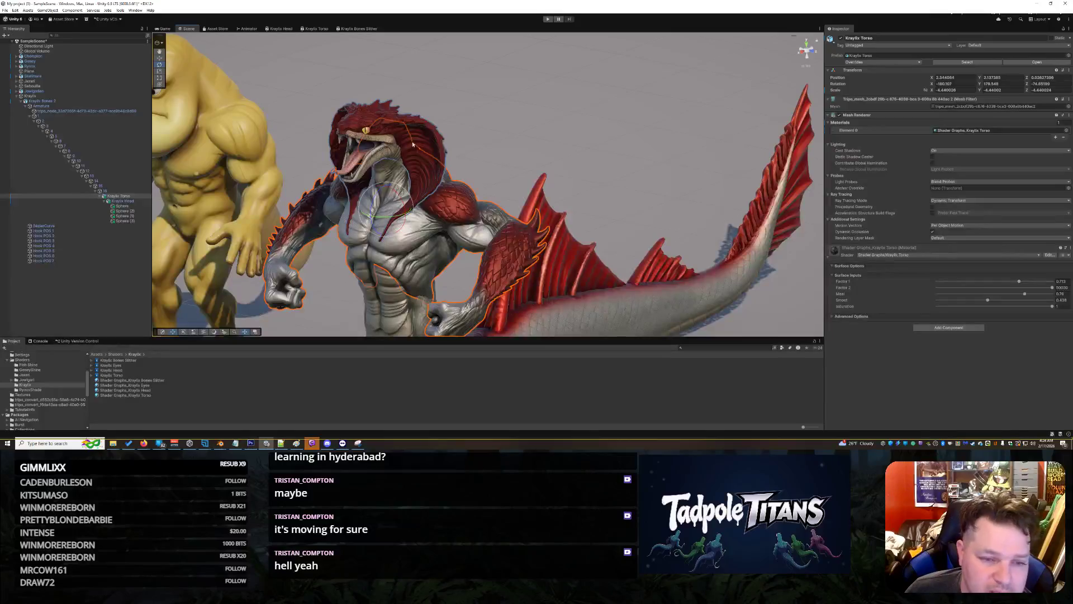
left_click(412, 144)
scroll("up", 3)
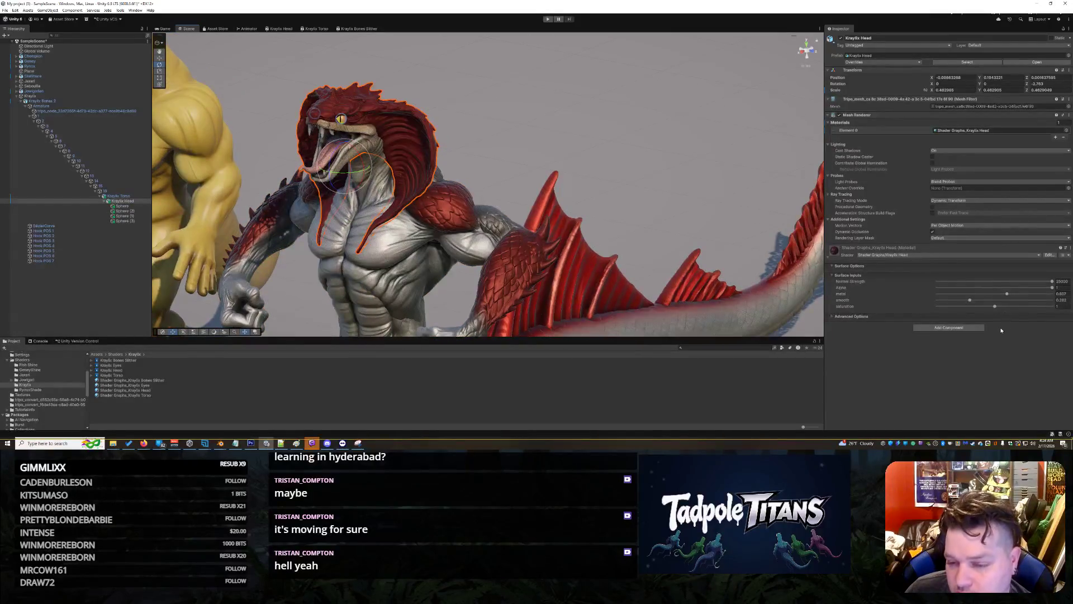
left_click_drag(995, 308, 993, 310)
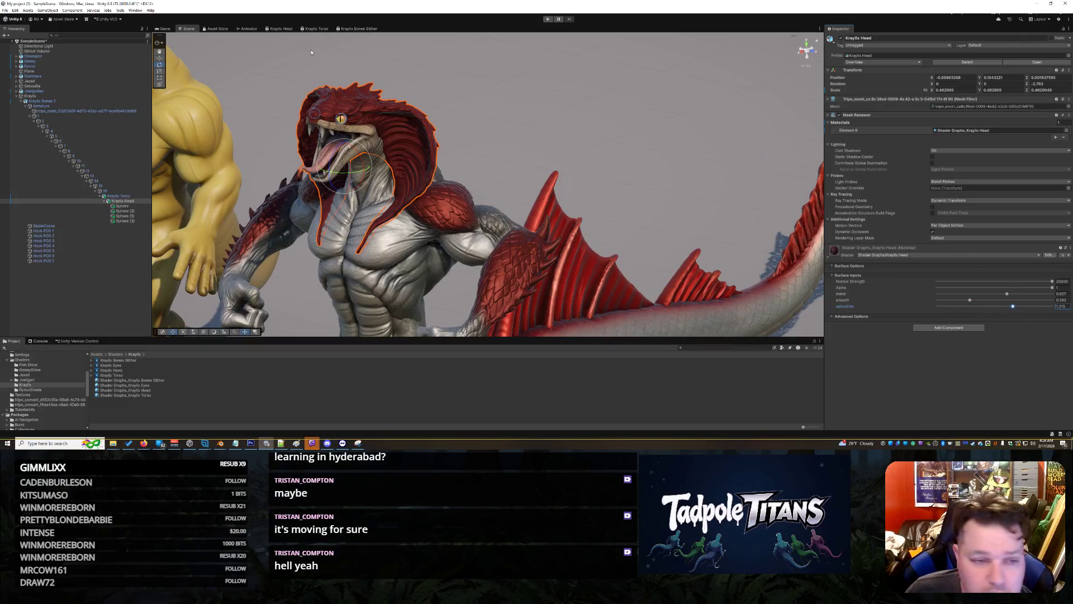
- Place the saturation property node beside the Saturation node in the head graph
left_click(280, 29)
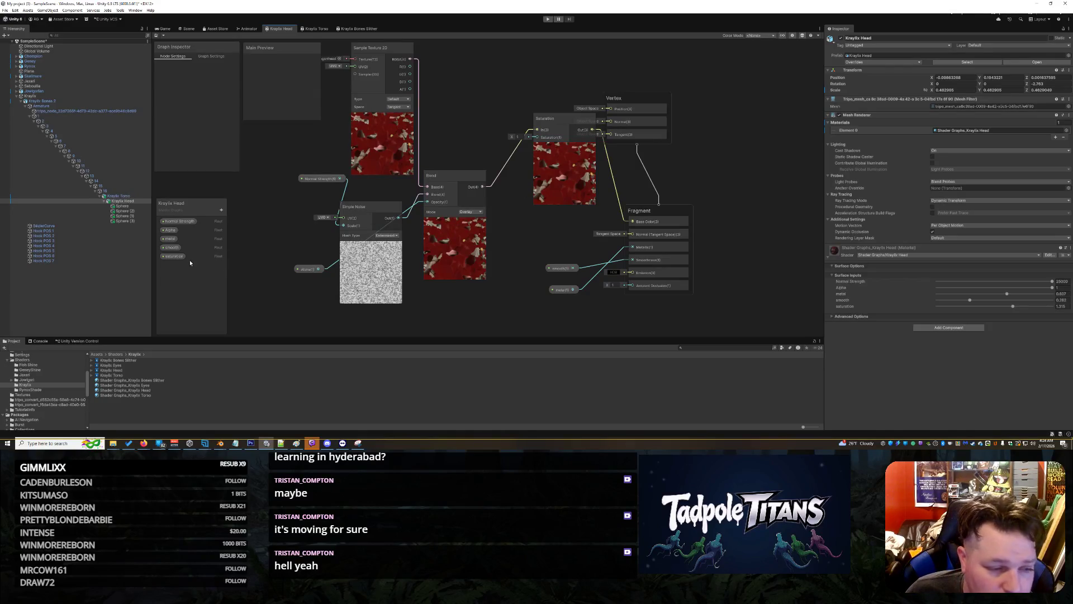
left_click_drag(178, 255, 537, 137)
left_click_drag(531, 244, 516, 240)
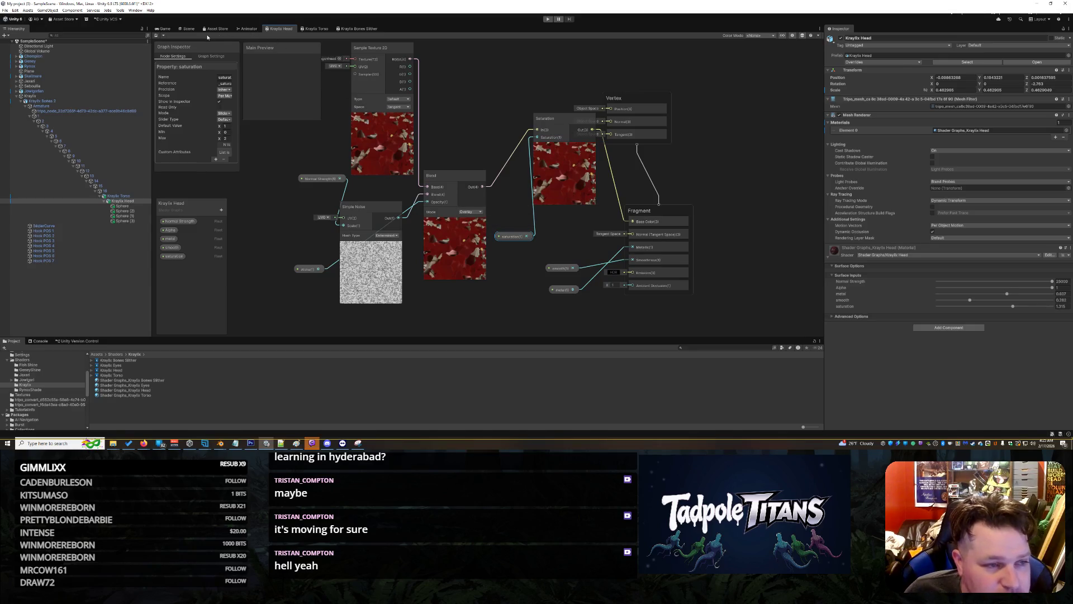
left_click(187, 28)
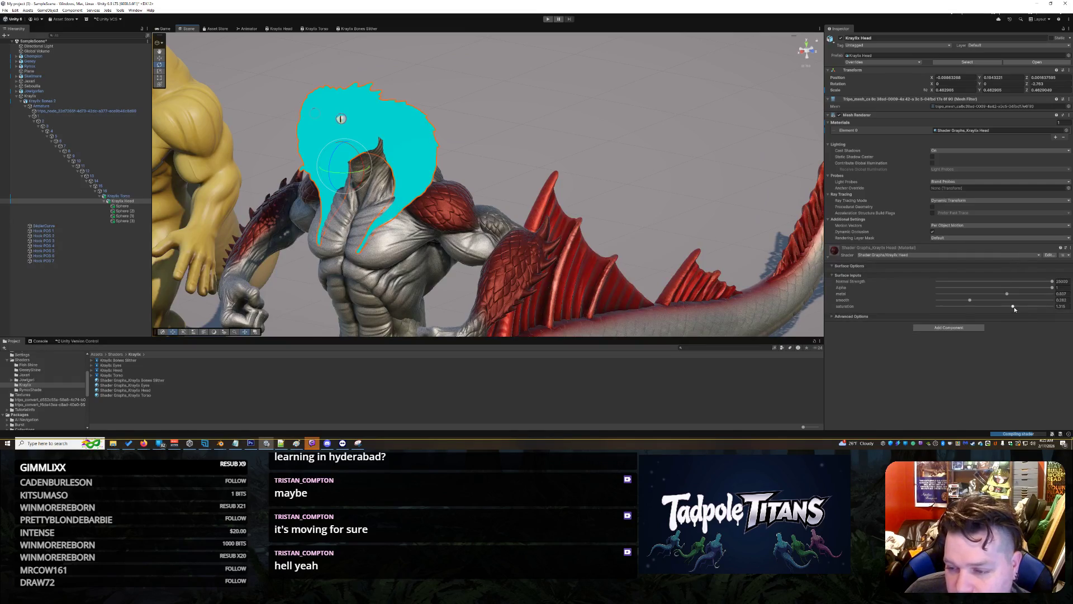
- Max out the head material's saturation, set Metal to 0.792, and orbit to a side view
left_click_drag(1013, 306, 1014, 310)
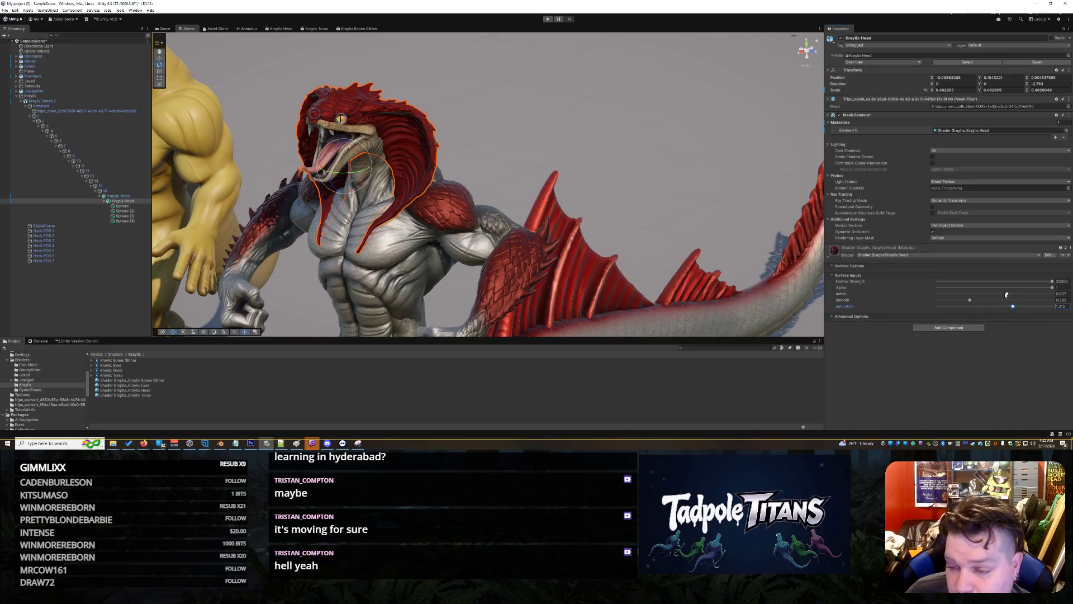
left_click_drag(1006, 294, 978, 303)
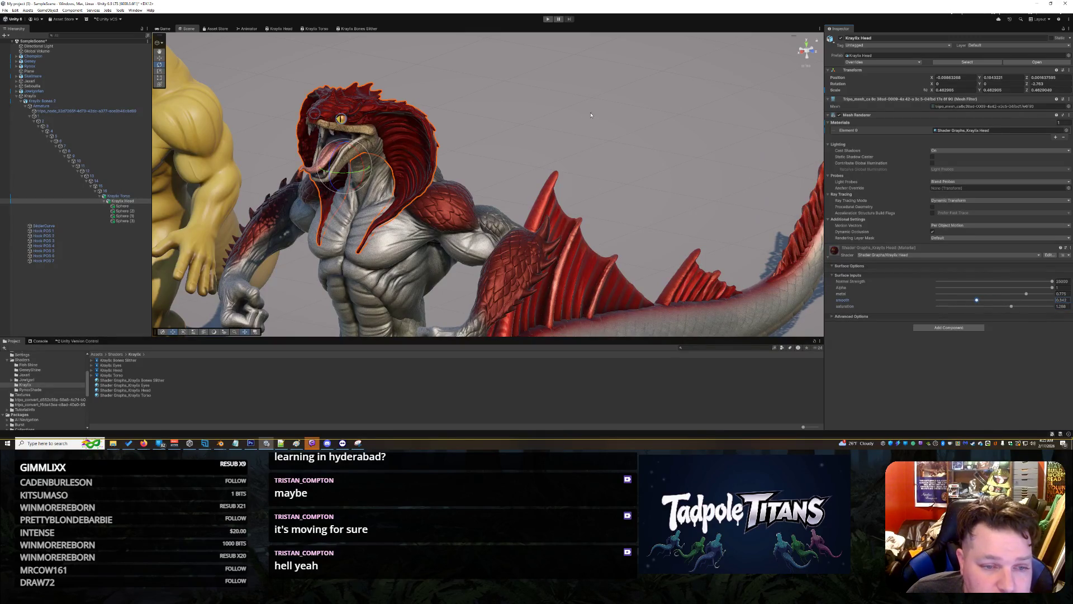
left_click(591, 115)
scroll("down", 3)
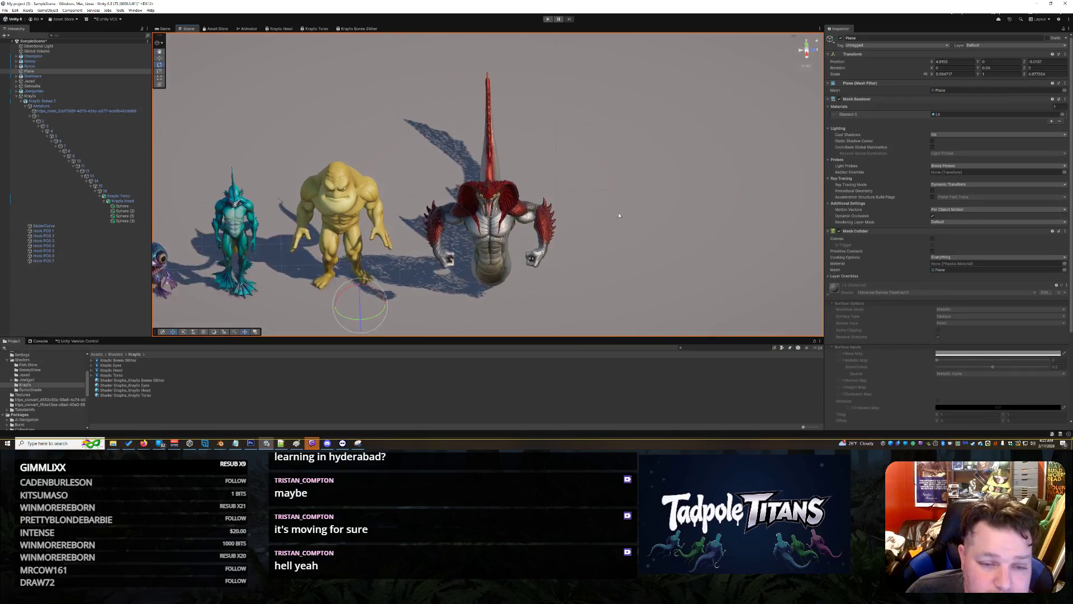
scroll("up", 3)
left_click_drag(620, 218, 616, 172)
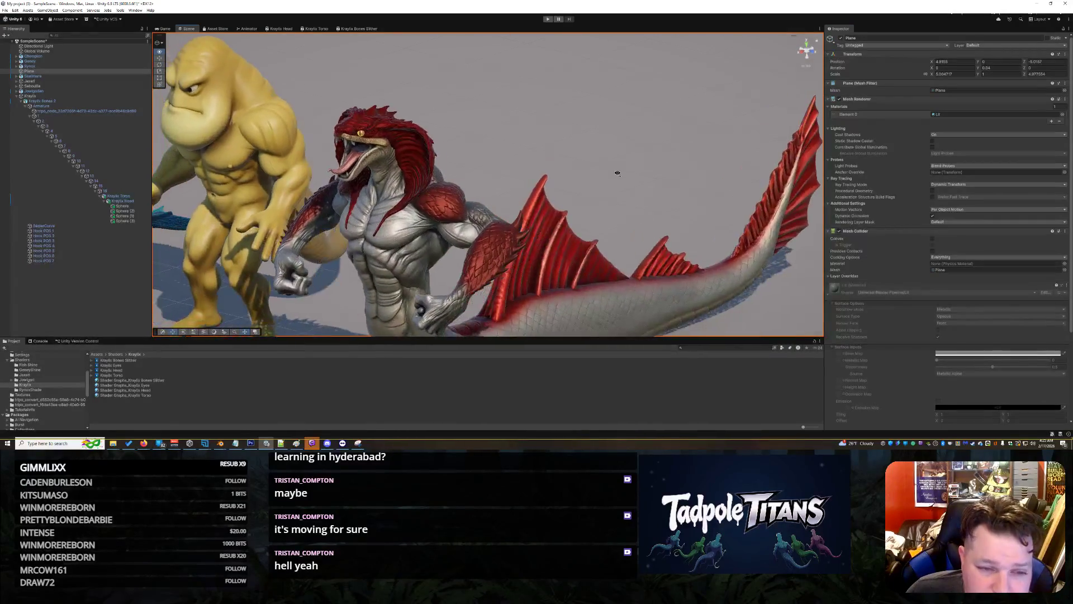
- Select the Kraylix head and Bones 2 body, then open the Bones Slither shader graph
left_click(416, 174)
left_click(587, 307)
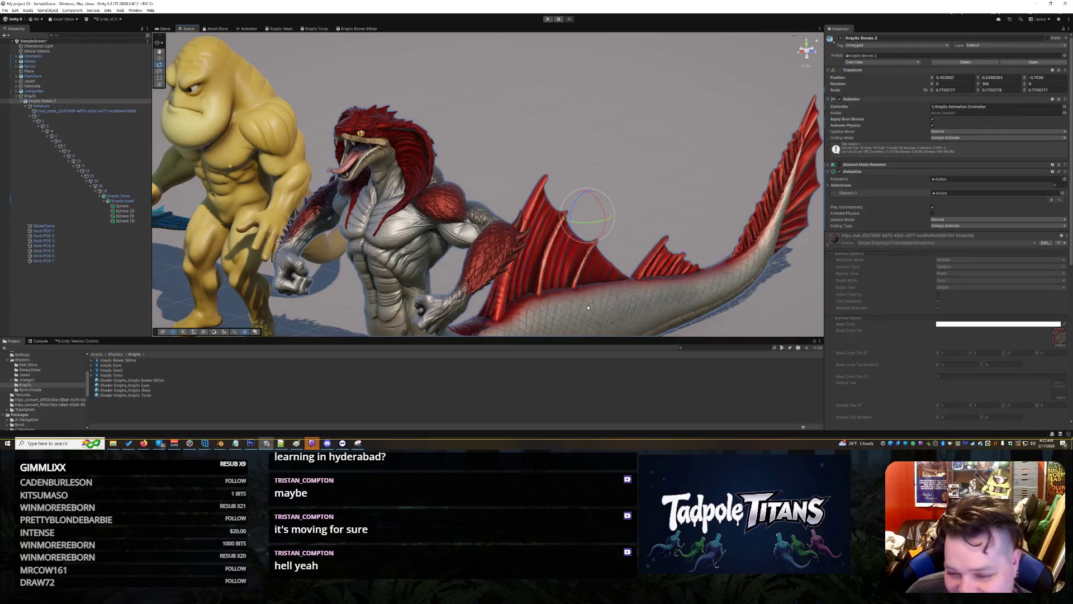
left_click(352, 29)
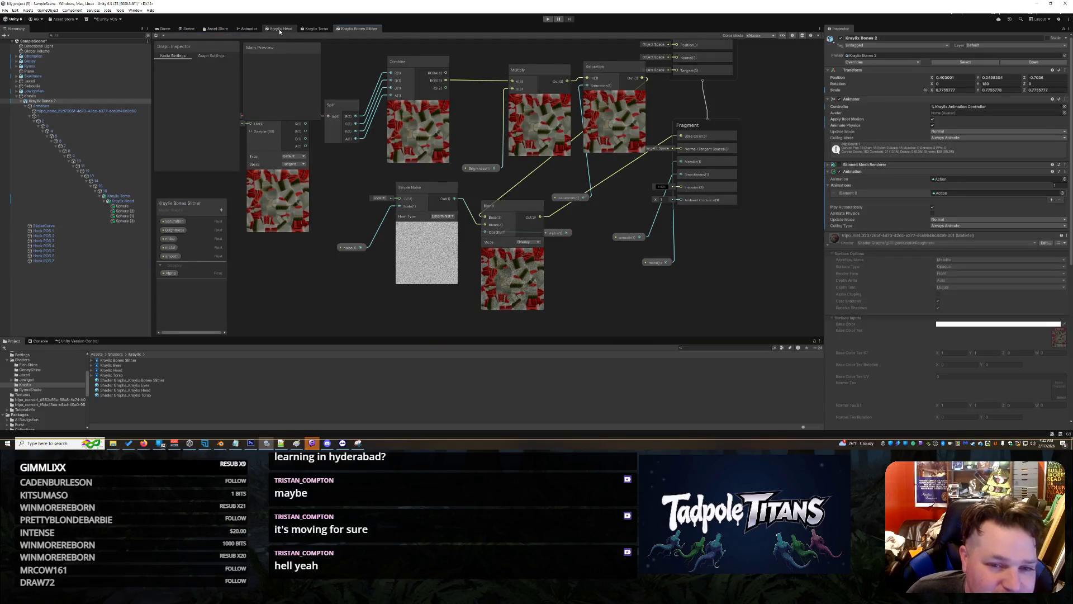
- In the head graph, shift Saturation right and add a Multiply node above the chain
left_click(280, 30)
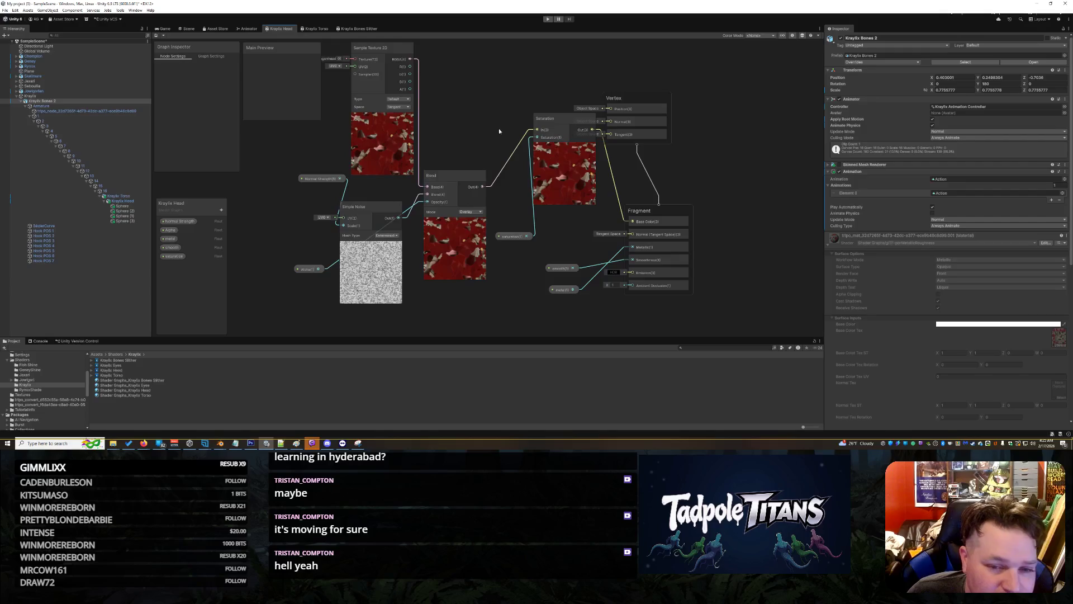
left_click(530, 121)
left_click_drag(530, 122, 566, 122)
right_click(483, 116)
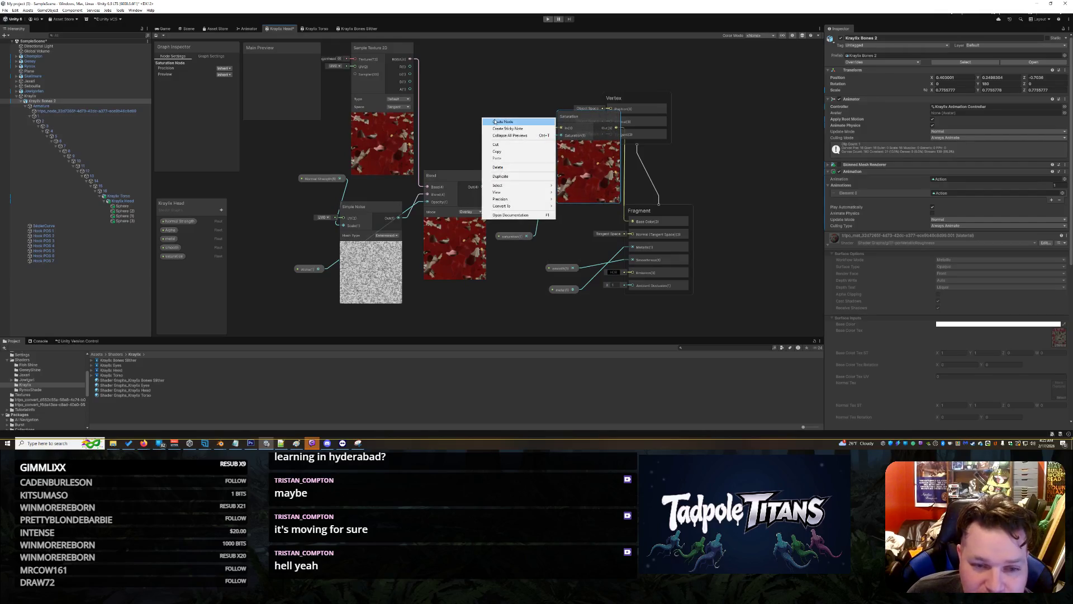
left_click(495, 120)
type("mult")
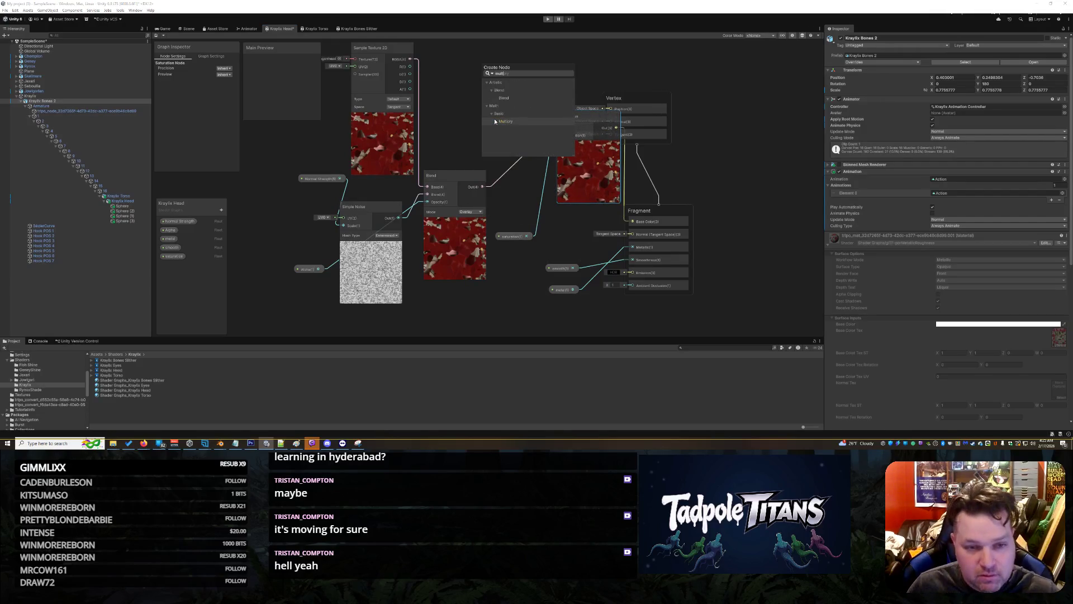
double_click(514, 121)
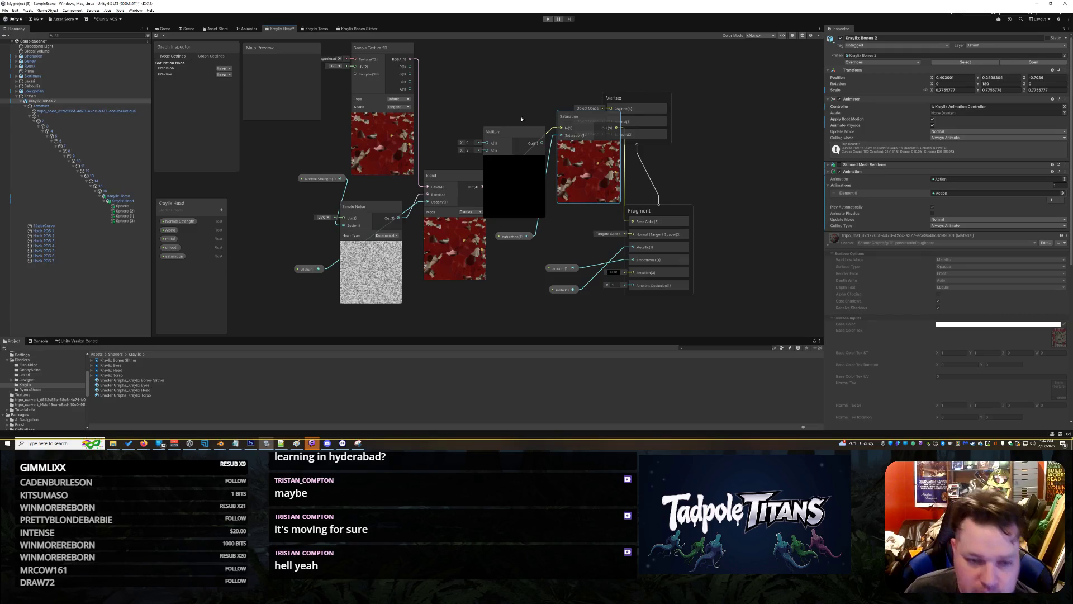
left_click_drag(505, 132, 496, 67)
- Route Blend into Multiply input A and wire a new brightness property into input B
right_click(531, 165)
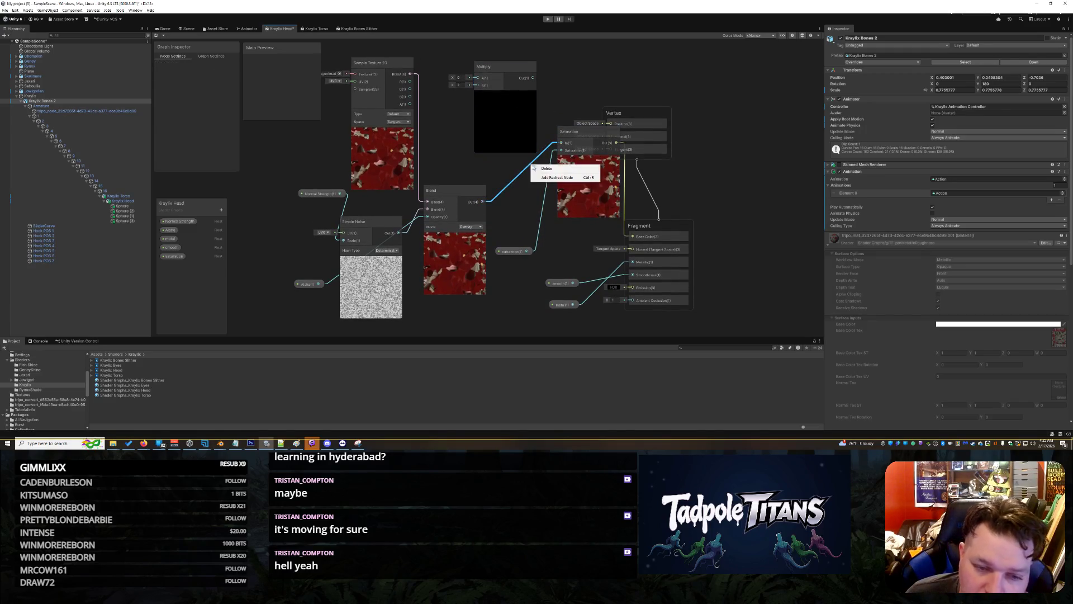
left_click(546, 169)
left_click_drag(482, 201, 561, 143)
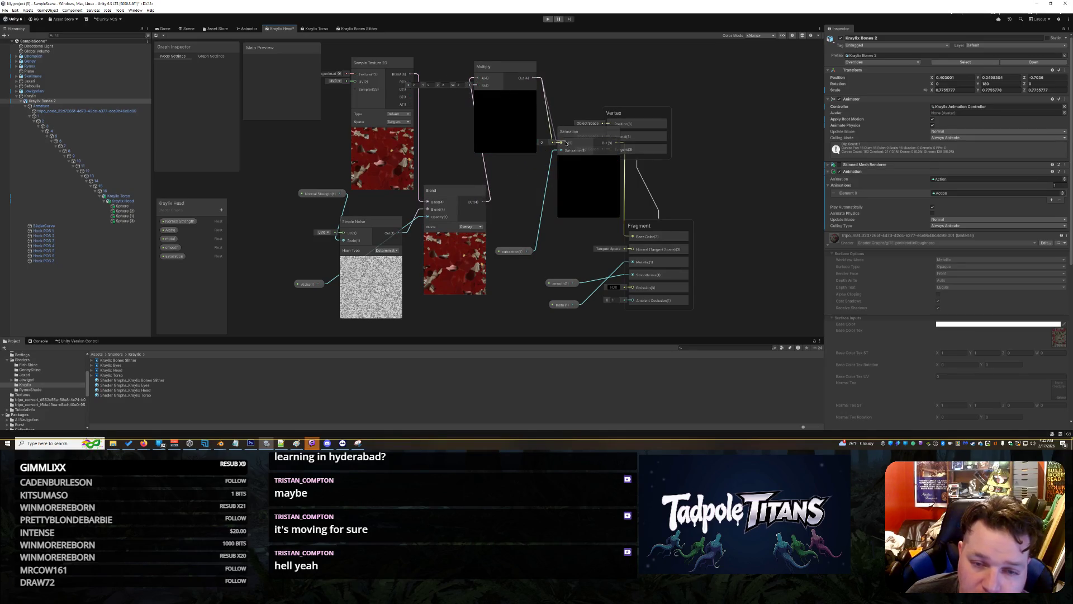
left_click(223, 208)
left_click(226, 212)
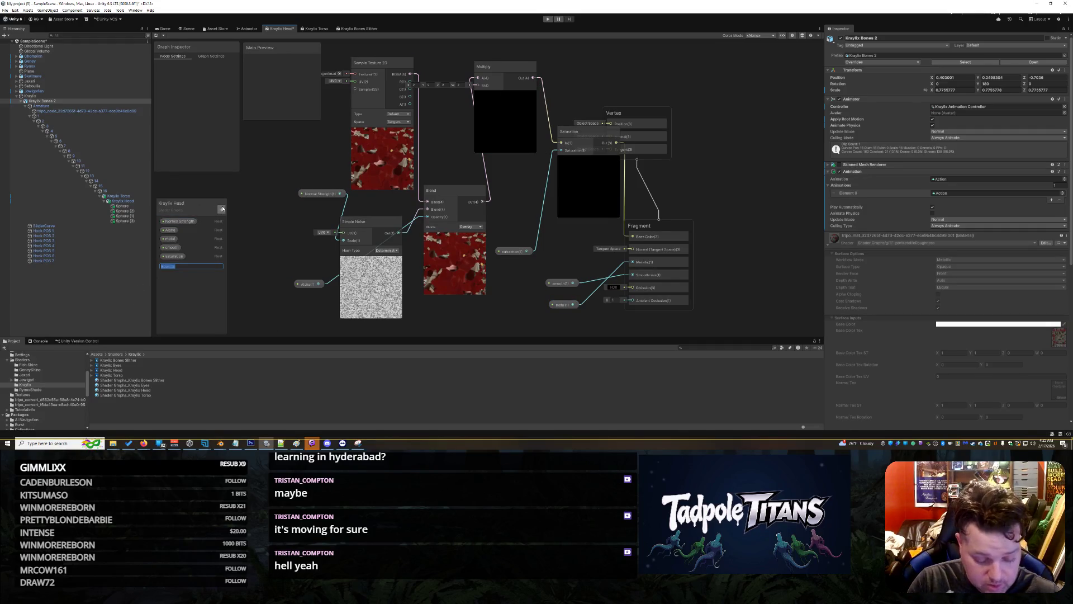
type("rb")
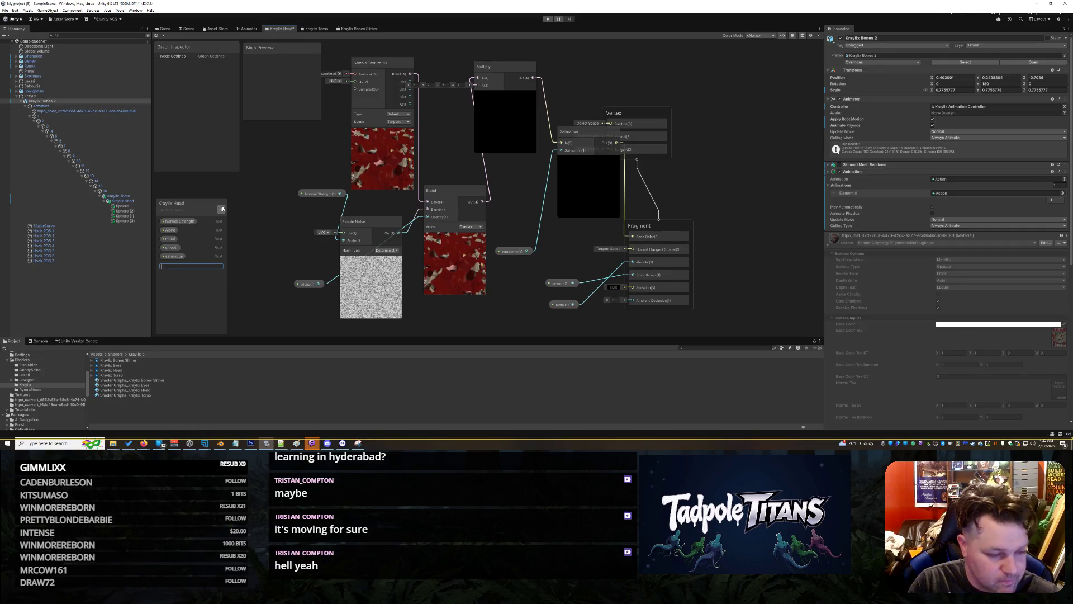
type("brightness")
key("Return")
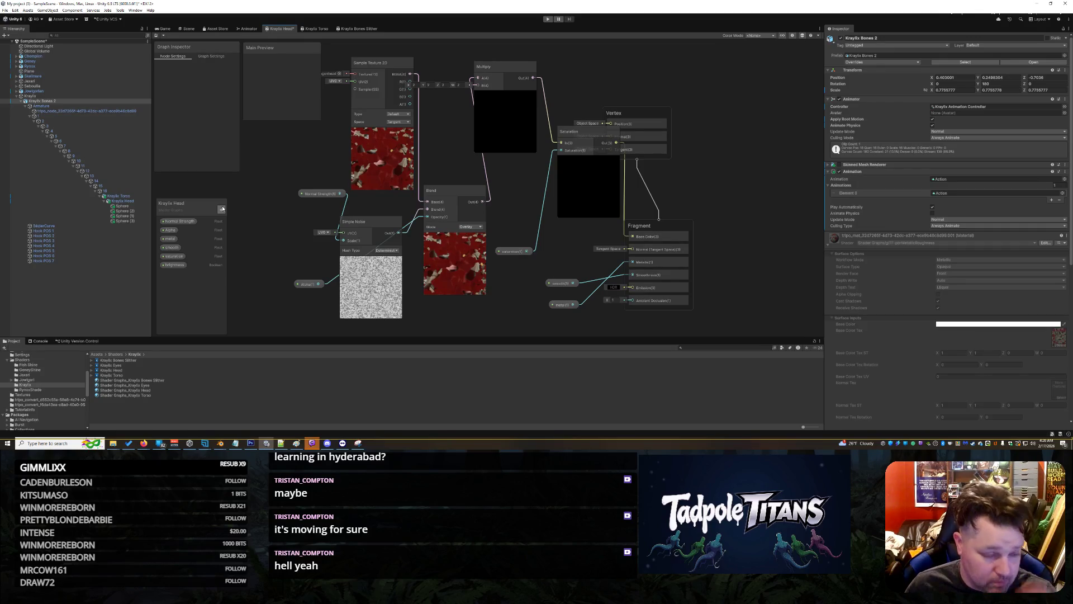
left_click_drag(510, 183, 478, 91)
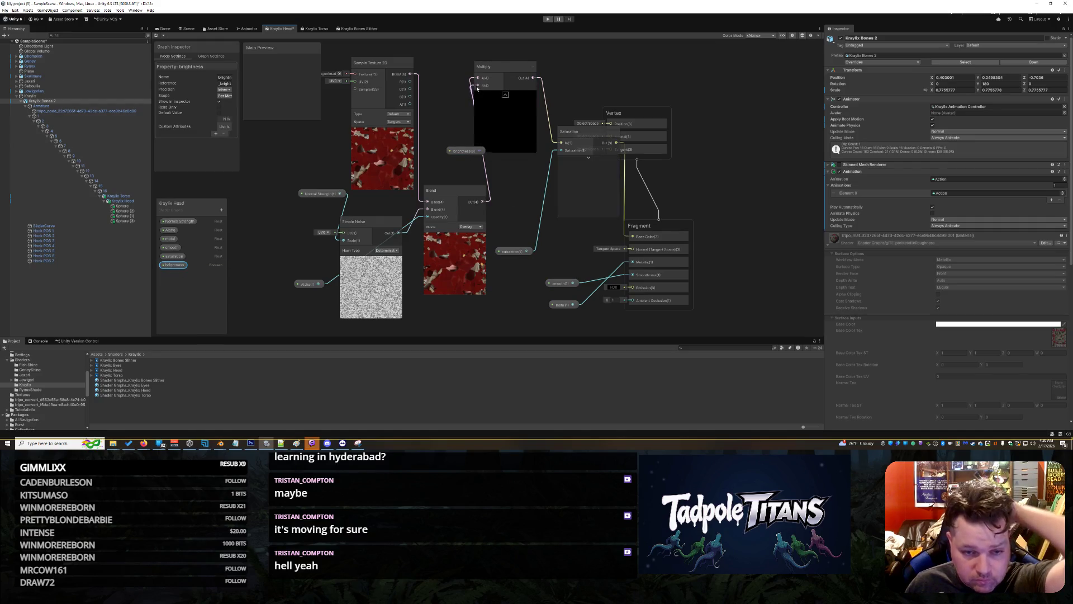
left_click_drag(475, 152, 455, 153)
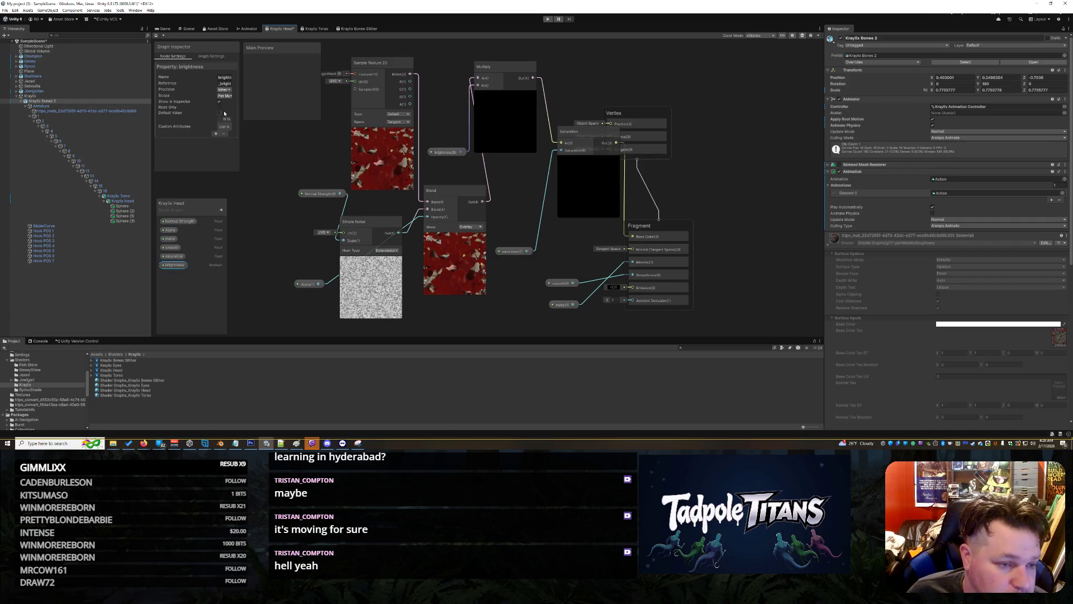
- Replace the Boolean brightness property with a Float one and delete the leftover Boolean node
right_click(186, 265)
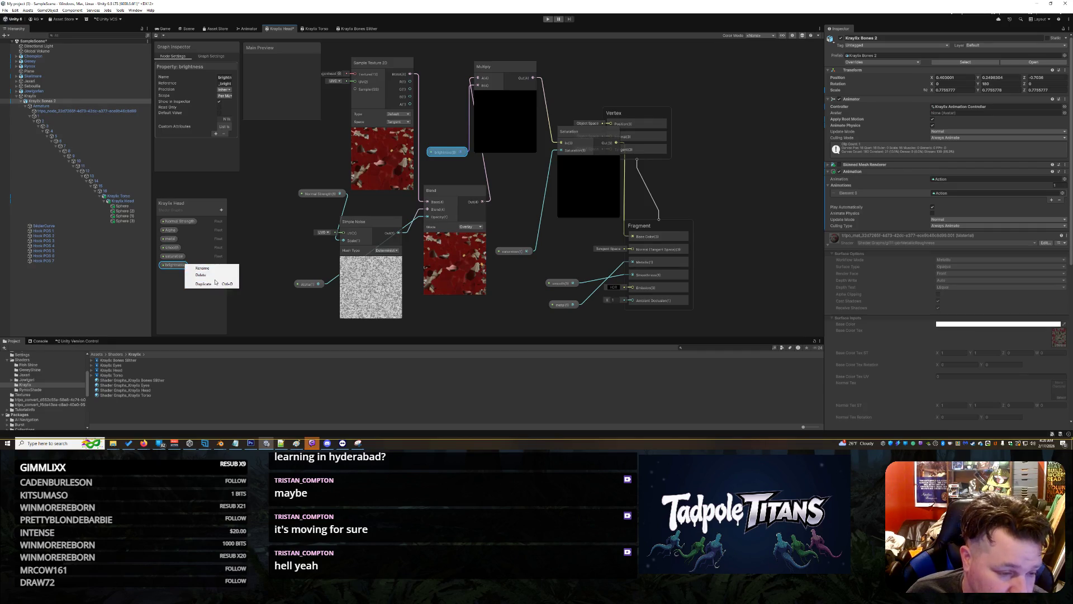
left_click(200, 275)
left_click(221, 210)
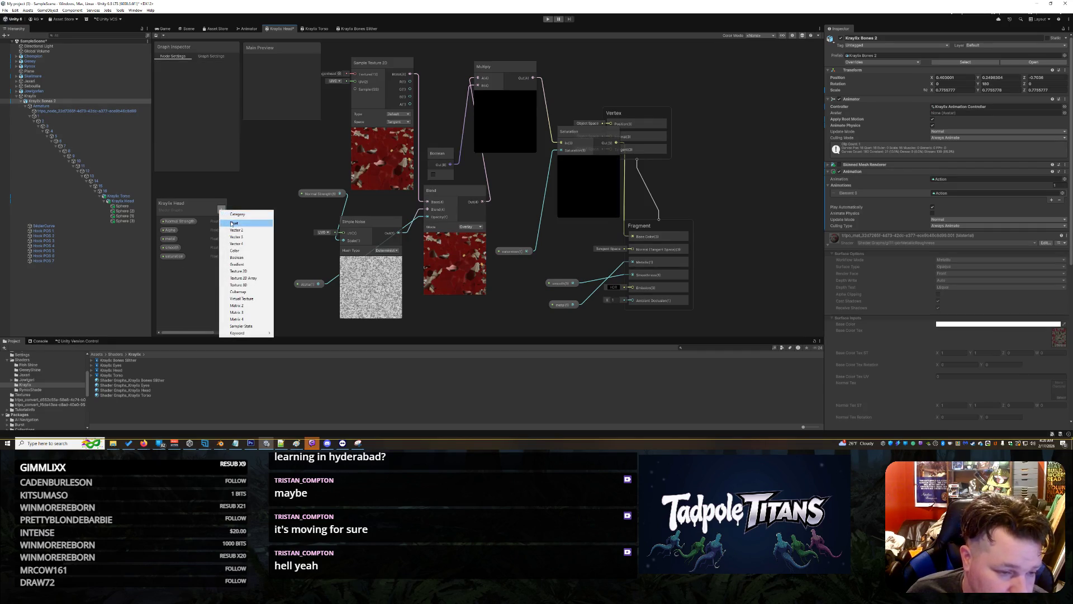
left_click(241, 223)
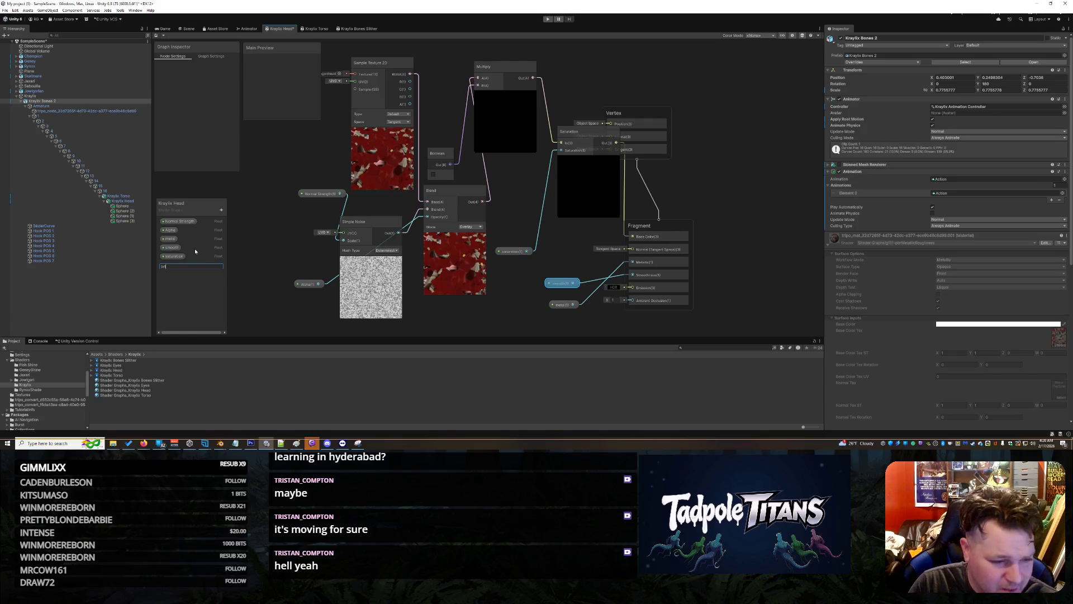
left_click_drag(175, 265, 438, 131)
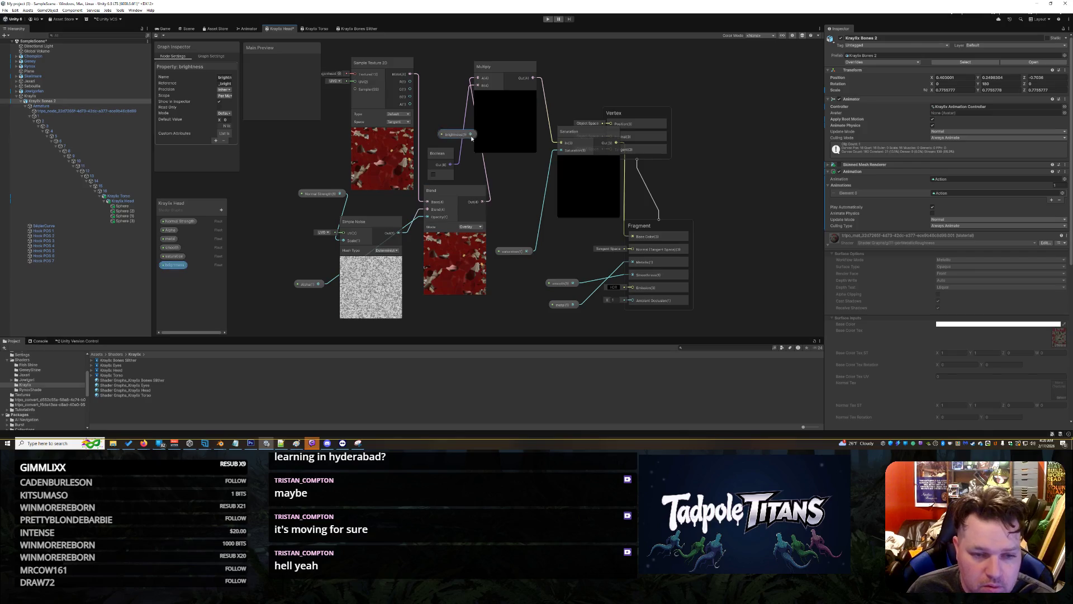
right_click(449, 153)
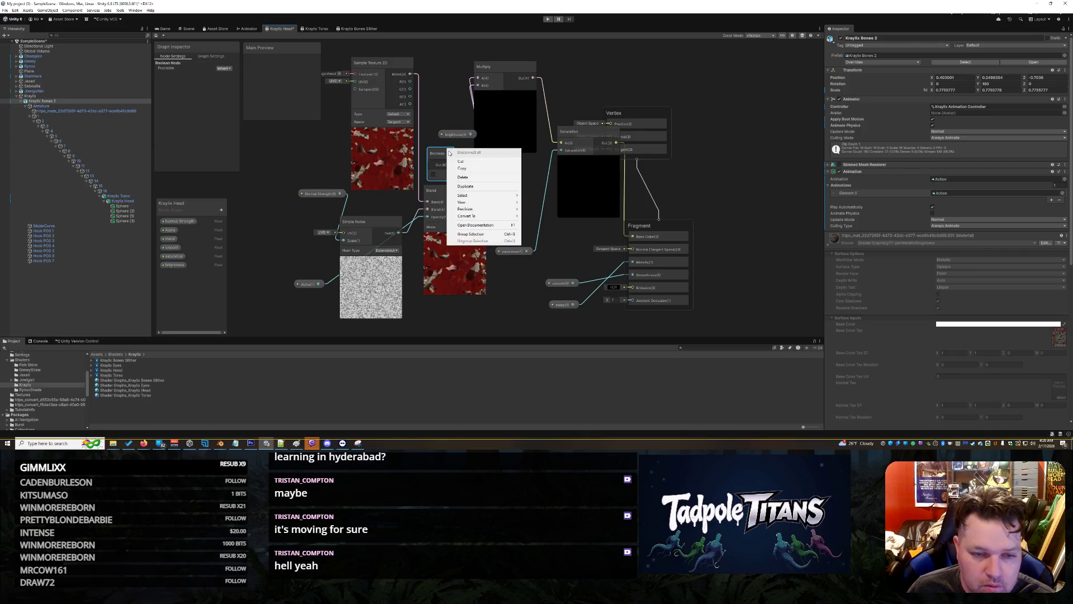
left_click(472, 178)
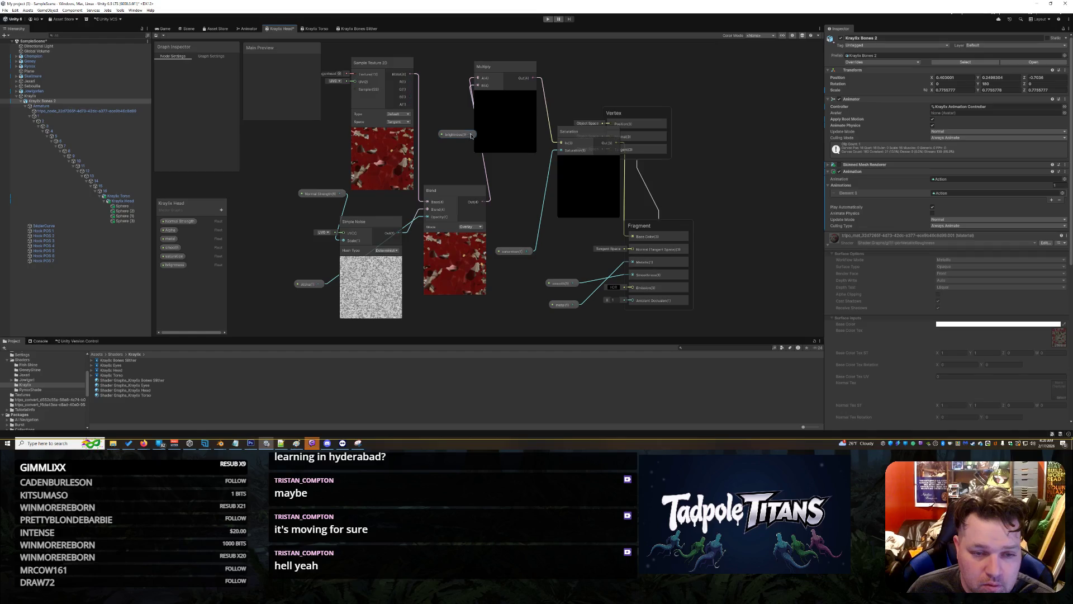
- Rewire brightness into Multiply and reconnect Blend's output to Multiply input A
left_click_drag(471, 135, 457, 92)
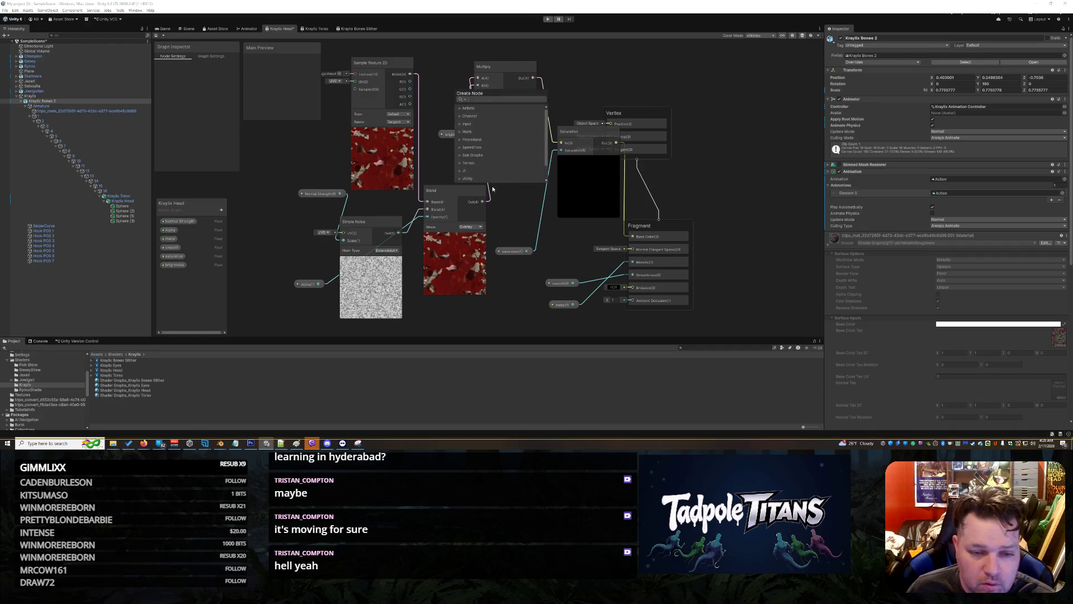
right_click(490, 190)
left_click(505, 194)
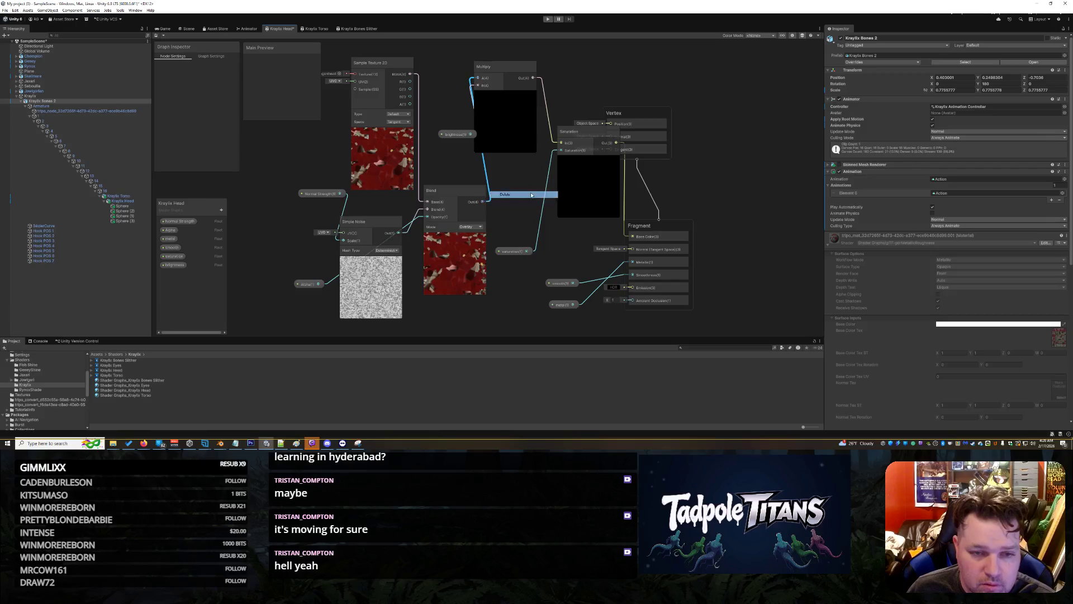
left_click_drag(472, 134, 464, 109)
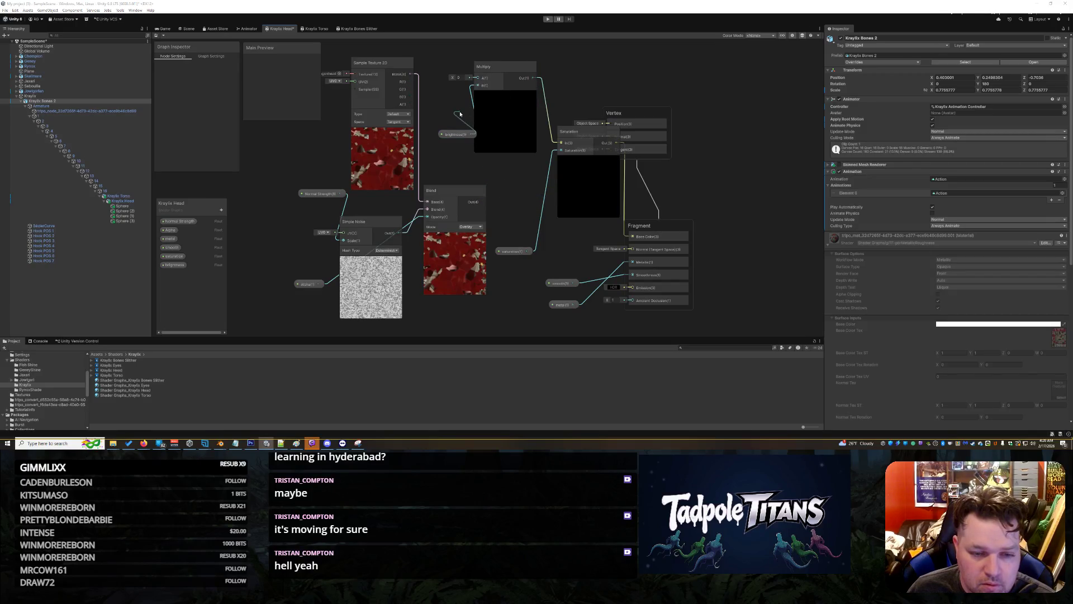
key("Escape")
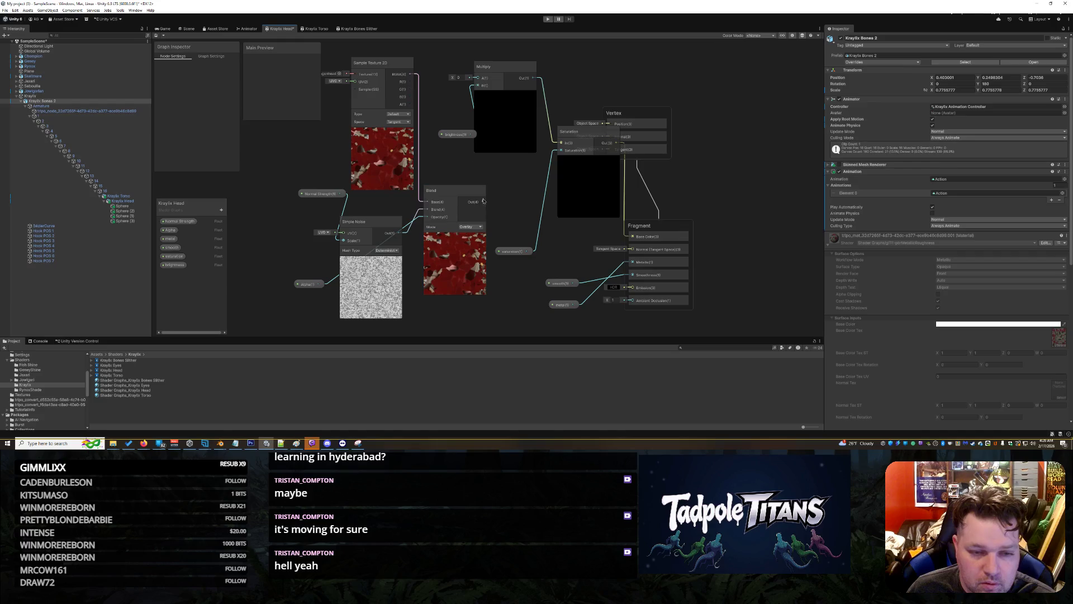
left_click_drag(482, 202, 478, 77)
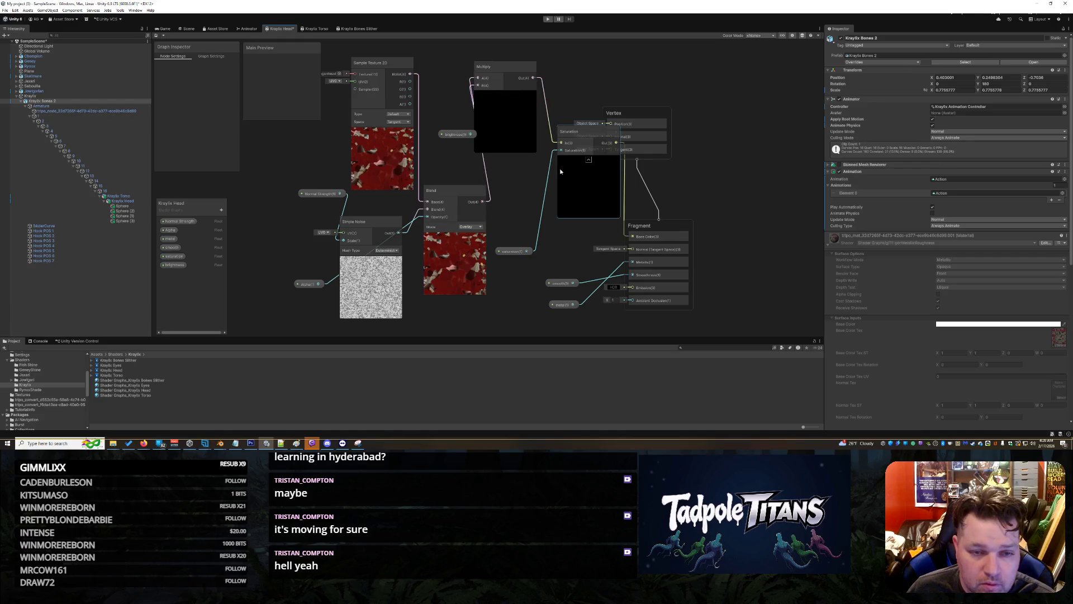
left_click_drag(453, 134, 447, 153)
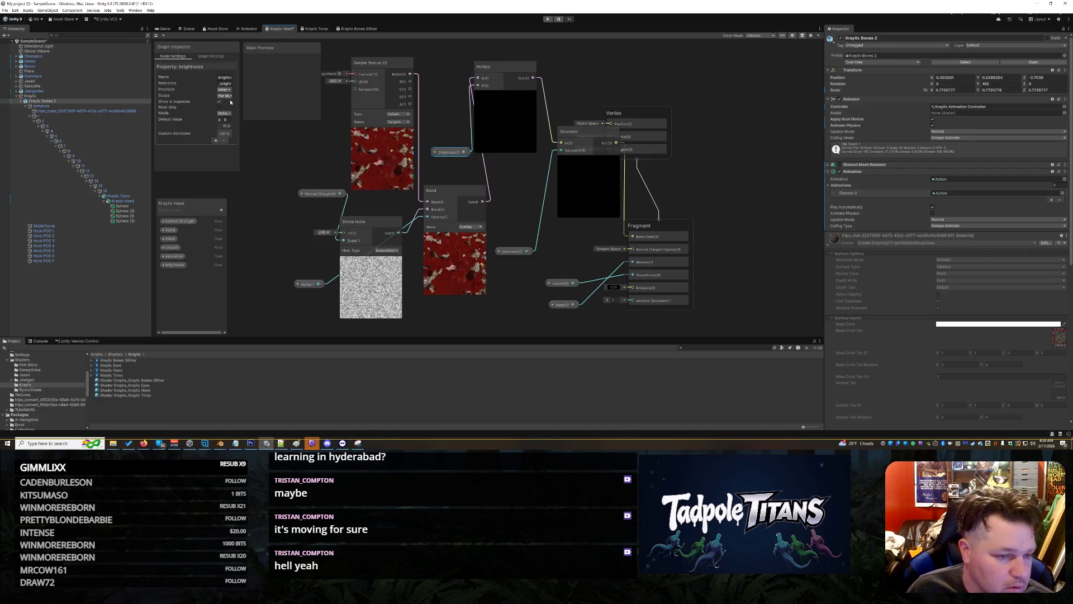
- Make brightness a slider with default value 1 and save the head shader graph
left_click(224, 114)
left_click(226, 128)
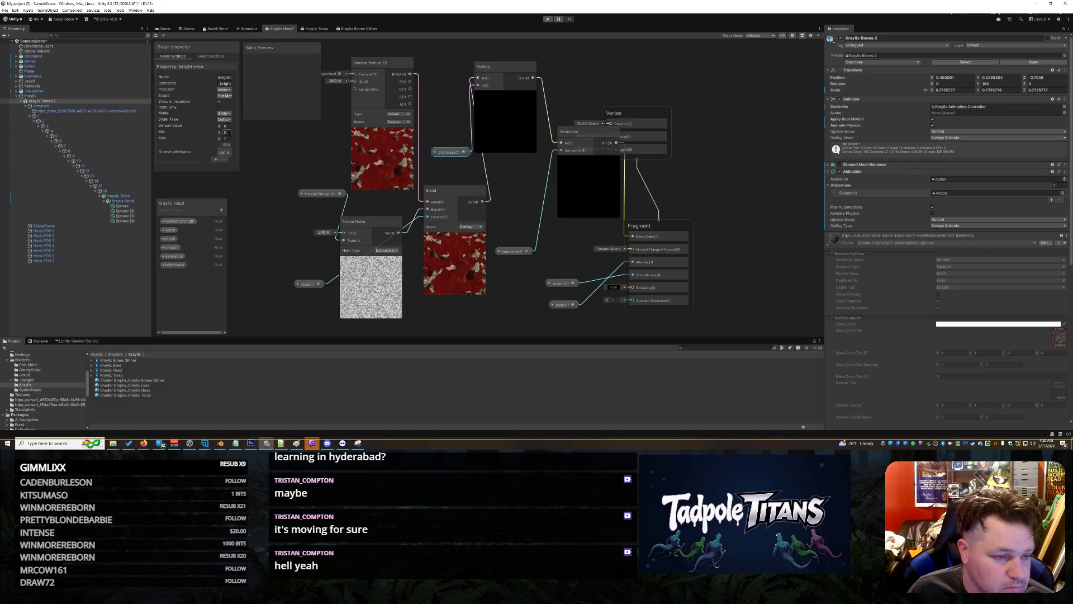
left_click(225, 125)
type("1")
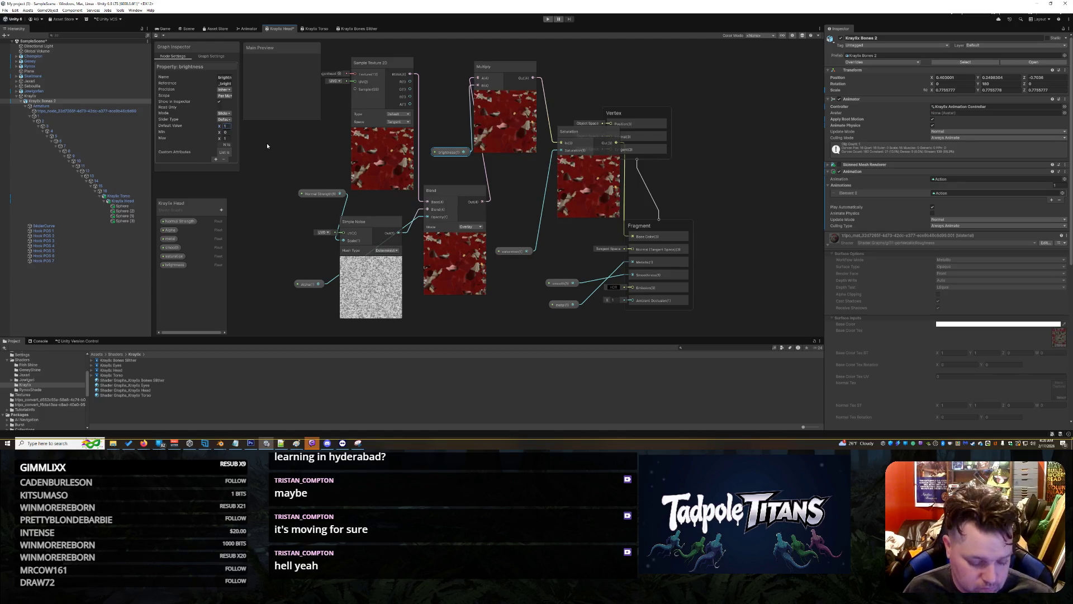
key("ctrl+s")
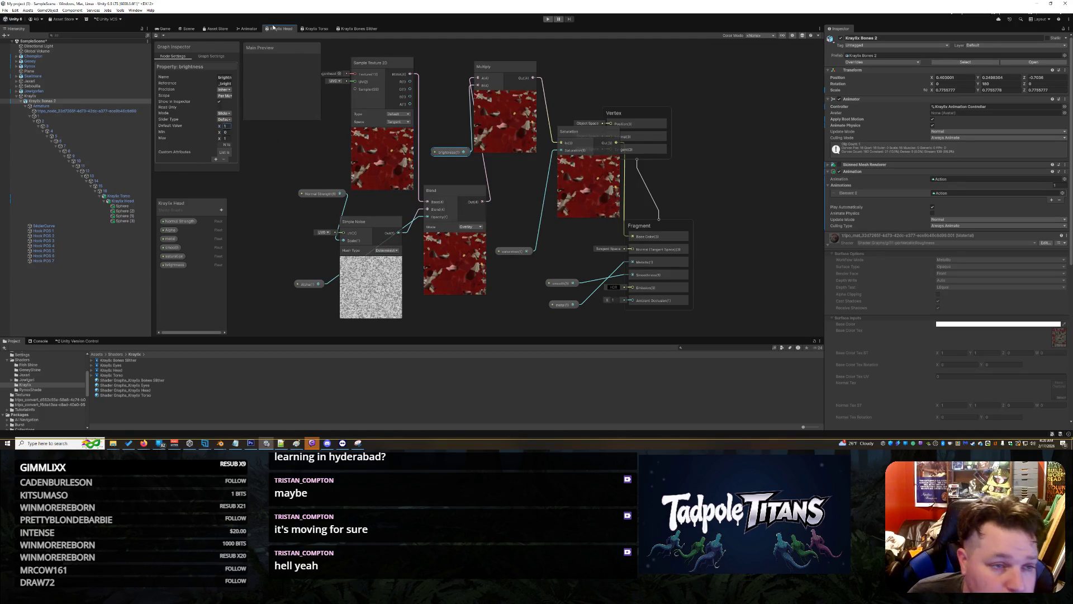
left_click(187, 29)
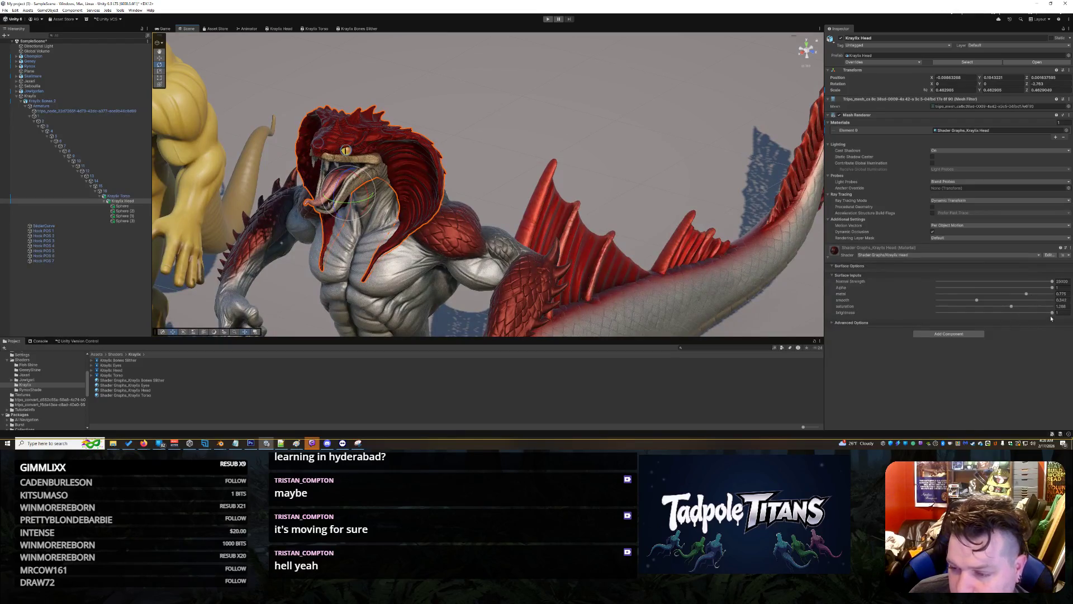
- Check the brightness setting on the head material and in the shader graph's property
left_click(1052, 313)
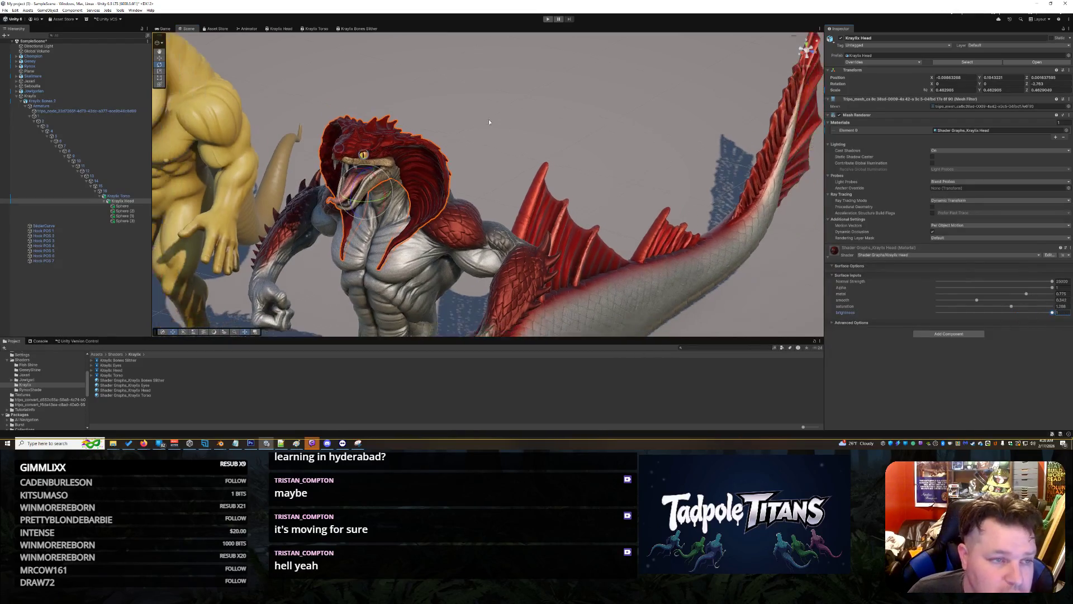
left_click(279, 28)
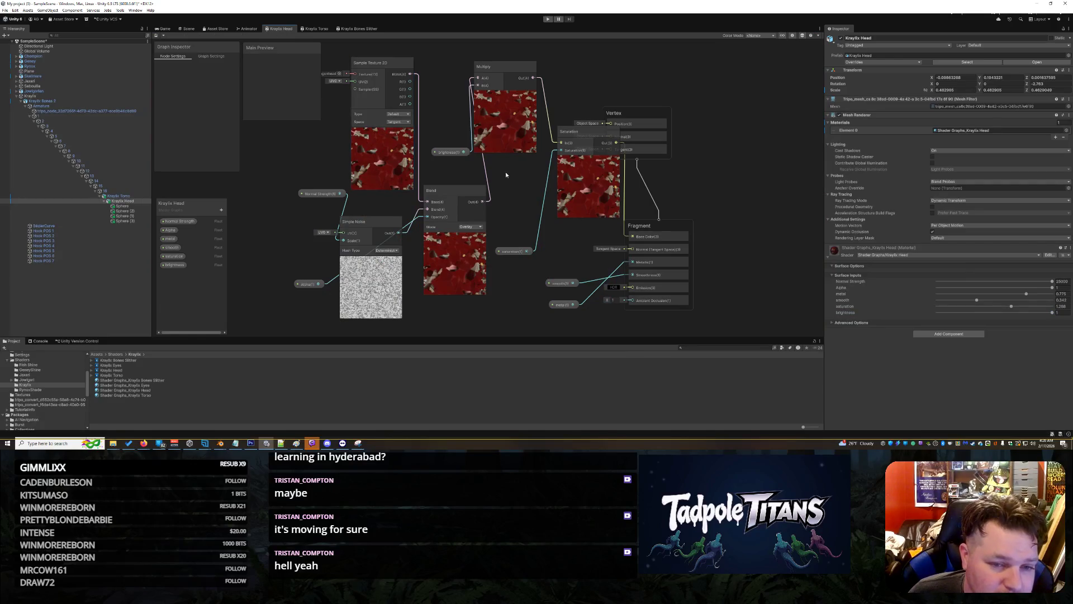
left_click(174, 265)
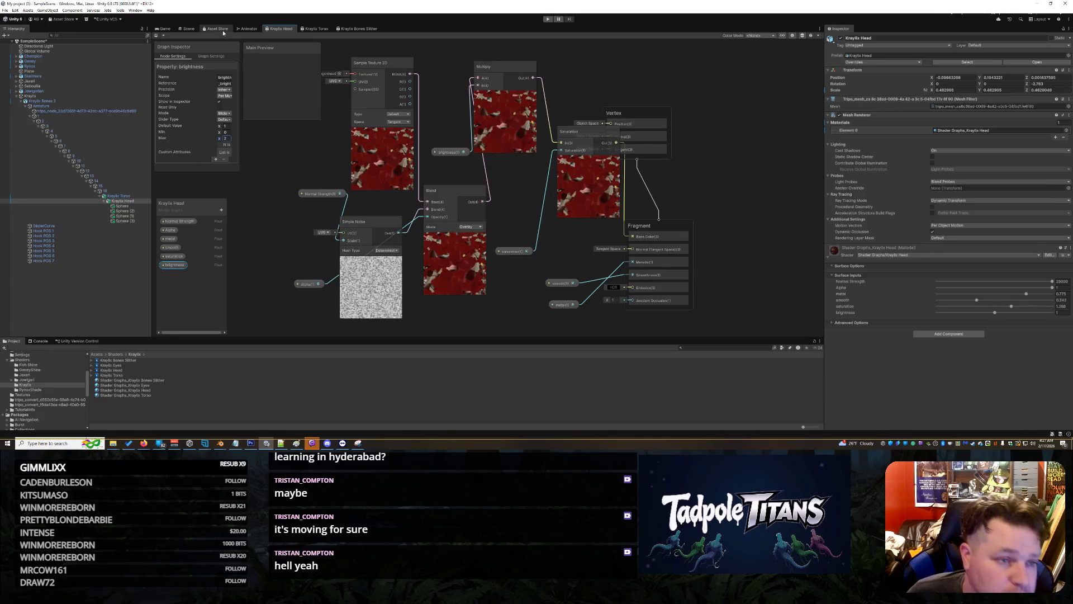
left_click(187, 29)
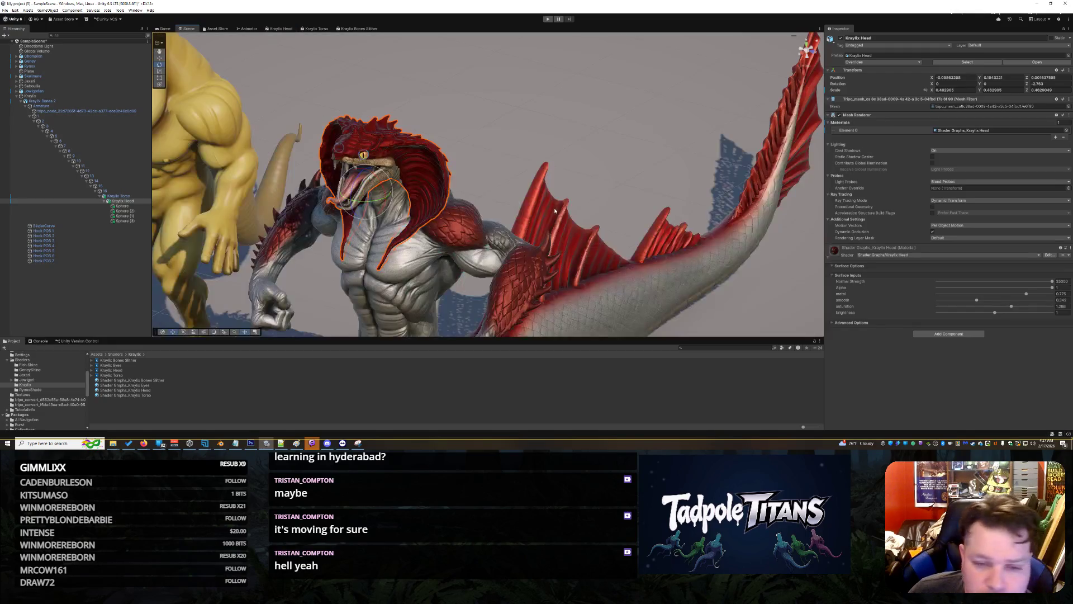
- Raise the head material's brightness to 1.218 and orbit around the creatures to view it
left_click_drag(1000, 312, 1002, 309)
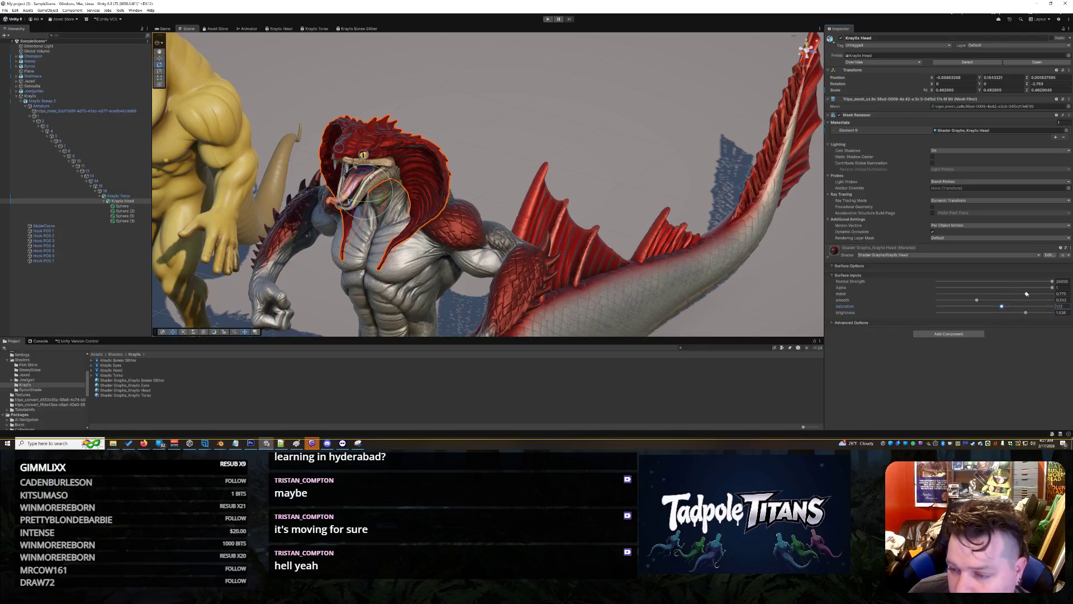
scroll("down", 3)
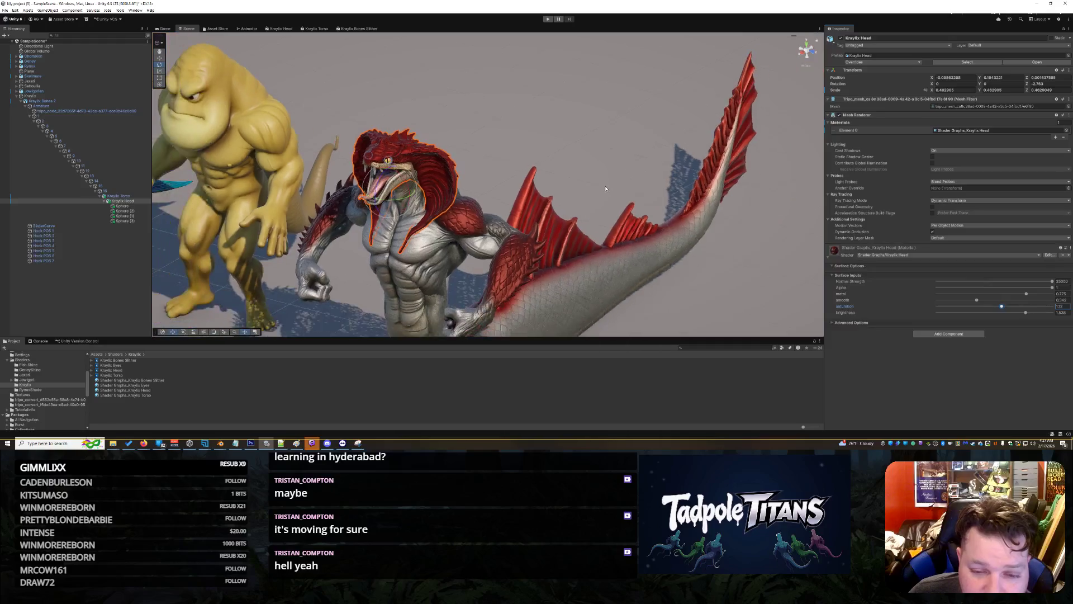
left_click_drag(547, 162, 525, 184)
scroll("up", 3)
scroll("up", 3)
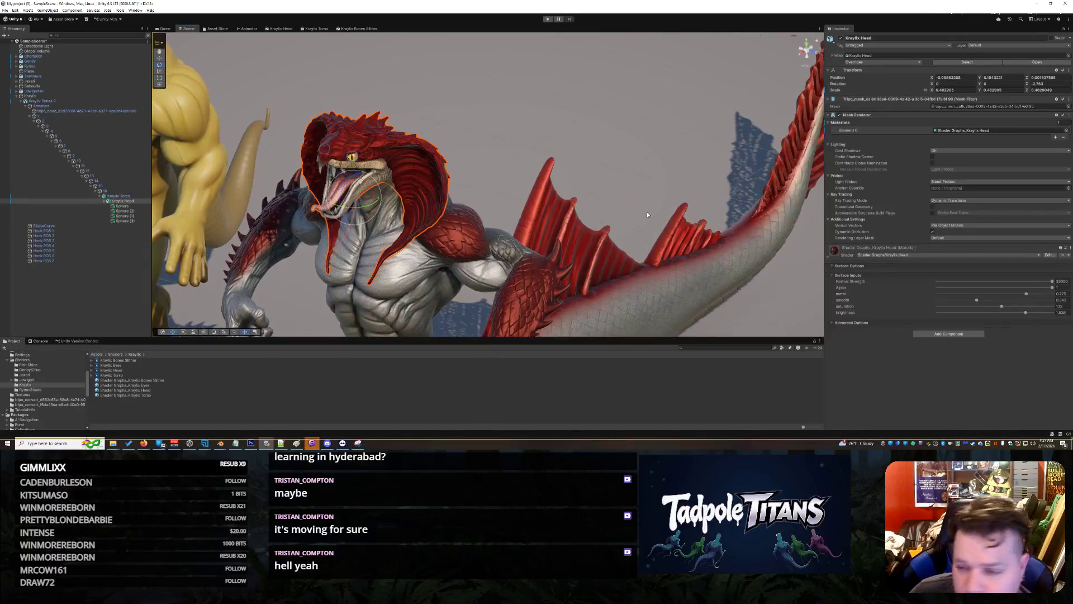
left_click(1053, 288)
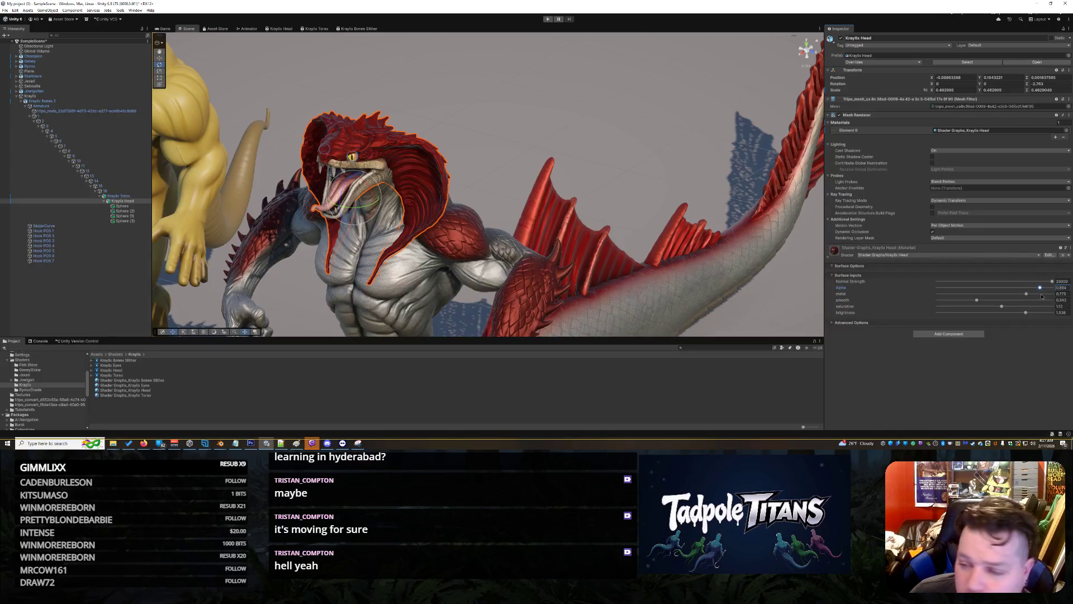
- Lower the head's Alpha from 0.829 to 0.805 and raise saturation from 1.12 to 1.391
left_click_drag(1045, 299, 995, 303)
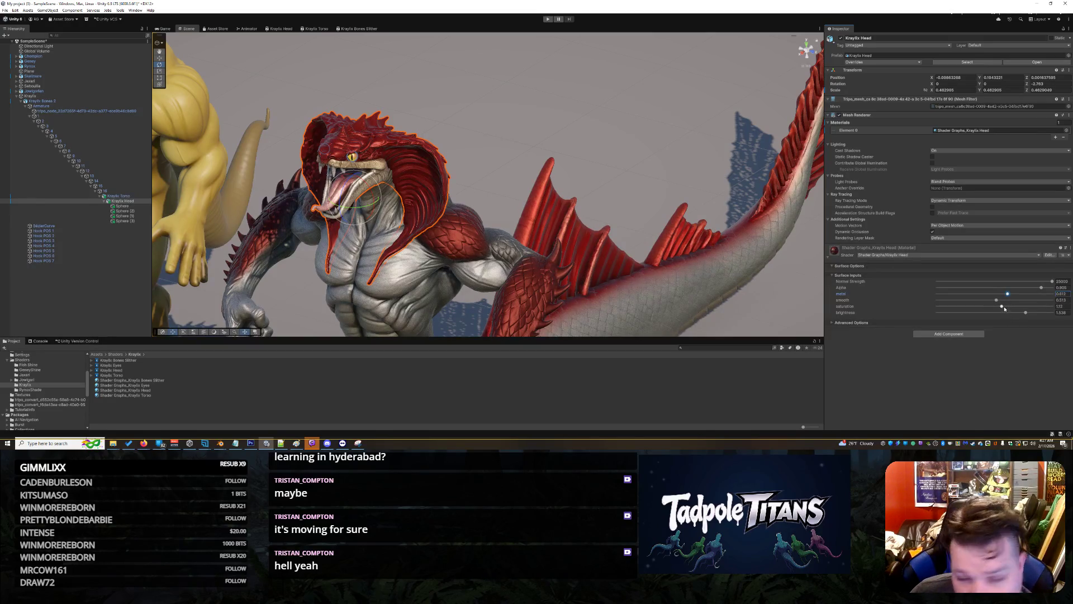
left_click_drag(1004, 308, 1002, 312)
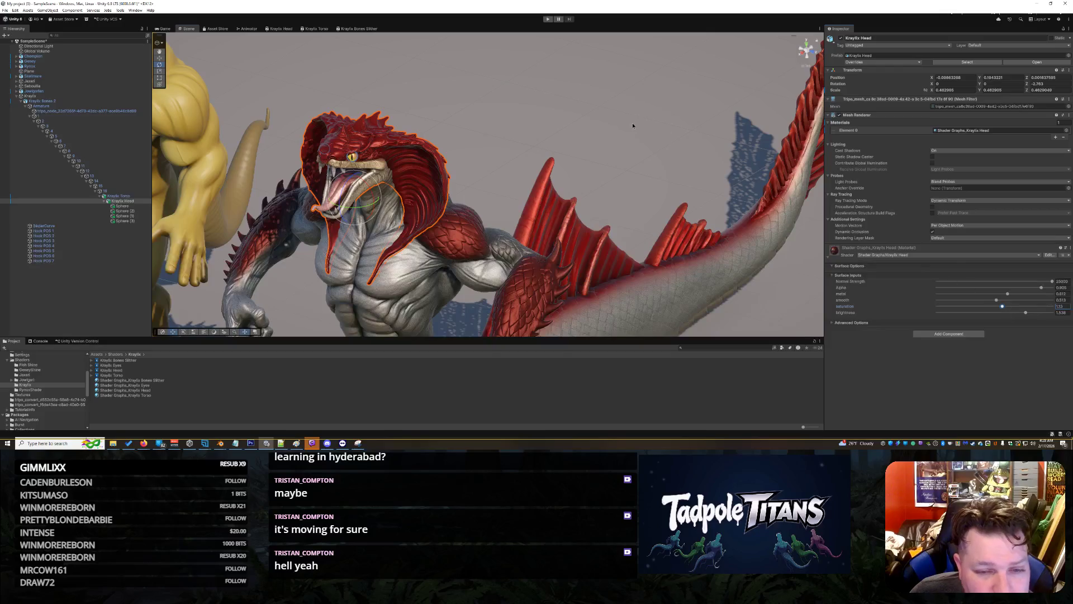
left_click_drag(633, 125, 480, 151)
left_click(551, 124)
scroll("down", 3)
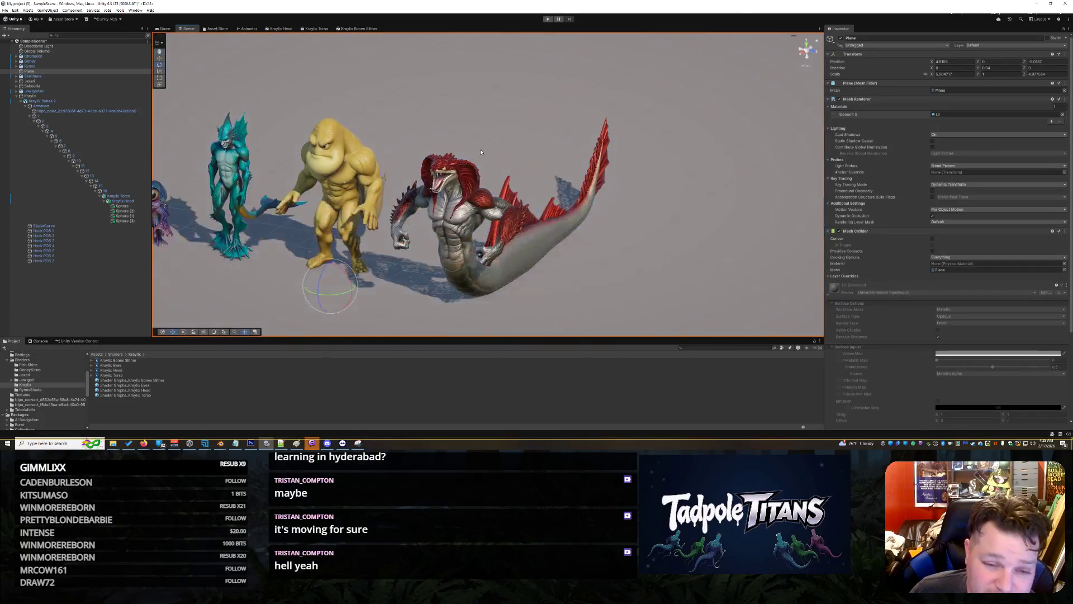
- Orbit in to face the serpent and select the Kraylix Head mesh
scroll("up", 3)
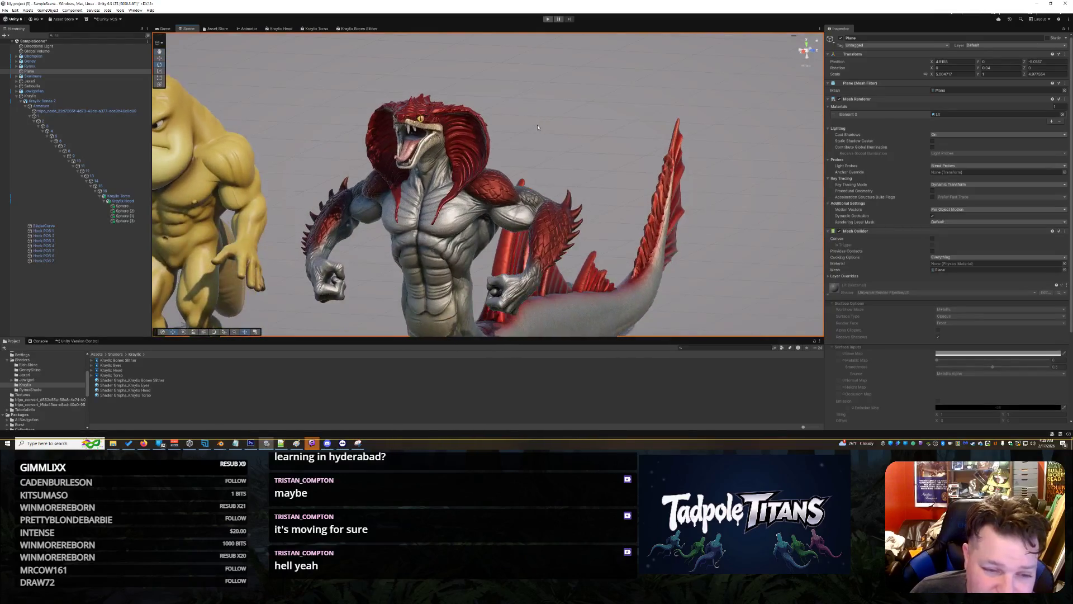
left_click_drag(538, 128, 461, 232)
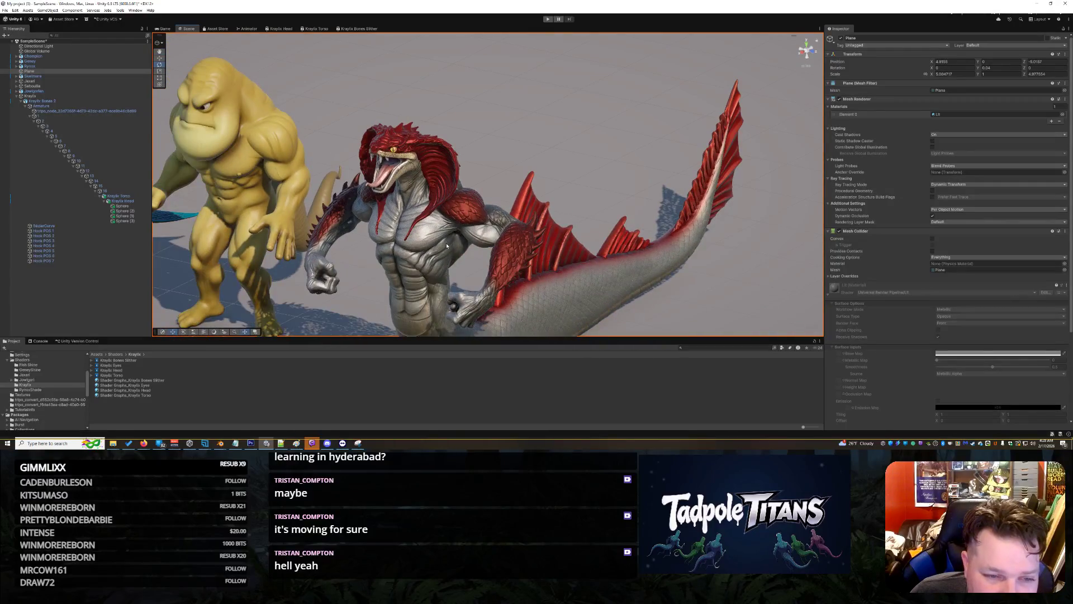
left_click(411, 163)
left_click_drag(412, 166, 492, 140)
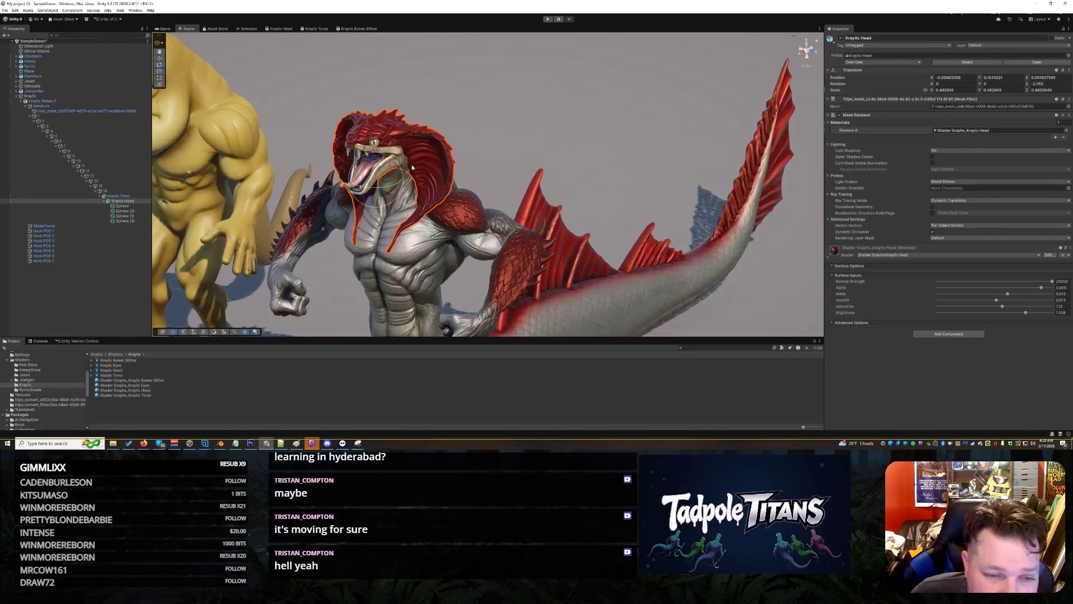
left_click(502, 134)
left_click(393, 151)
left_click_drag(392, 151, 482, 141)
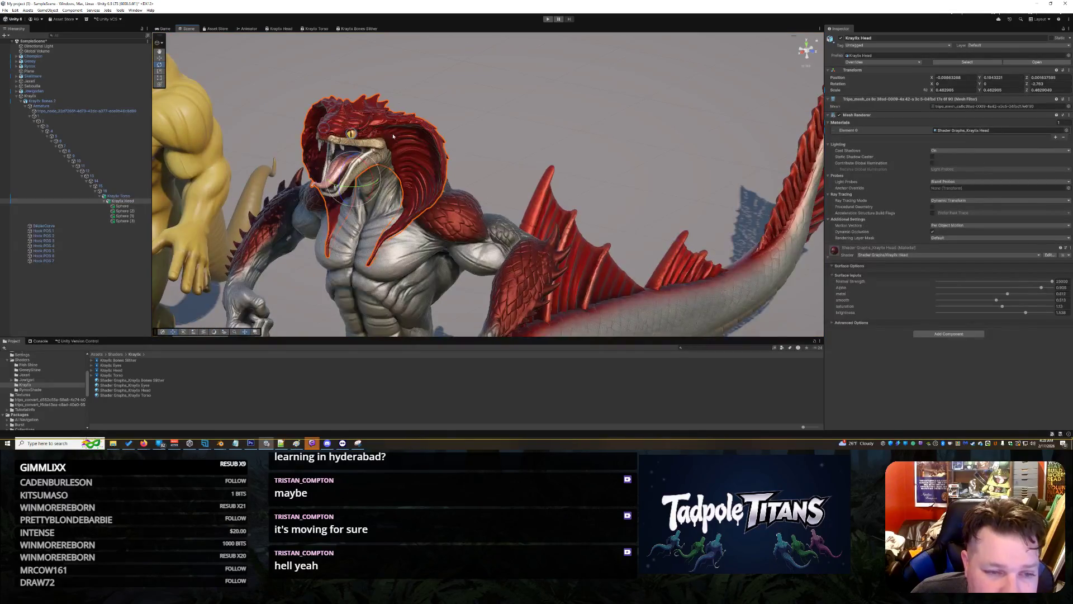
left_click(424, 139)
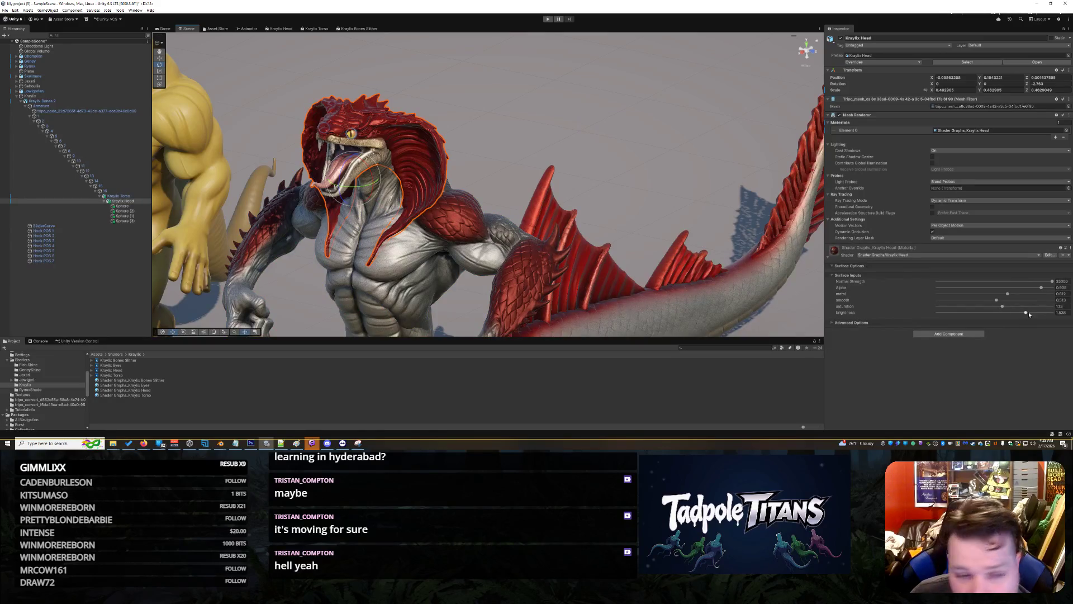
- Raise the head brightness from 1.538 to about 1.918, then select Kraylix Torso
left_click_drag(1029, 314, 995, 313)
left_click(515, 165)
scroll("down", 3)
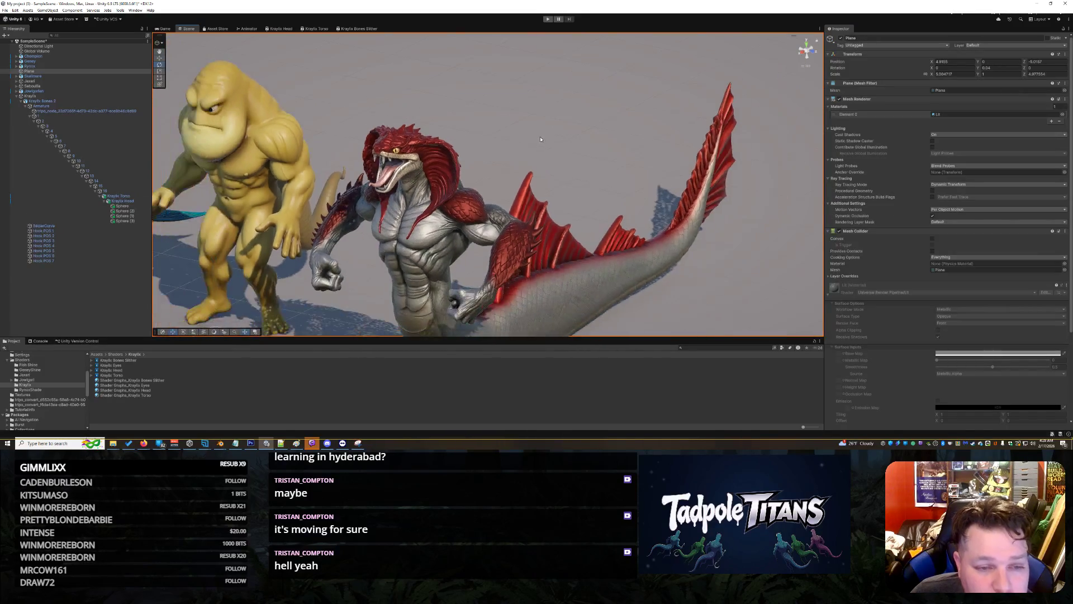
scroll("down", 3)
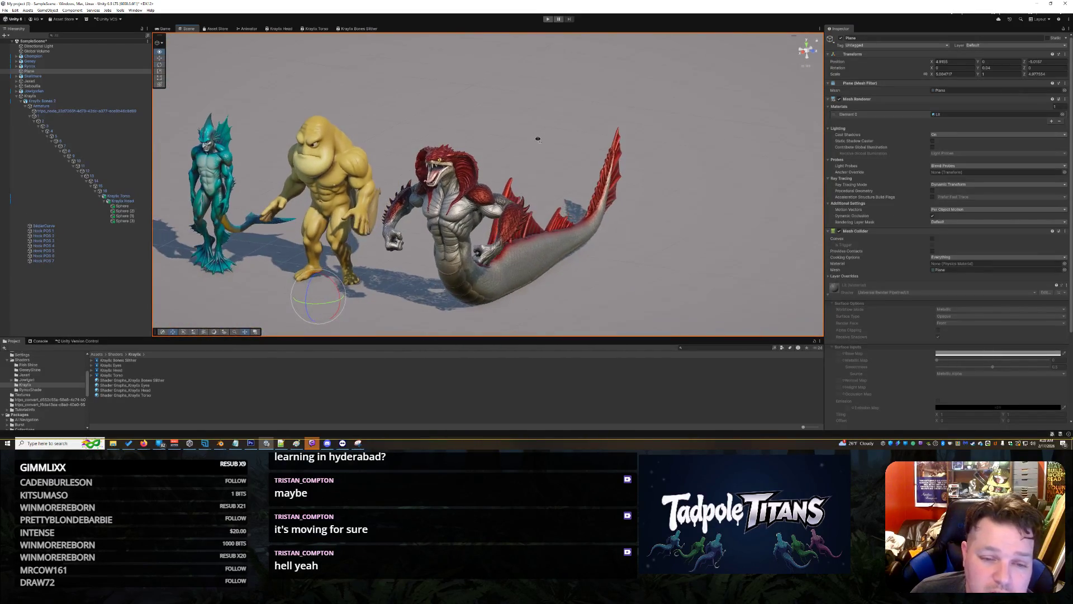
scroll("up", 3)
left_click(531, 249)
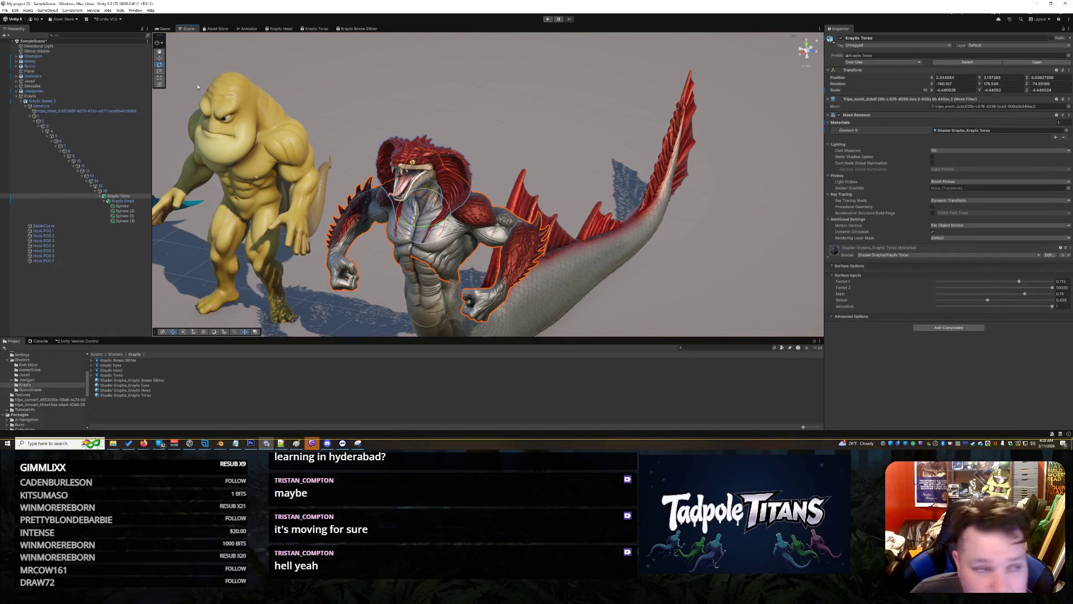
- Open the Kraylix Torso shader graph and move the Saturation node aside
left_click(318, 28)
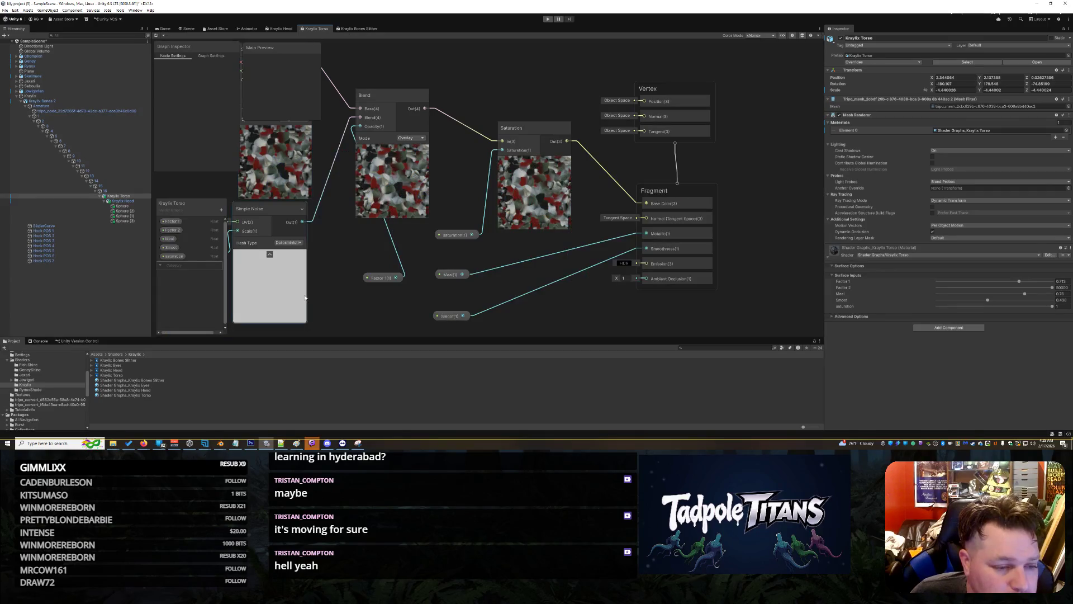
left_click(463, 234)
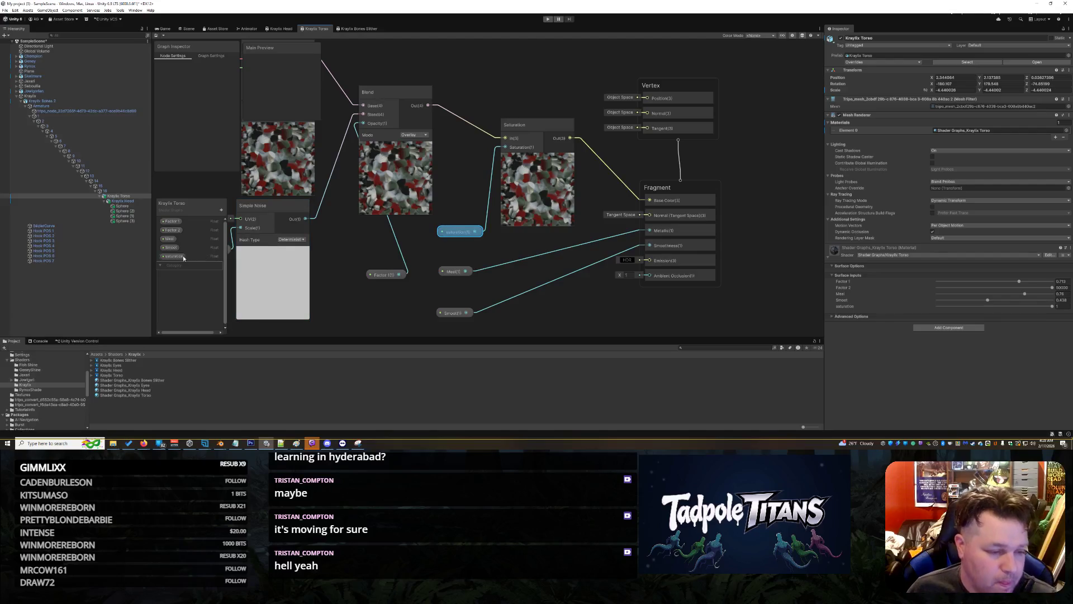
left_click(178, 258)
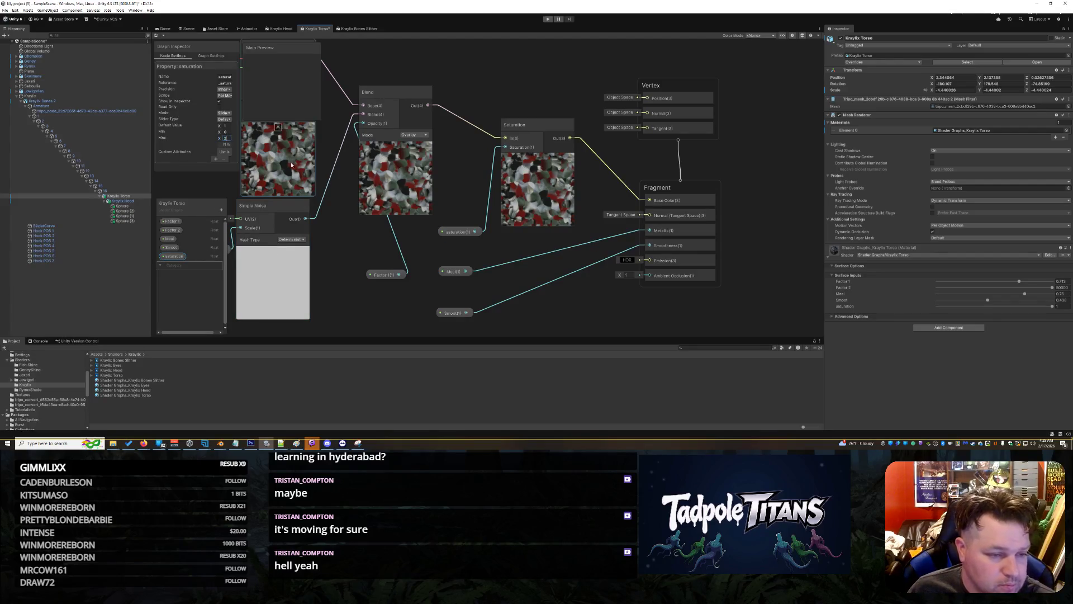
left_click_drag(520, 126, 501, 130)
- Insert a Multiply node between the Blend output and the Saturation input
right_click(546, 89)
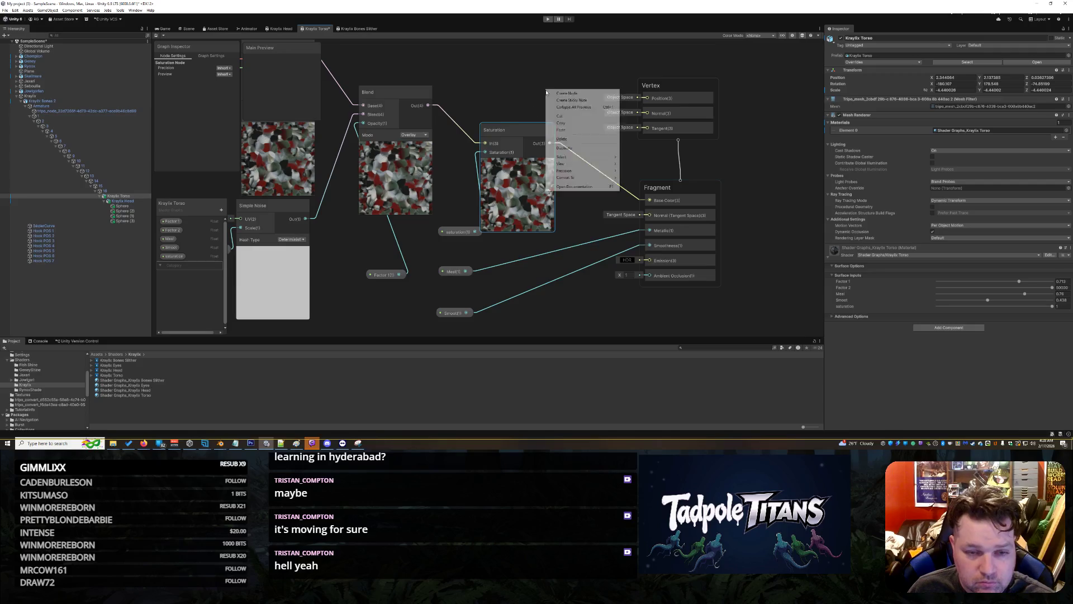
left_click(558, 96)
type("mult")
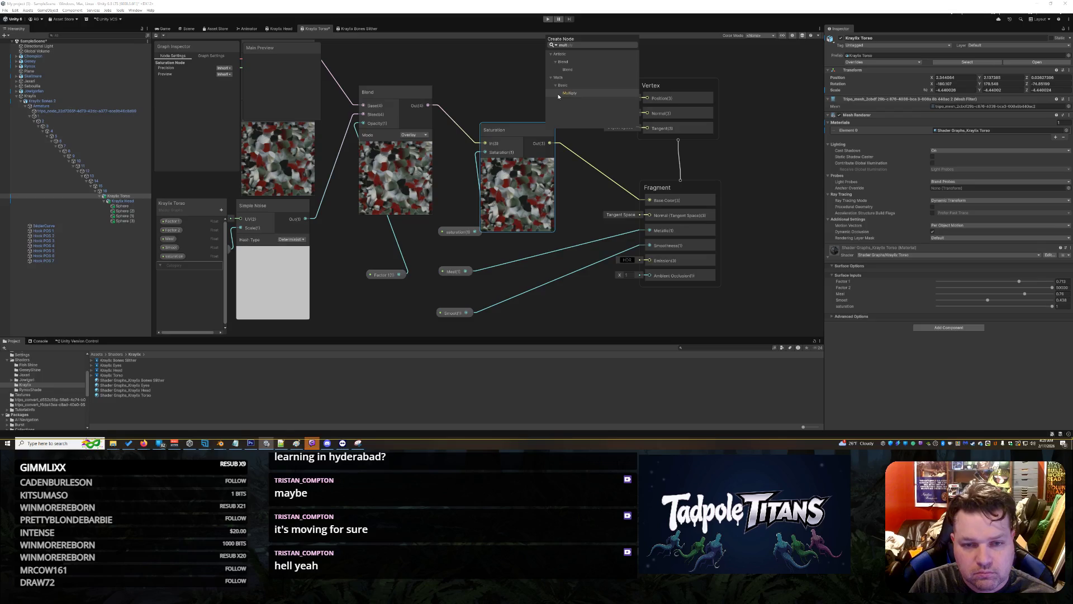
left_click(558, 96)
left_click_drag(558, 97, 564, 62)
right_click(458, 125)
left_click(474, 129)
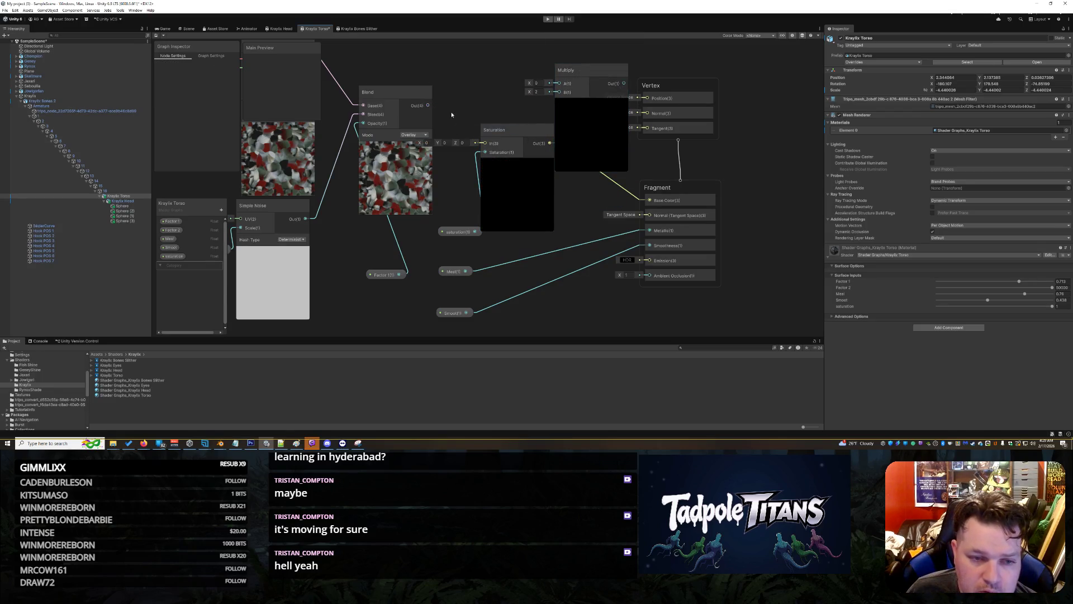
left_click_drag(428, 105, 559, 82)
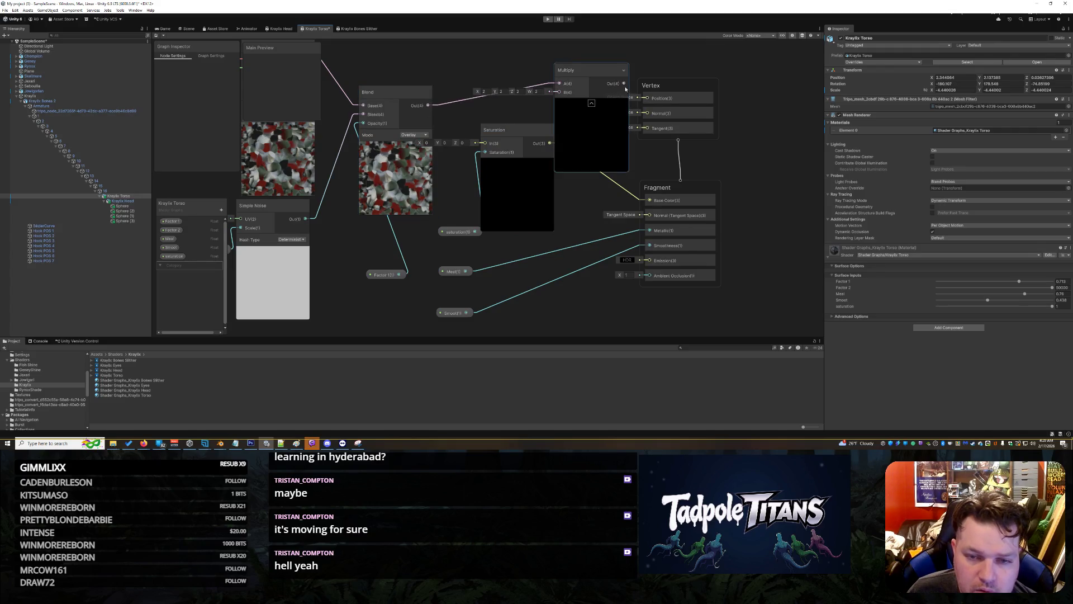
left_click_drag(624, 84, 484, 143)
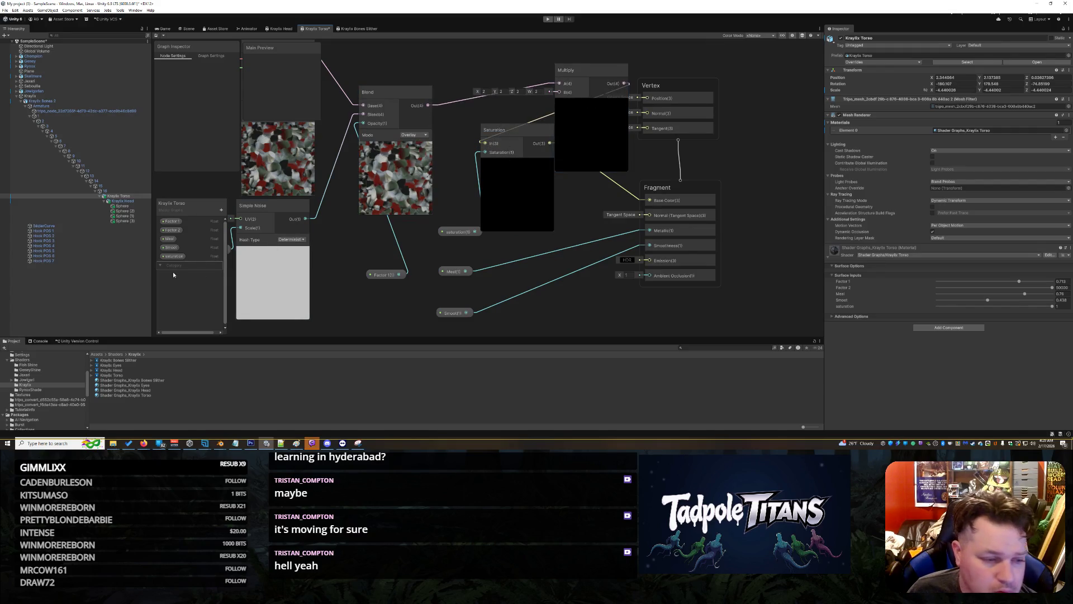
- Add a Float property named brightness as a Slider, feeding Multiply's B input
left_click(221, 210)
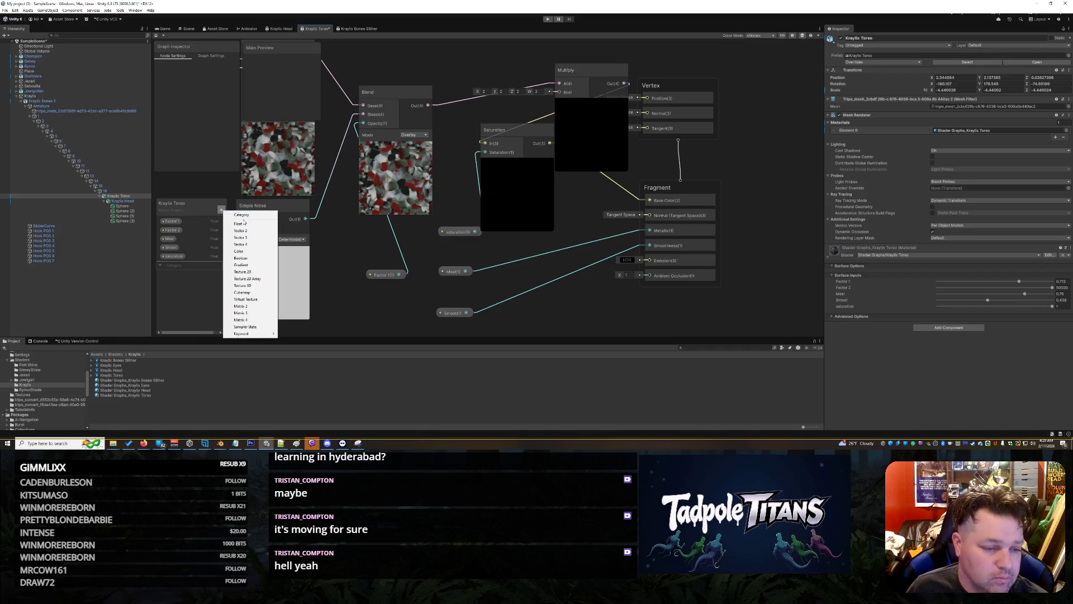
left_click(240, 215)
type("brightn")
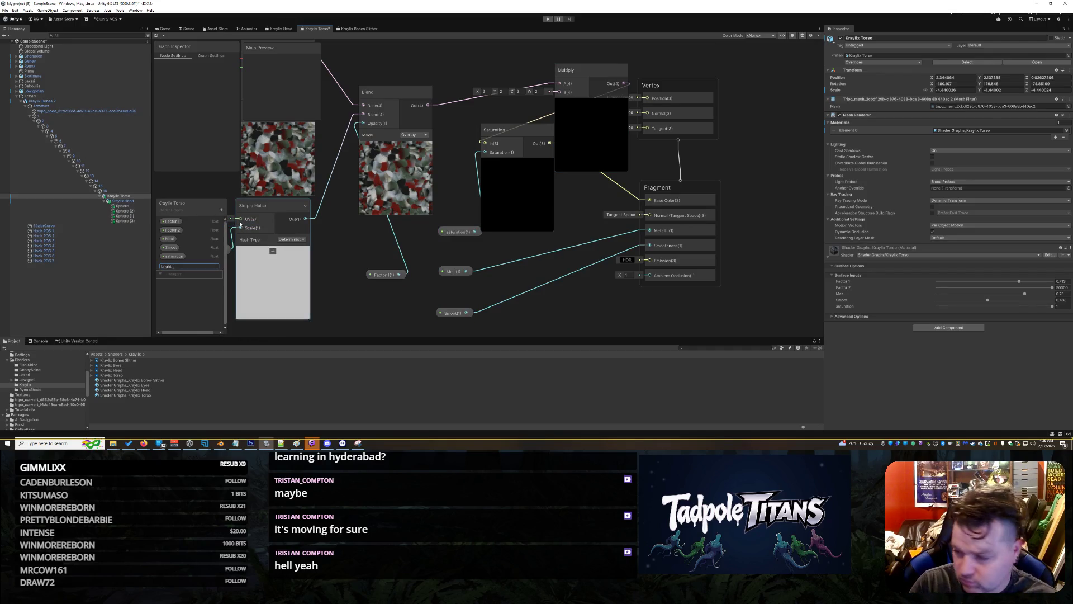
type("ess")
key("Return")
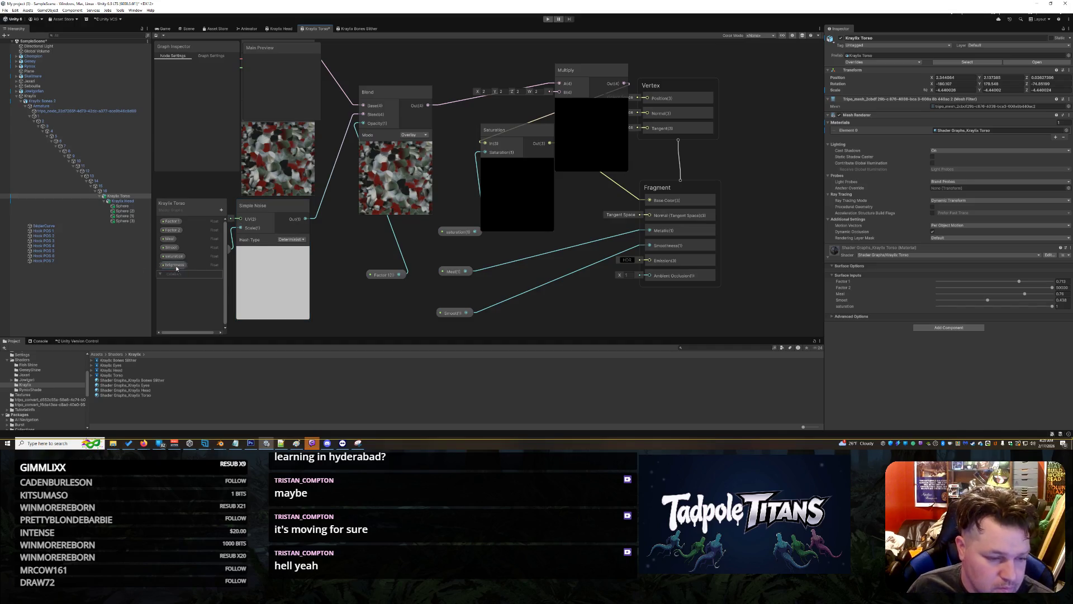
left_click_drag(177, 265, 559, 93)
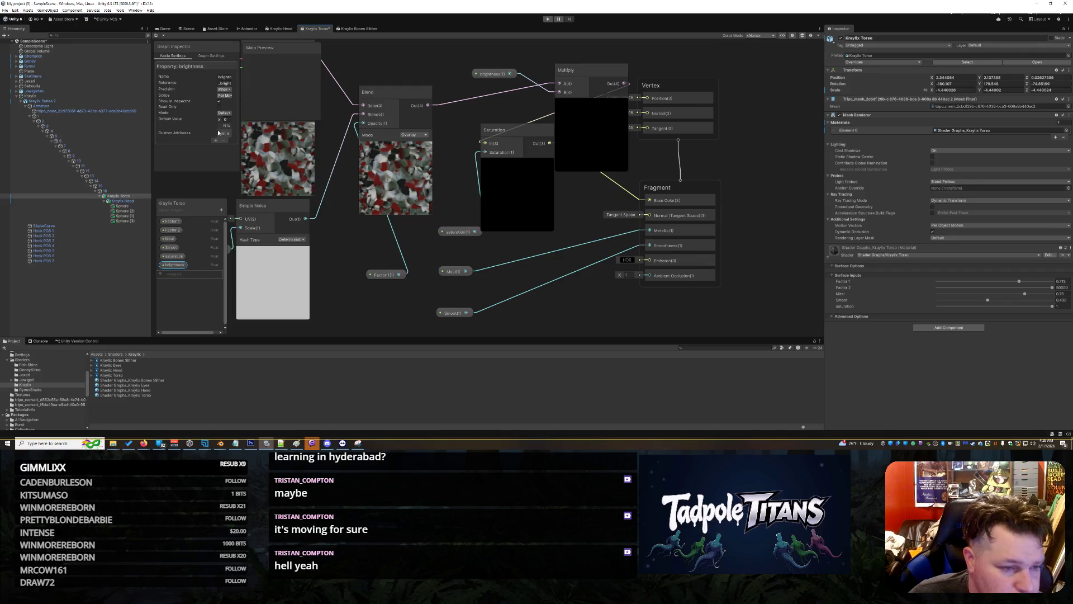
left_click(224, 112)
left_click(229, 122)
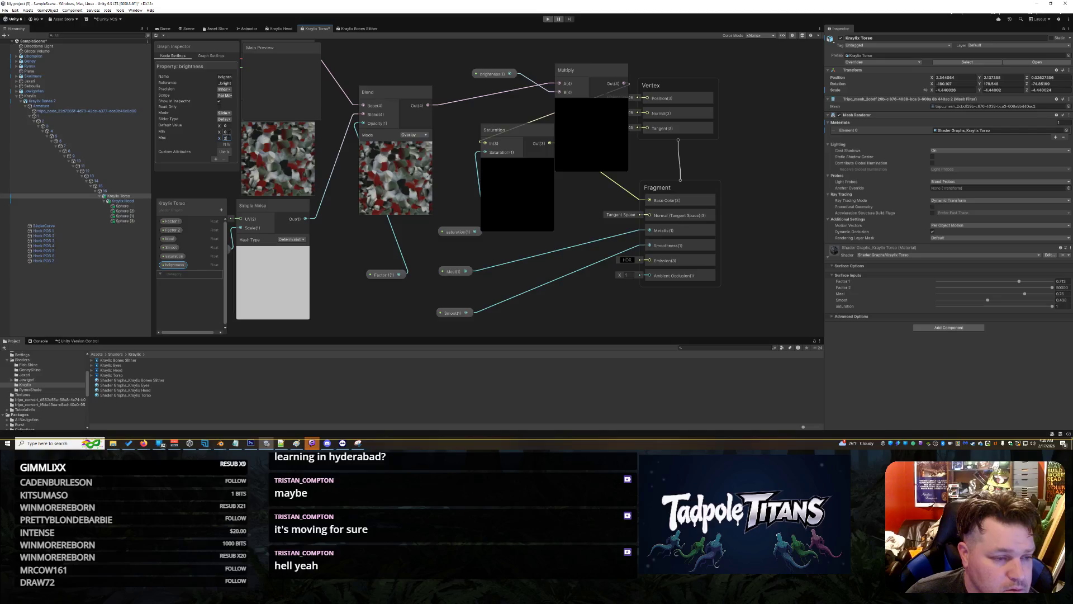
key("Return")
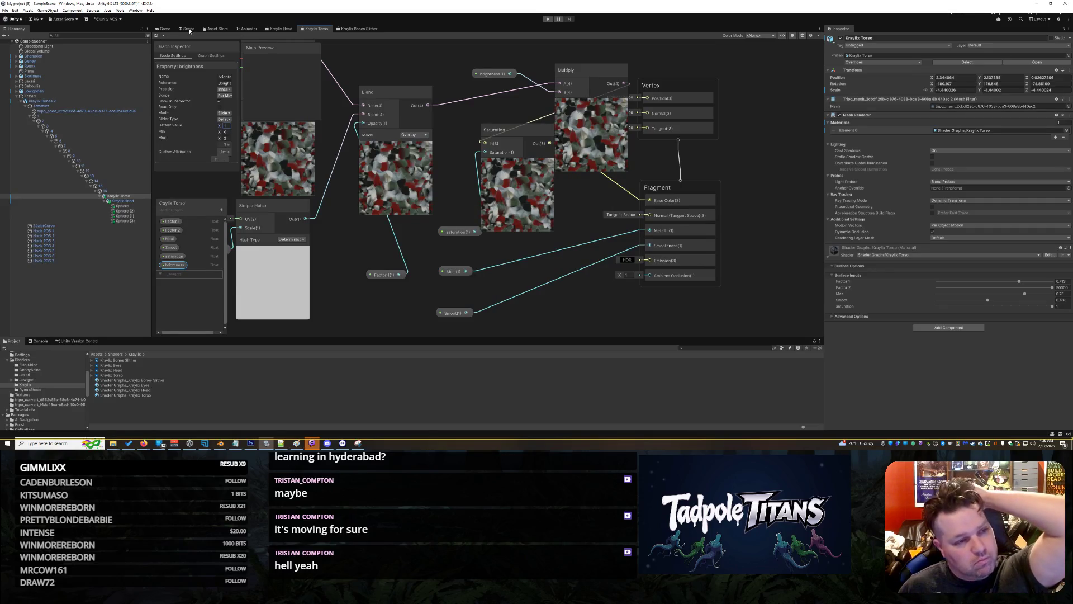
left_click(189, 29)
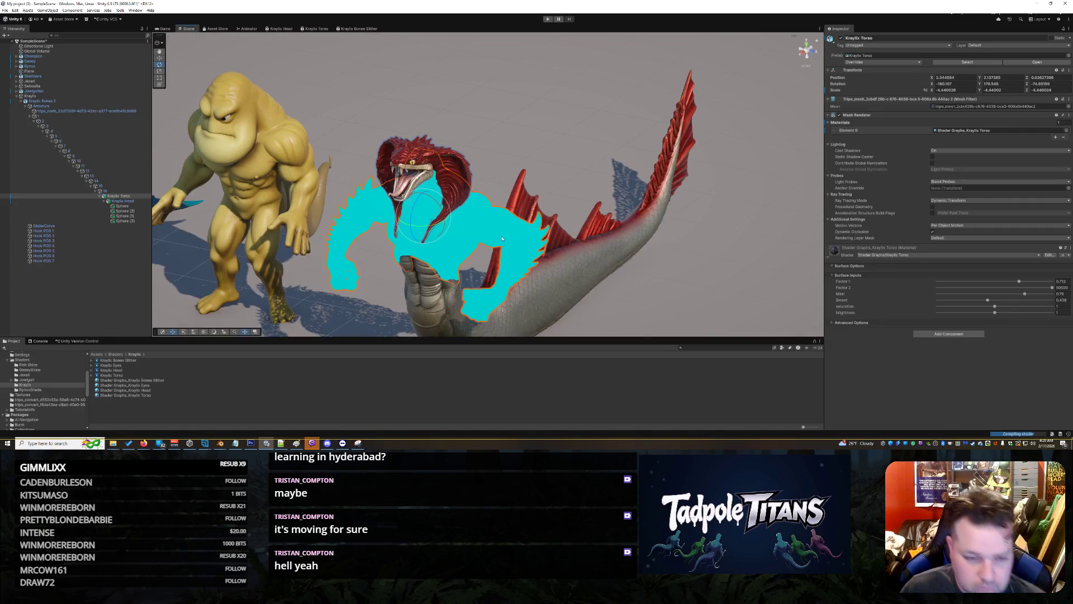
- Raise the serpent torso material's saturation to about 1.32
scroll("up", 3)
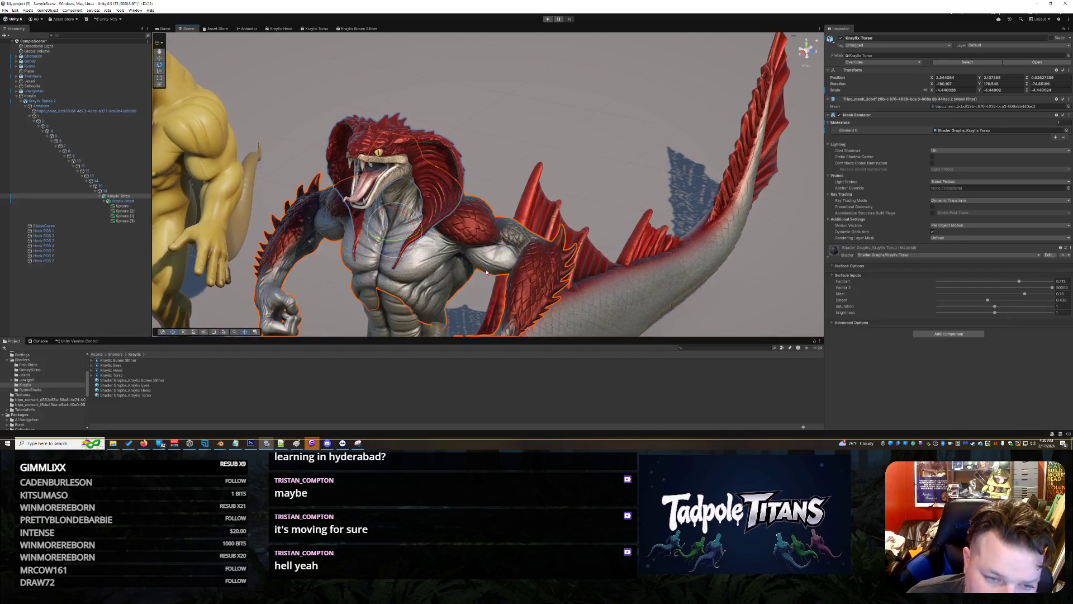
scroll("up", 3)
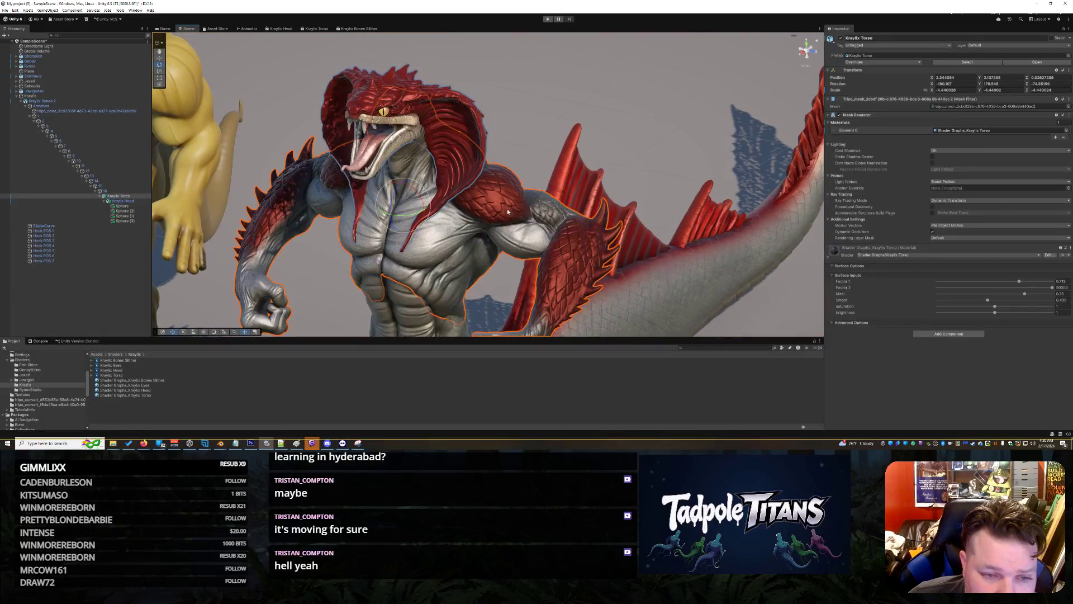
left_click_drag(540, 215, 553, 231)
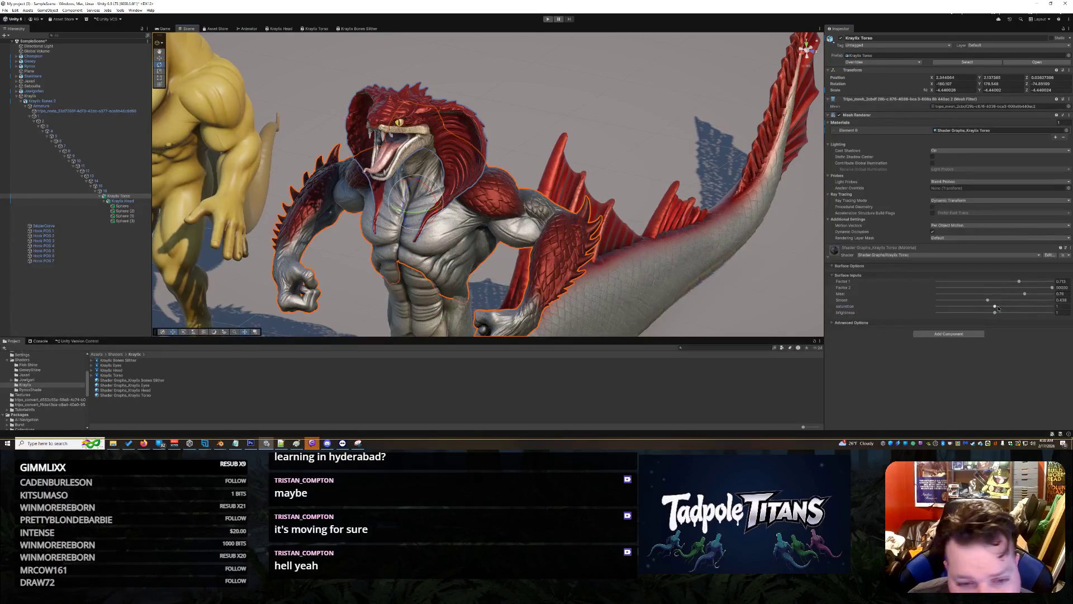
left_click(998, 307)
left_click_drag(1009, 306, 991, 301)
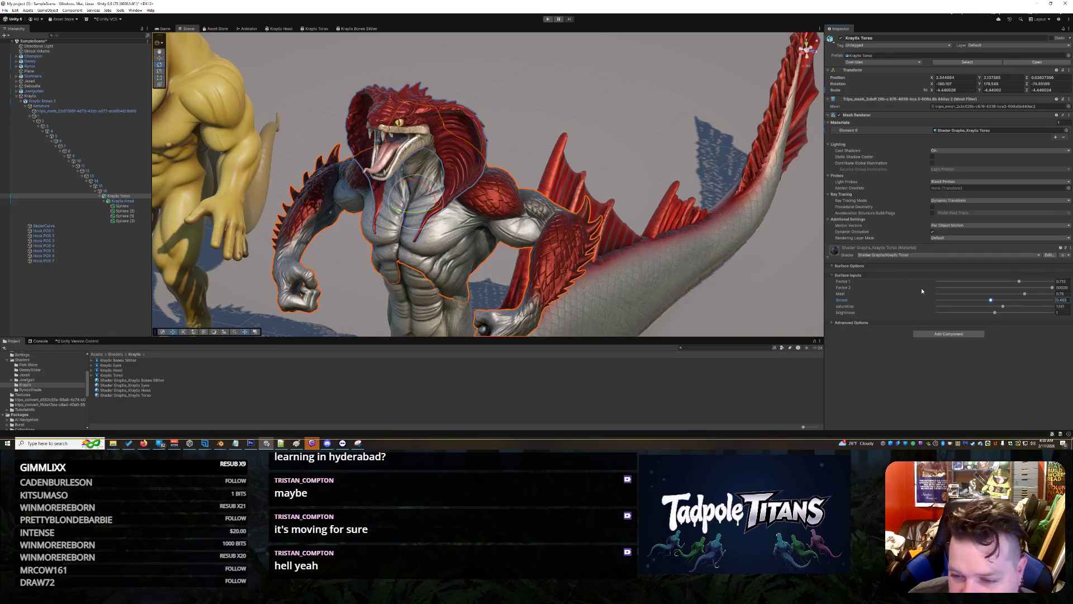
- Bring the view to a level angle on the characters and reselect the serpent torso
scroll("down", 3)
left_click(643, 280)
left_click_drag(643, 280, 668, 285)
scroll("up", 3)
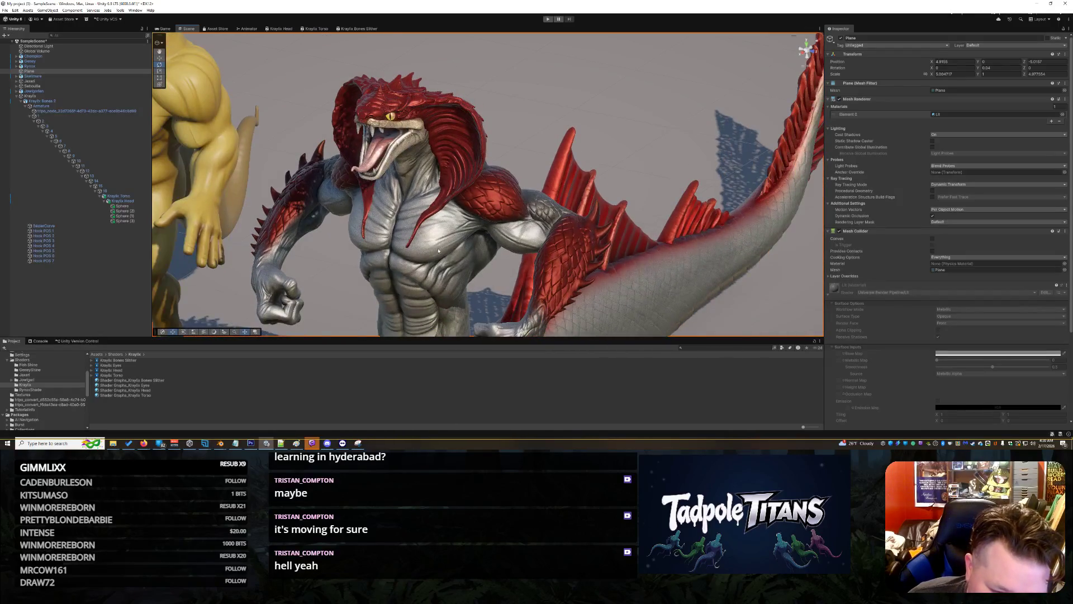
scroll("down", 3)
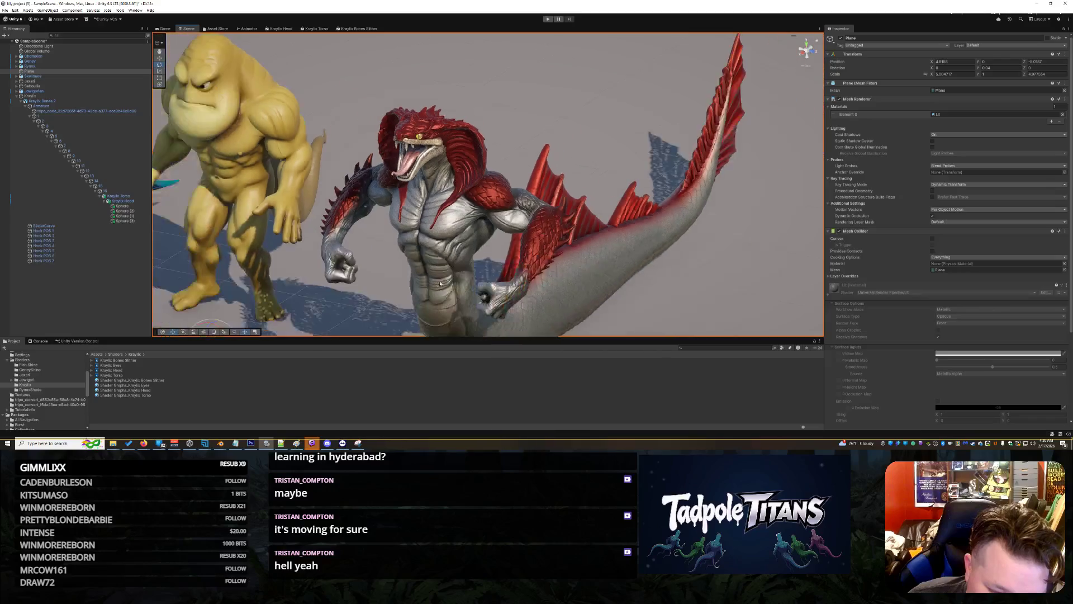
left_click_drag(442, 299, 561, 231)
scroll("up", 3)
left_click(469, 249)
scroll("up", 3)
left_click(543, 226)
- Reselect the serpent torso and push its saturation higher for richer red scales
left_click(525, 220)
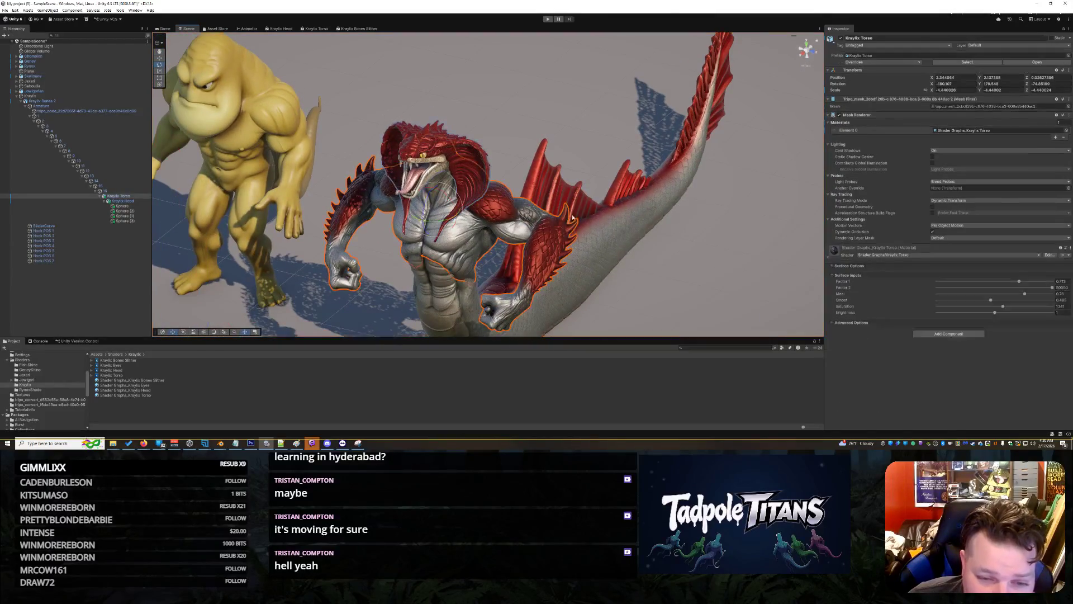
scroll("up", 3)
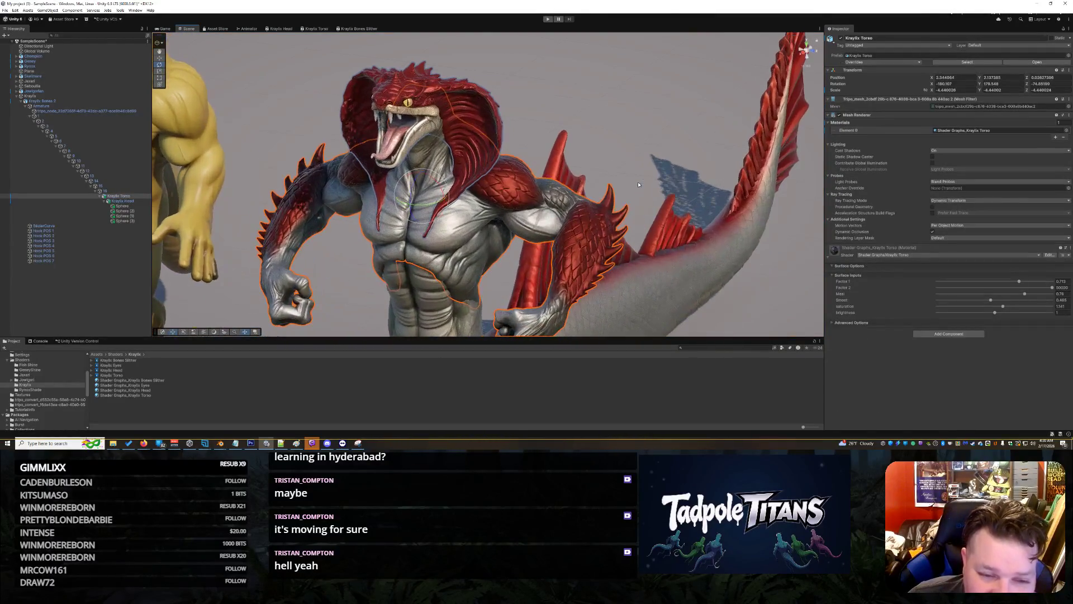
left_click(632, 195)
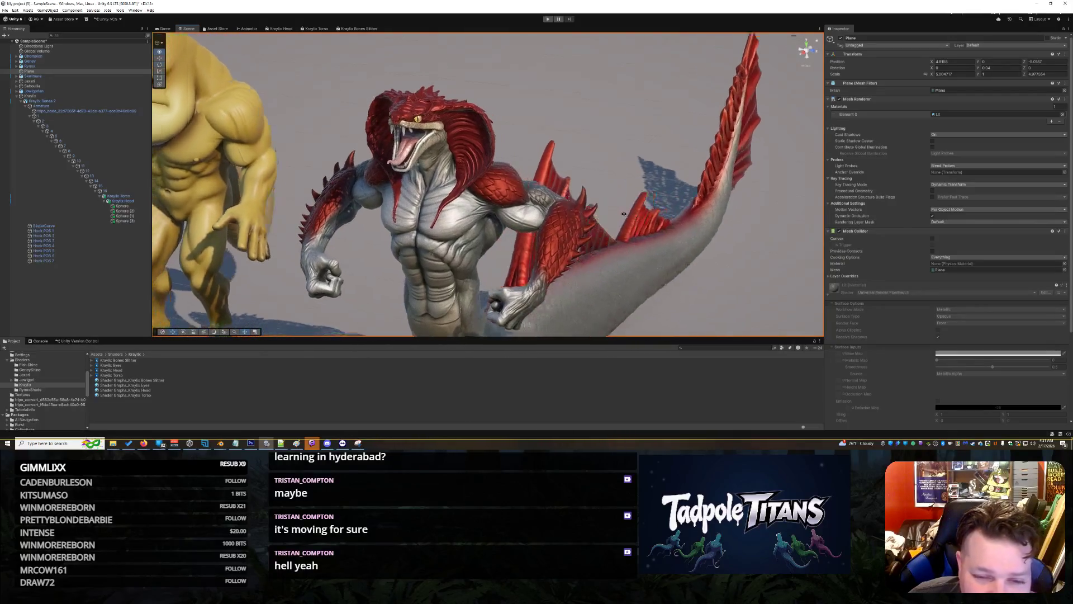
scroll("up", 3)
left_click(633, 220)
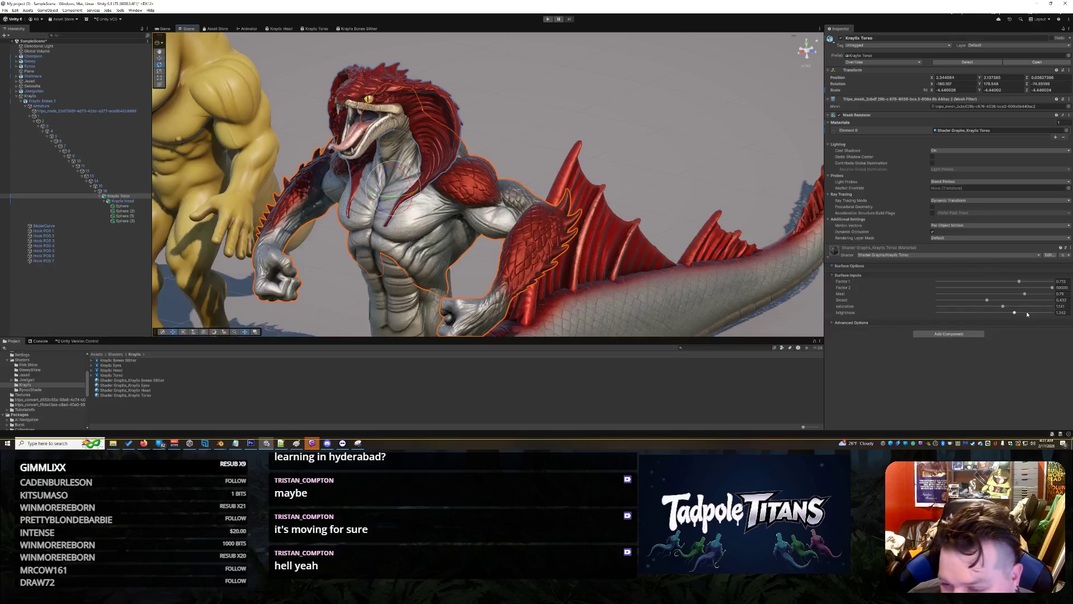
left_click(1004, 309)
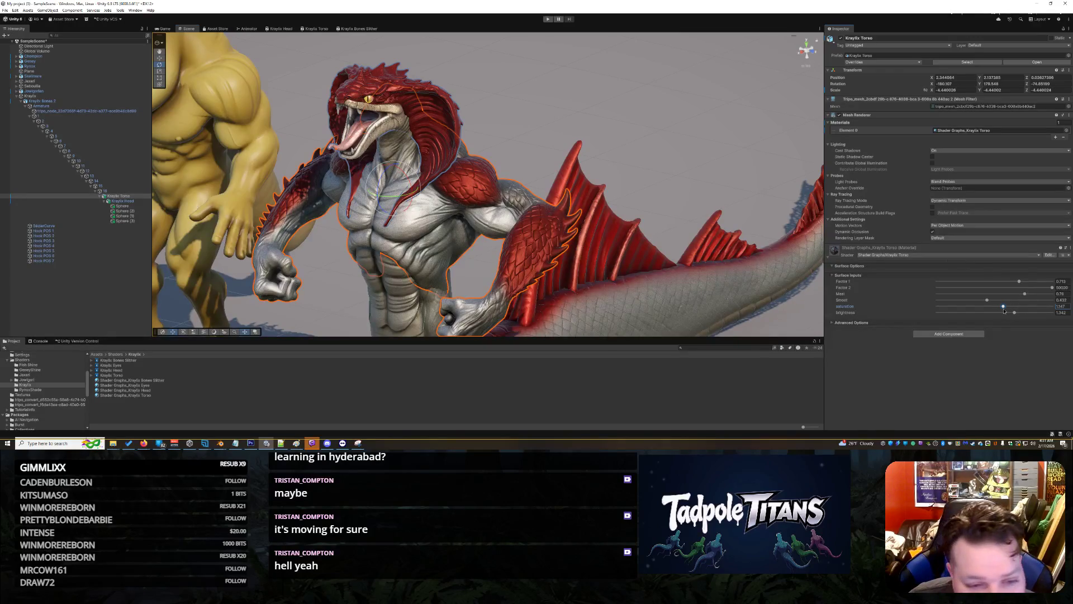
left_click_drag(997, 309, 982, 320)
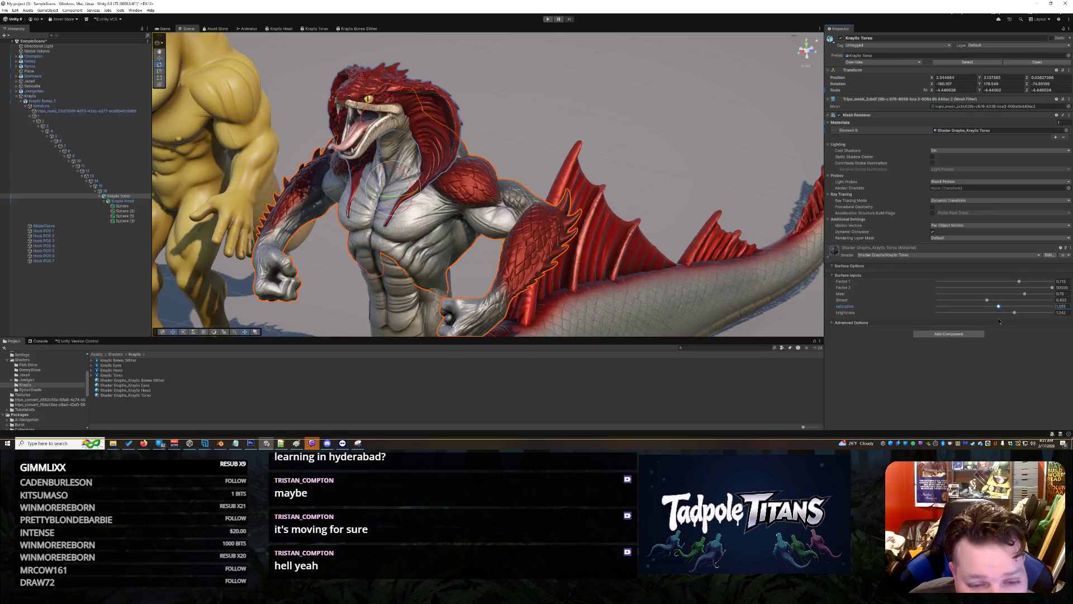
- Check the serpent from front and side views, then deselect everything
left_click(654, 134)
left_click_drag(654, 134, 708, 74)
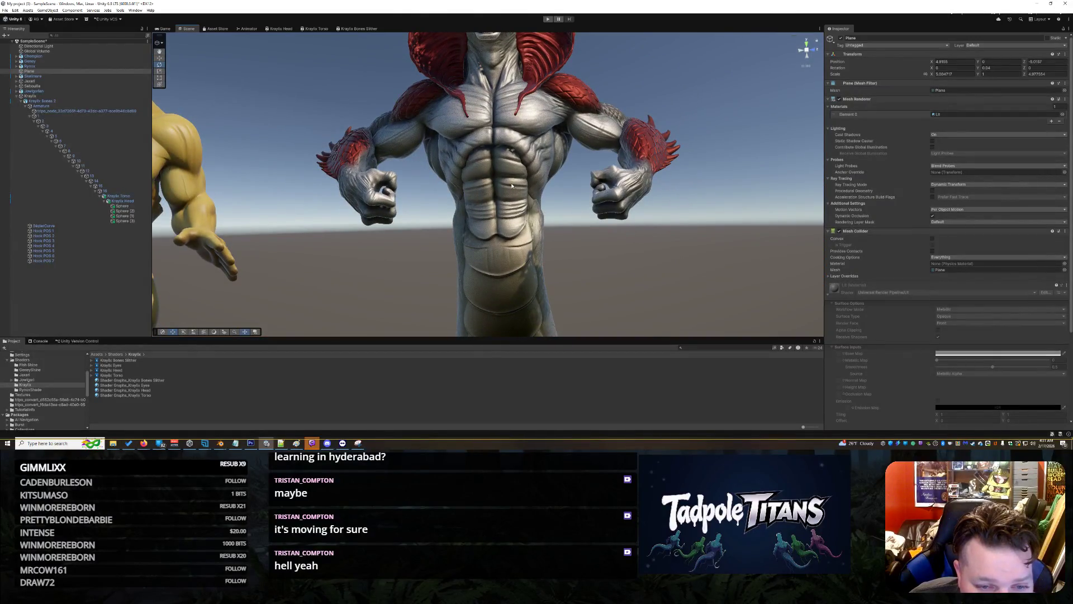
left_click(542, 140)
left_click_drag(645, 98, 630, 120)
left_click(651, 109)
scroll("up", 3)
scroll("down", 3)
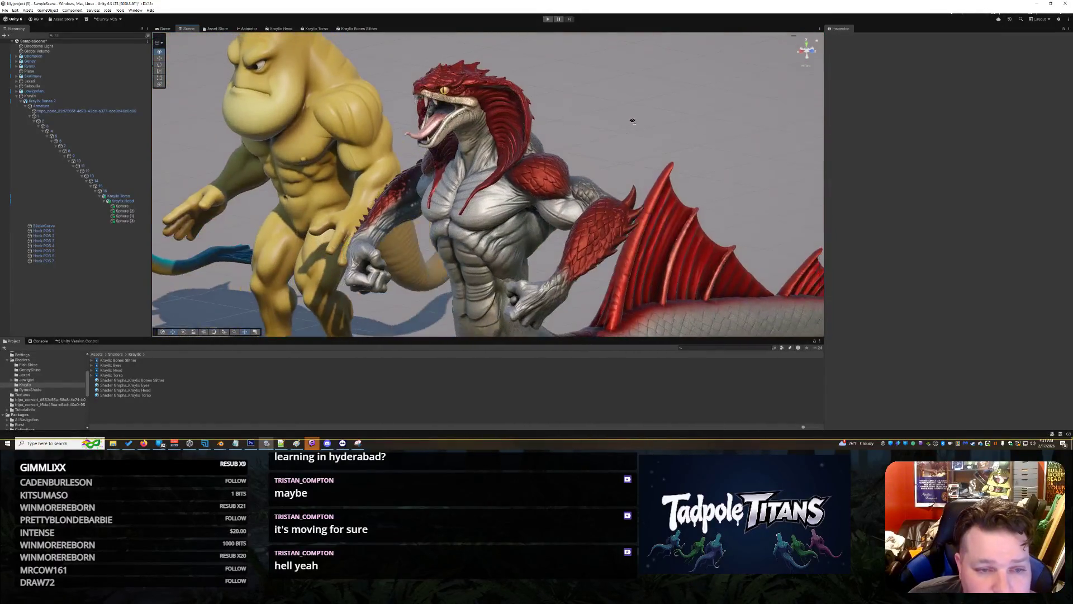
- View the lineup from a higher angle and select the serpent's body mesh
scroll("up", 3)
scroll("down", 3)
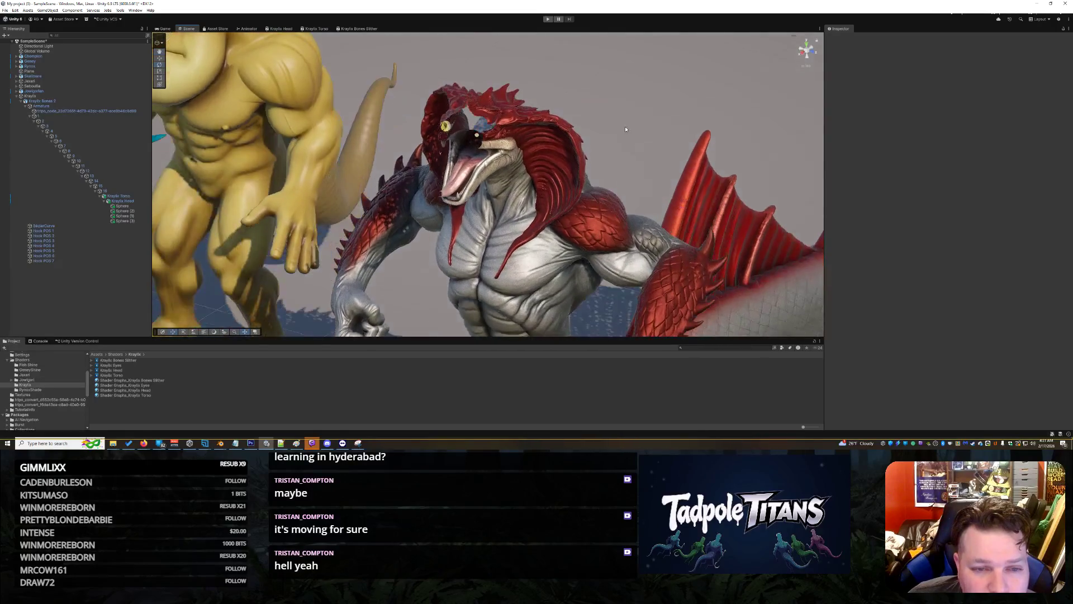
scroll("down", 3)
left_click_drag(642, 146, 606, 134)
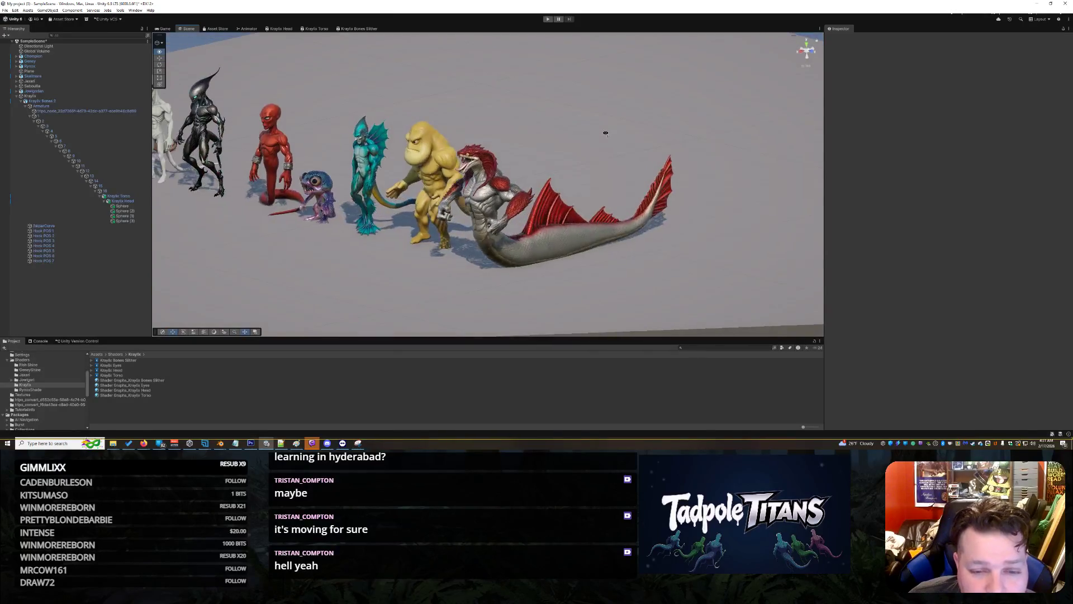
scroll("up", 3)
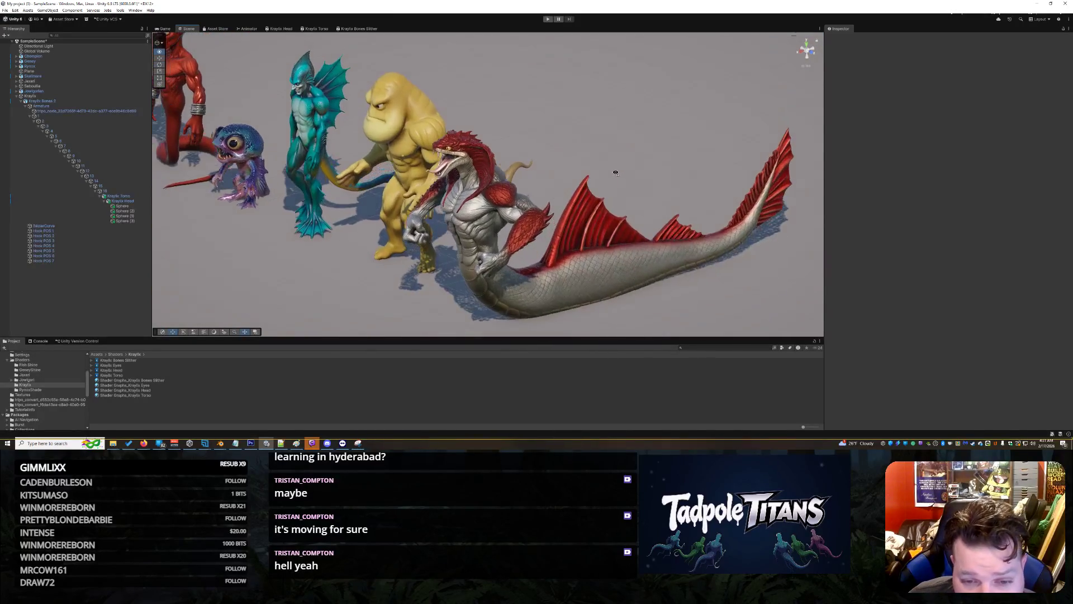
left_click(608, 272)
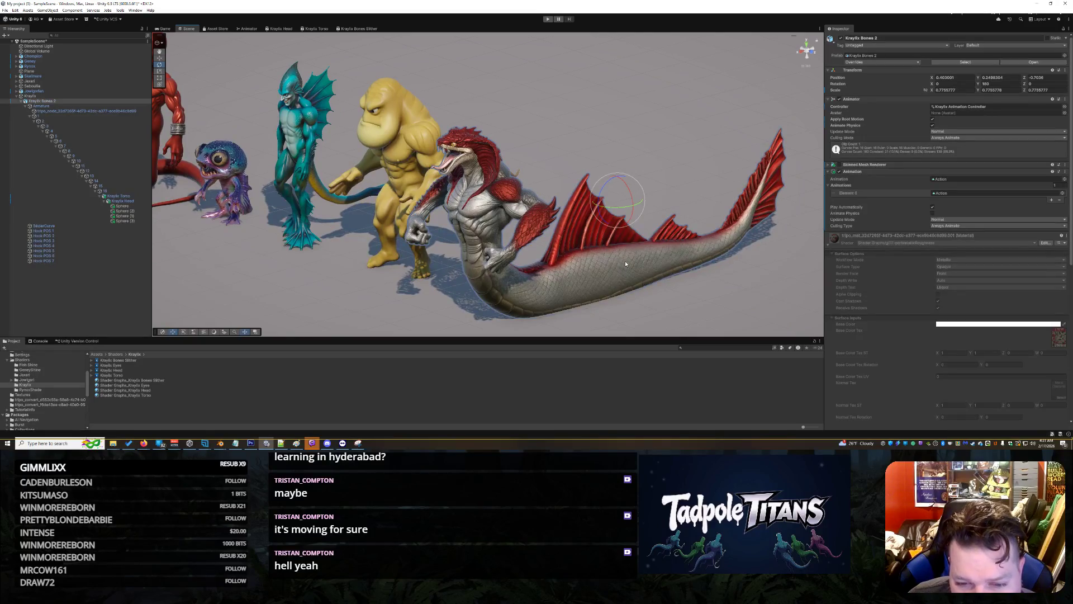
left_click(624, 264)
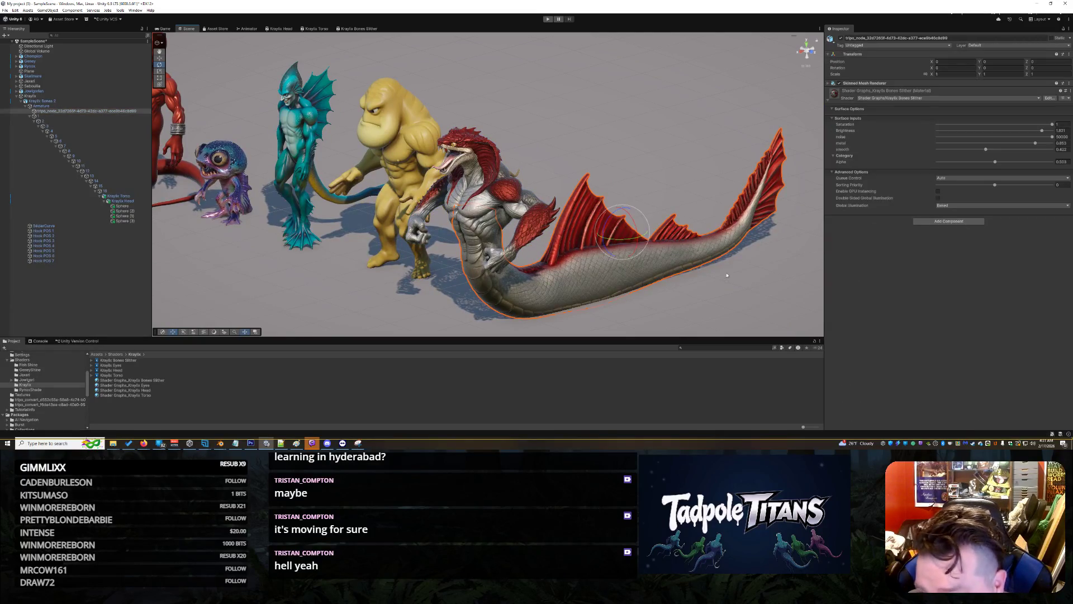
left_click(605, 281)
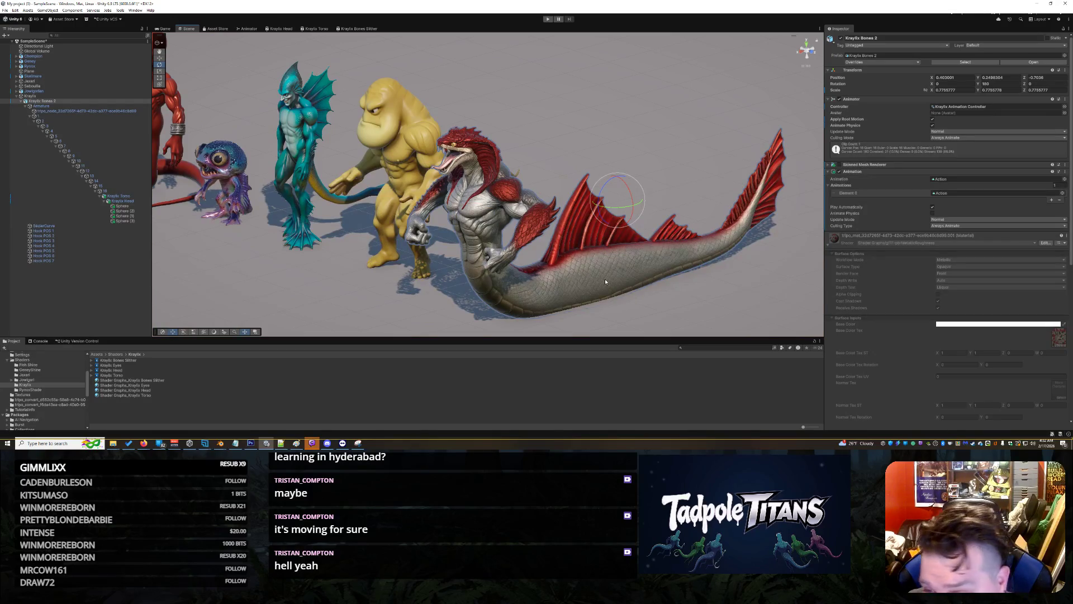
left_click(602, 232)
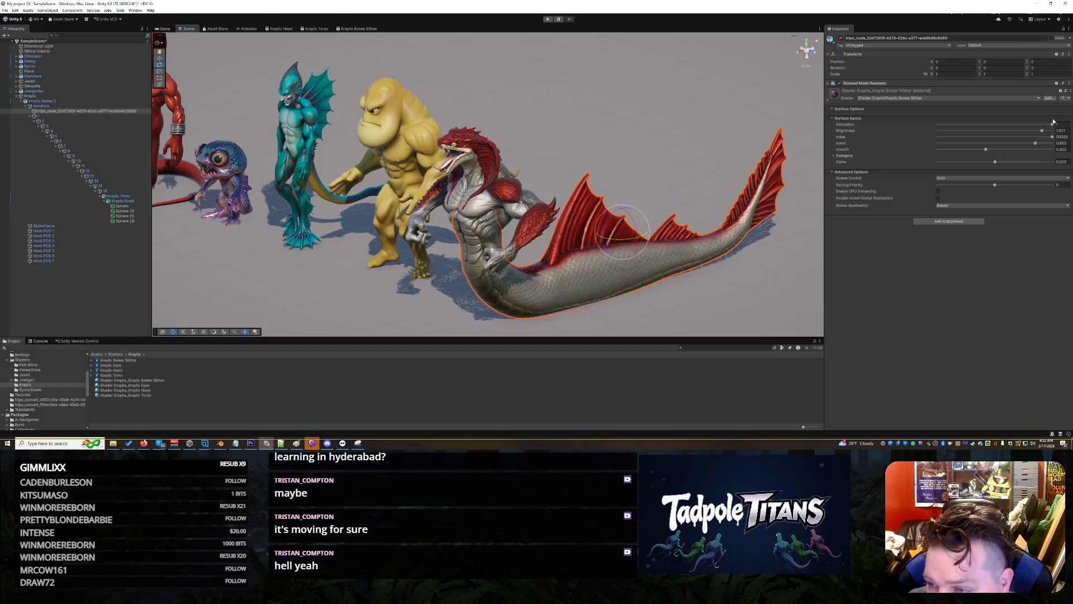
- Lower the body mesh saturation to 0.954 and view it from a steep top-down angle
left_click_drag(1054, 125, 1034, 127)
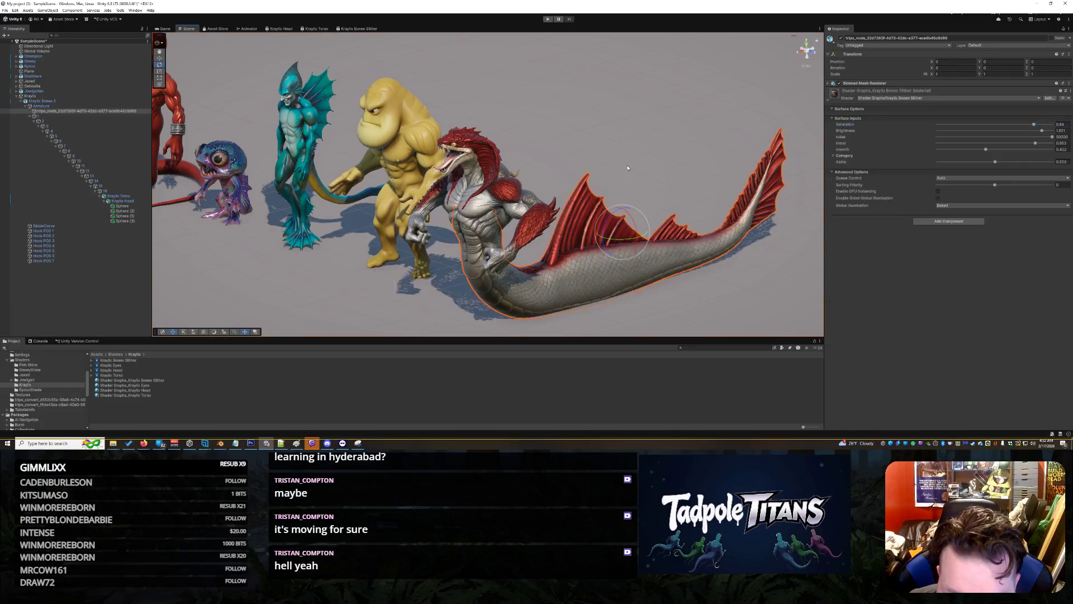
left_click(627, 167)
left_click_drag(627, 166, 675, 156)
scroll("up", 3)
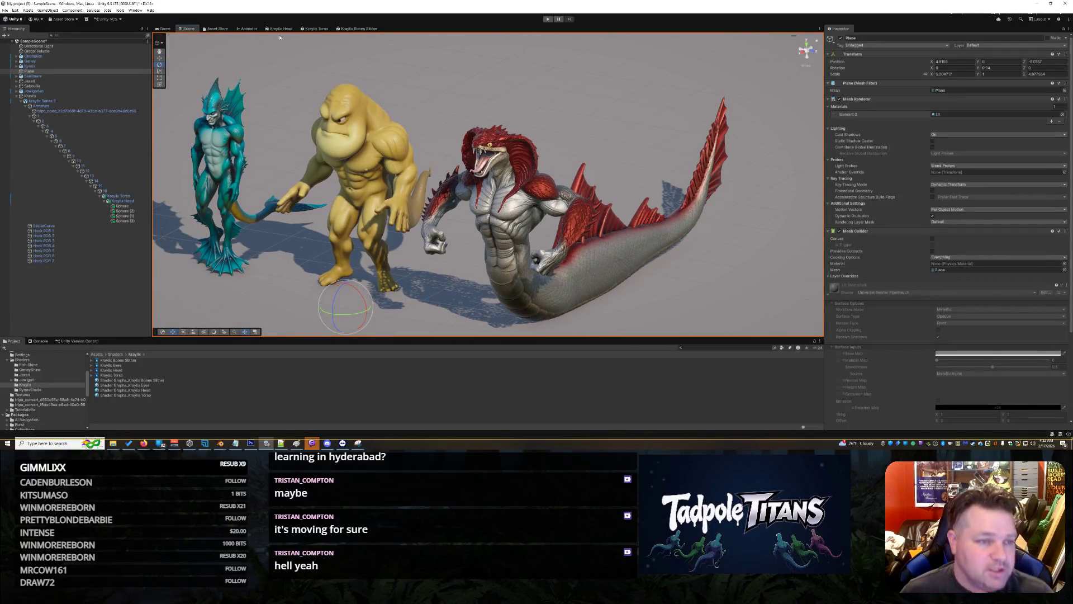
left_click(547, 19)
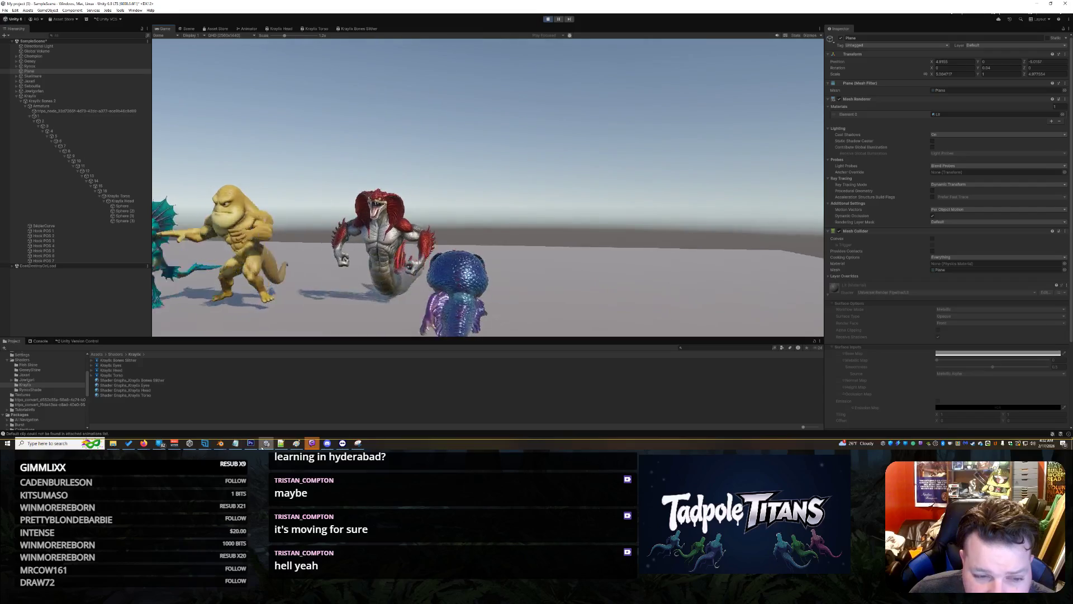
mouse_move(296, 442)
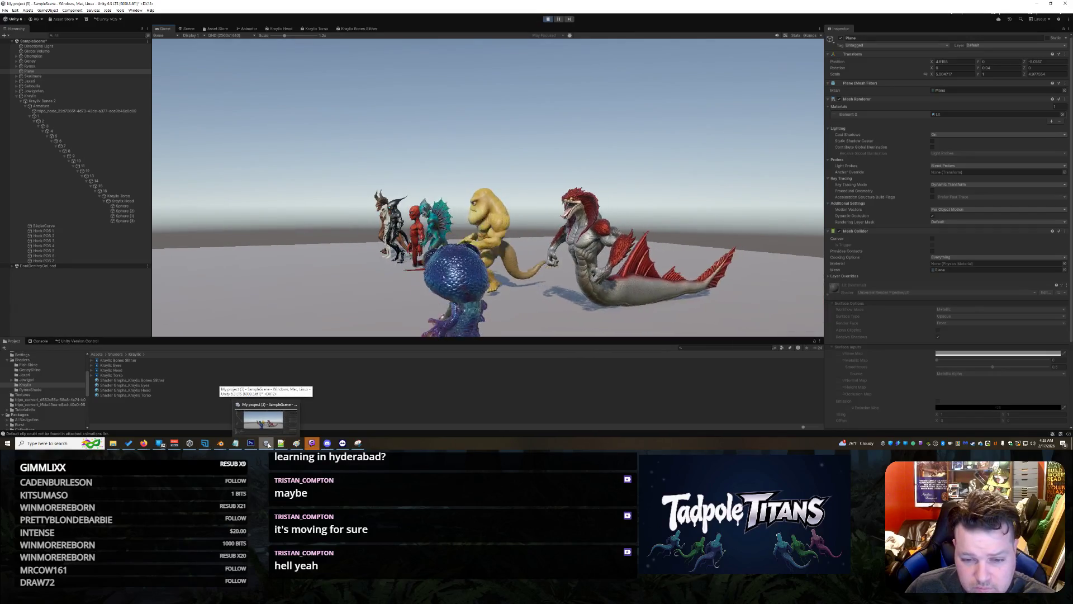
mouse_move(343, 443)
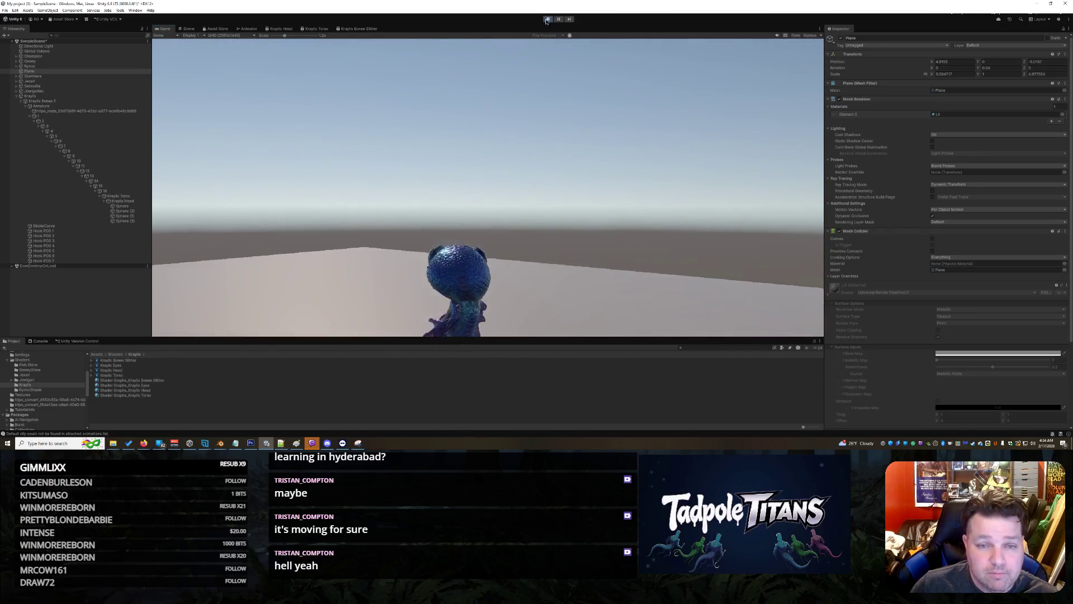
- Exit Play mode and start orbiting the Scene camera around the creature lineup
left_click(547, 19)
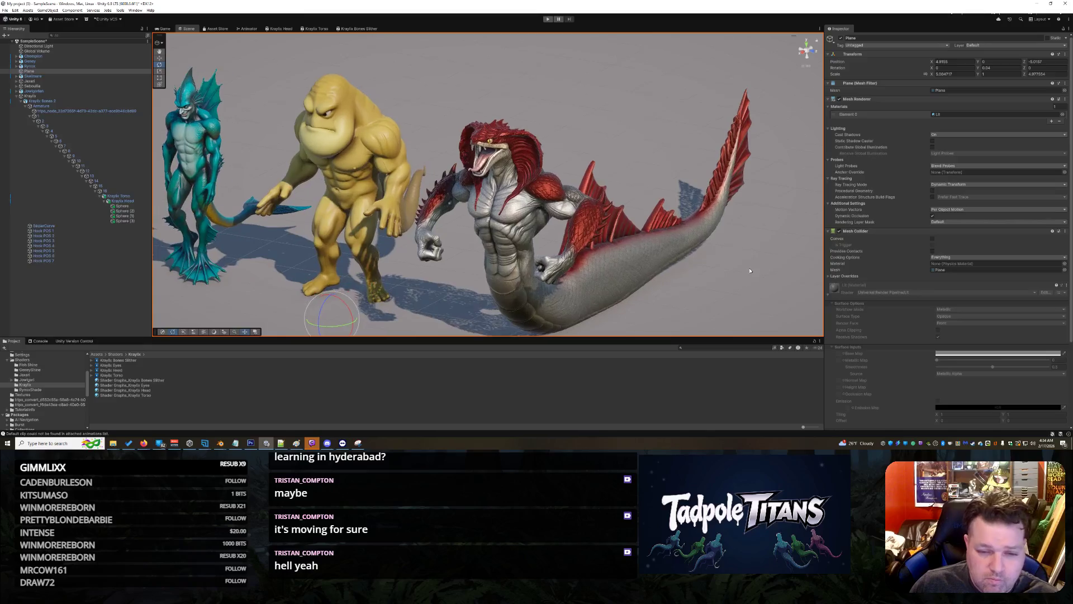
scroll("up", 3)
scroll("down", 3)
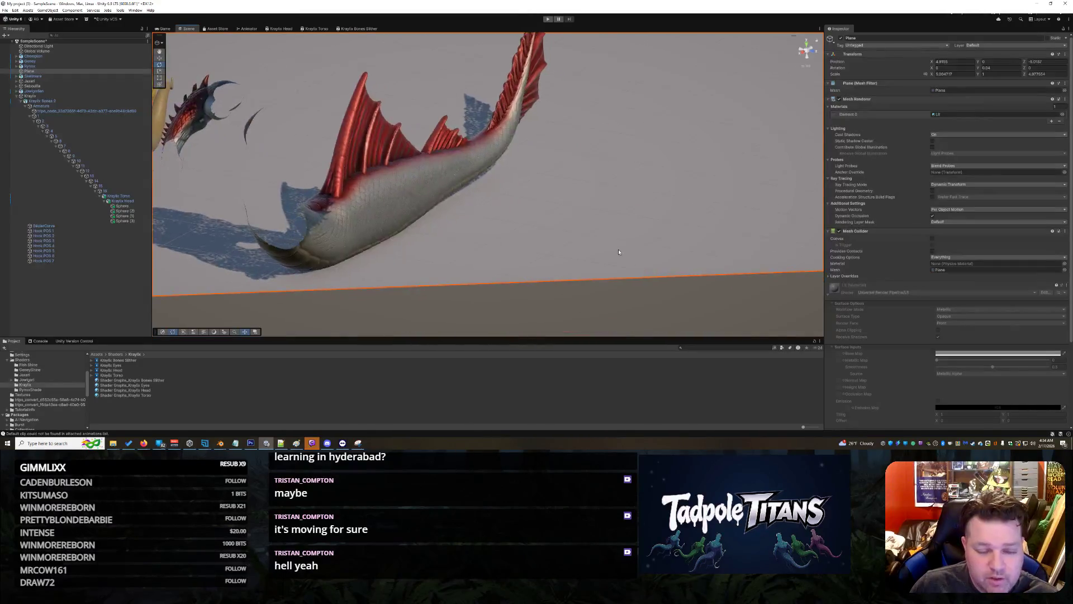
scroll("down", 3)
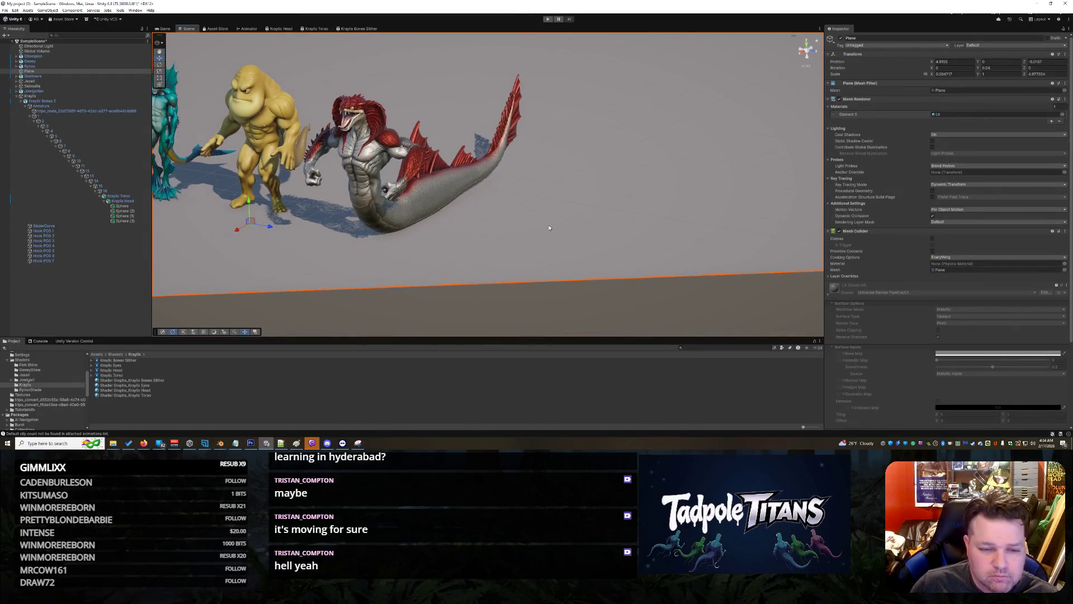
left_click_drag(595, 250, 586, 230)
scroll("up", 3)
scroll("up", 3)
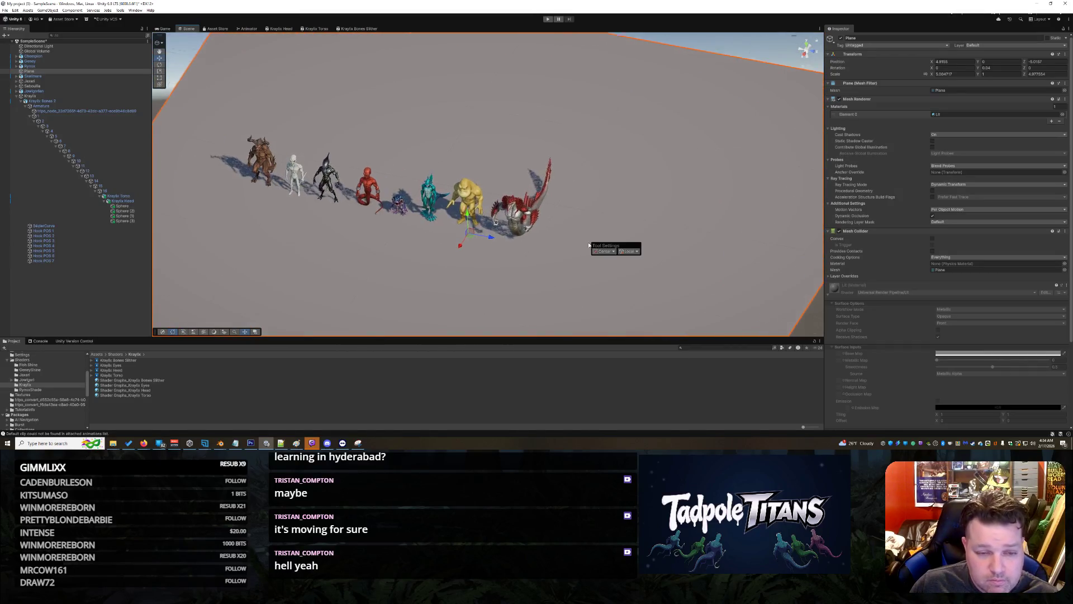
right_click(732, 278)
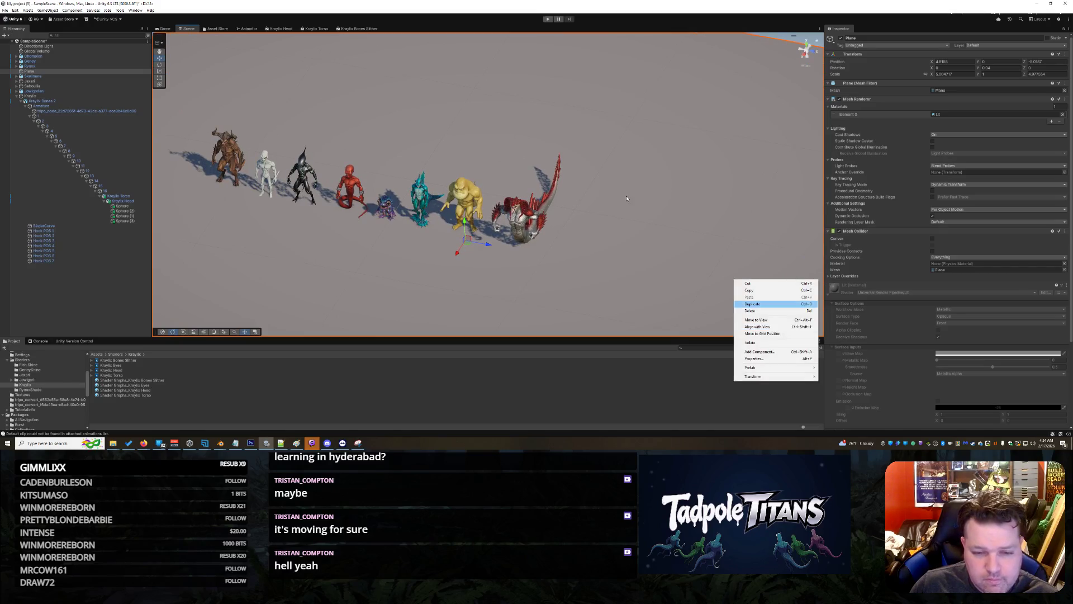
left_click(620, 206)
- Frame a low, close frontal shot of the whole lineup including the red-finned serpent
left_click_drag(624, 269, 503, 185)
scroll("up", 3)
left_click_drag(465, 131, 639, 194)
scroll("up", 3)
scroll("up", 3)
left_click_drag(446, 223, 402, 199)
scroll("down", 3)
left_click_drag(543, 288, 575, 289)
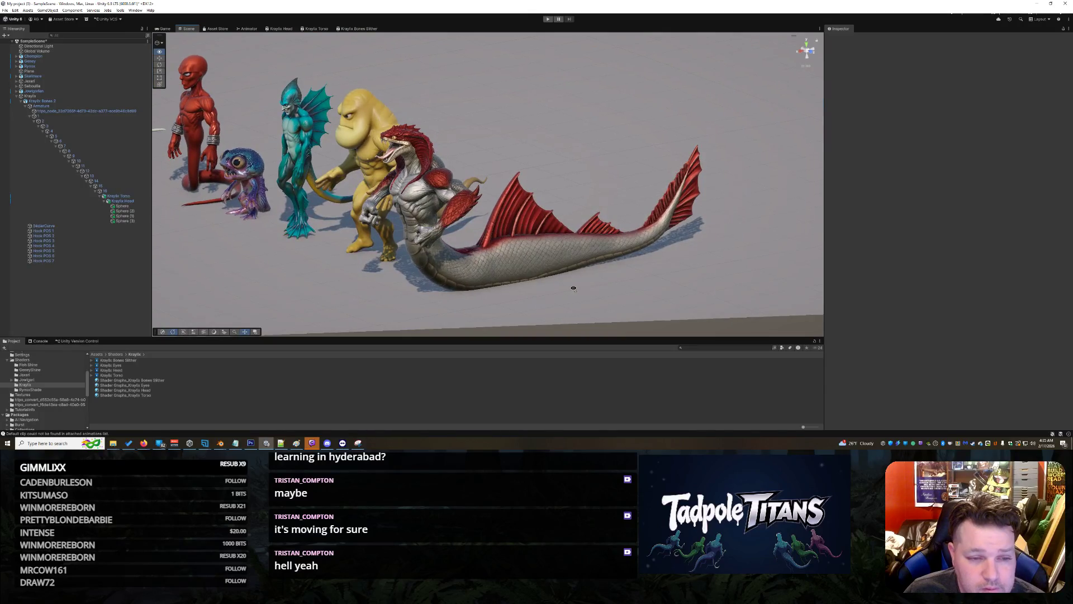
scroll("up", 3)
left_click_drag(575, 291, 585, 298)
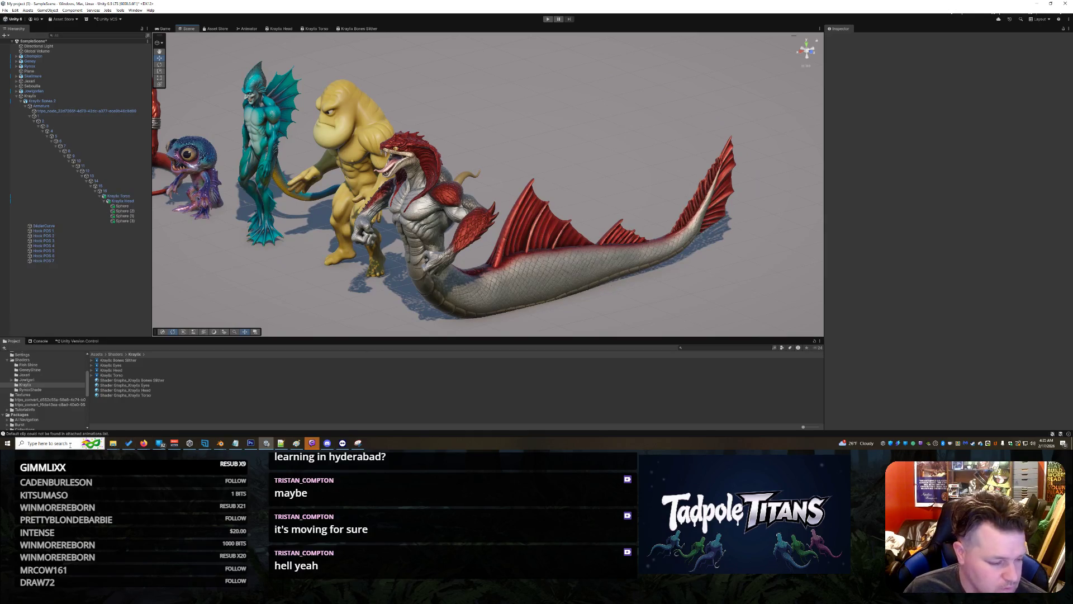
left_click(53, 443)
- Capture the creature lineup region with Snipping Tool and switch to X in the browser
type("snipp")
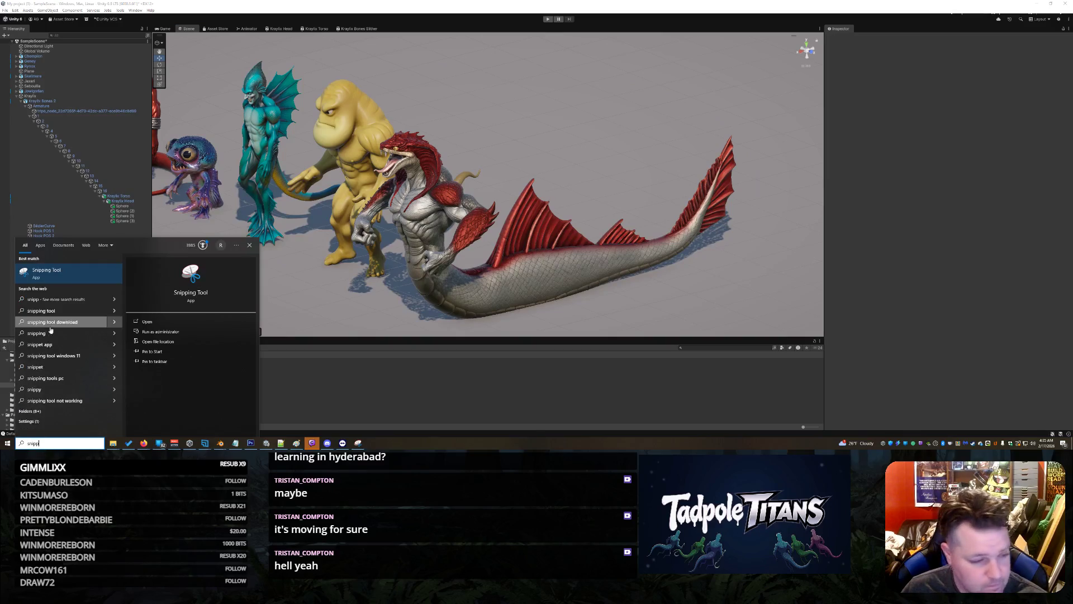
left_click(68, 281)
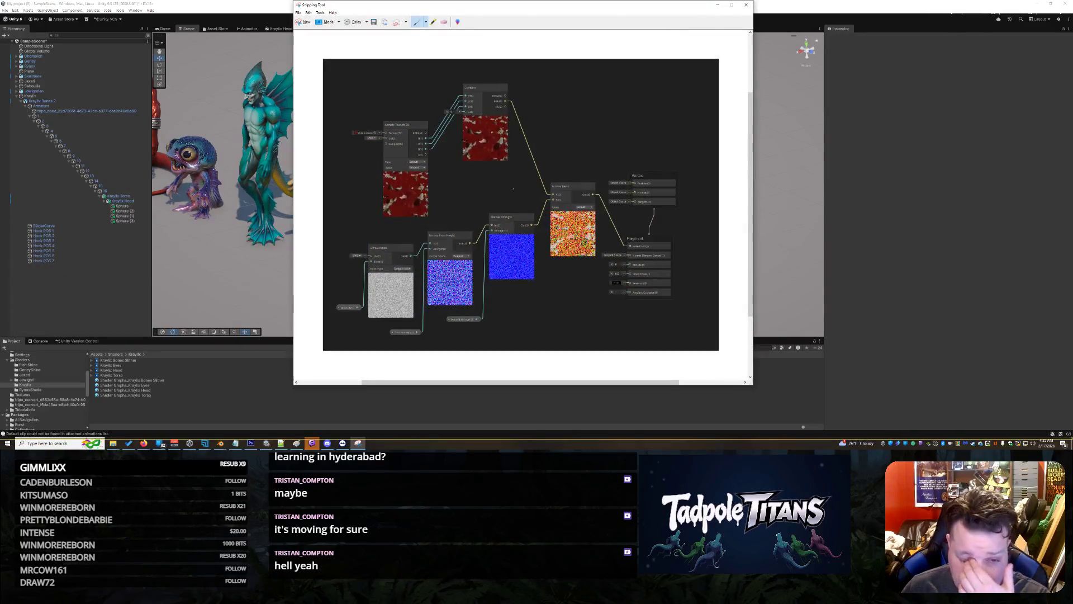
left_click(305, 22)
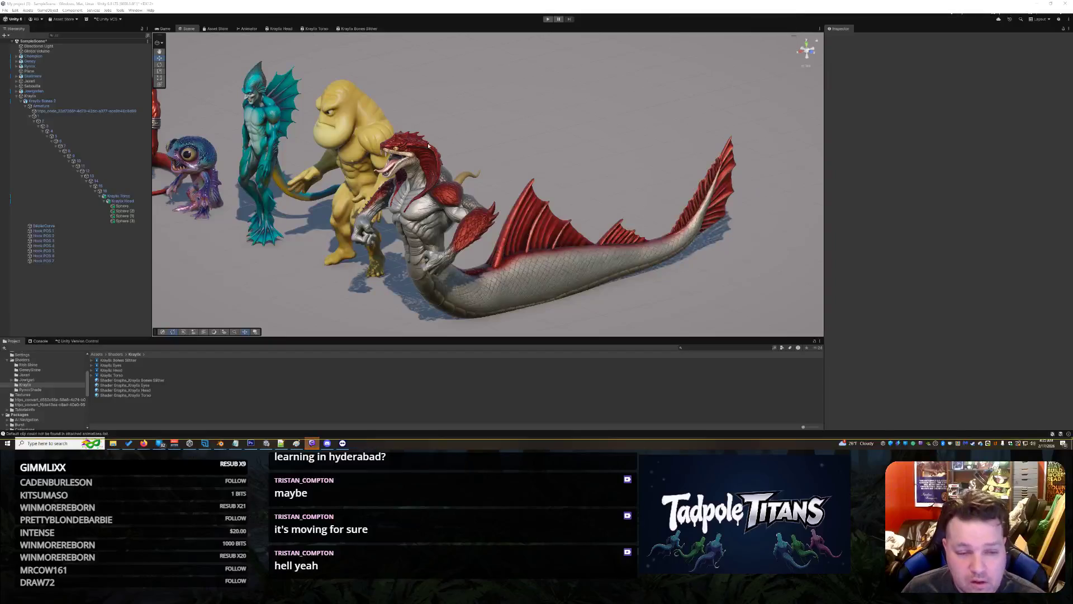
left_click_drag(228, 63, 761, 320)
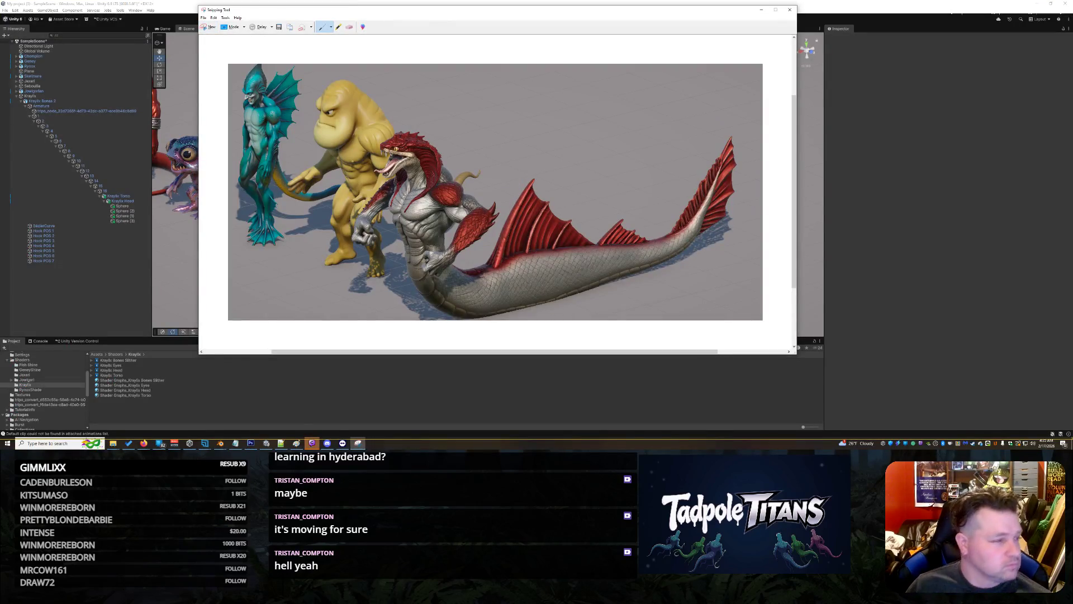
key("alt+Tab")
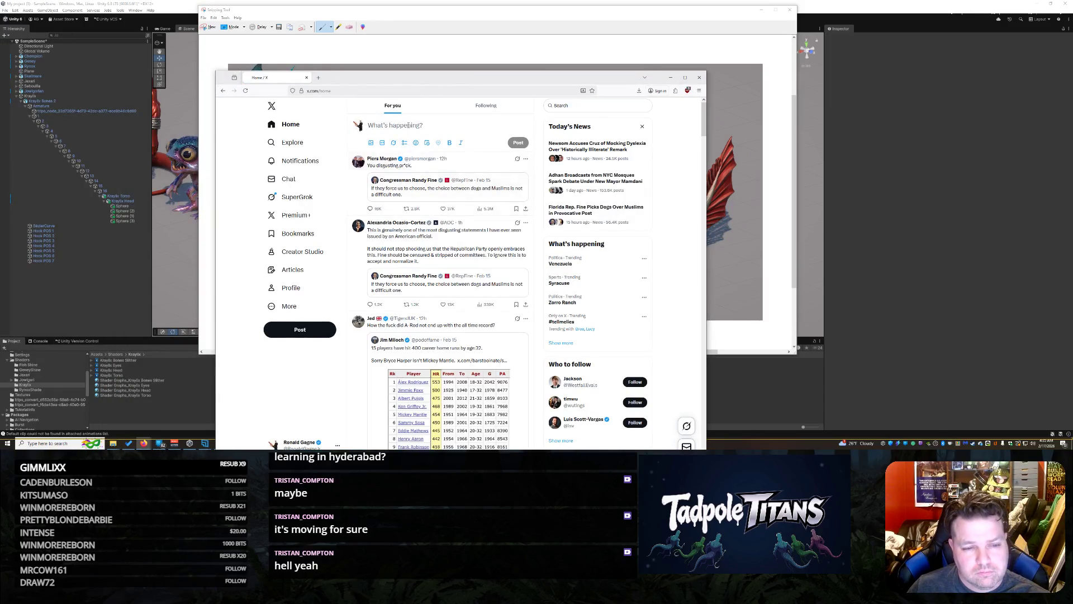
left_click(408, 127)
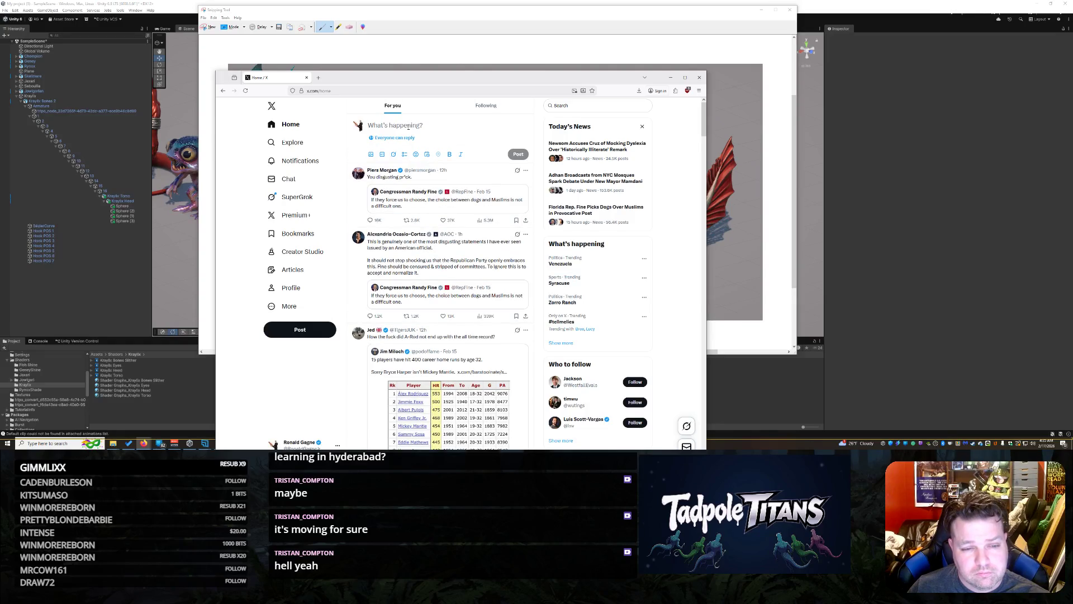
- Paste the lineup screenshot into the new X post and reposition the browser window
key("ctrl+v")
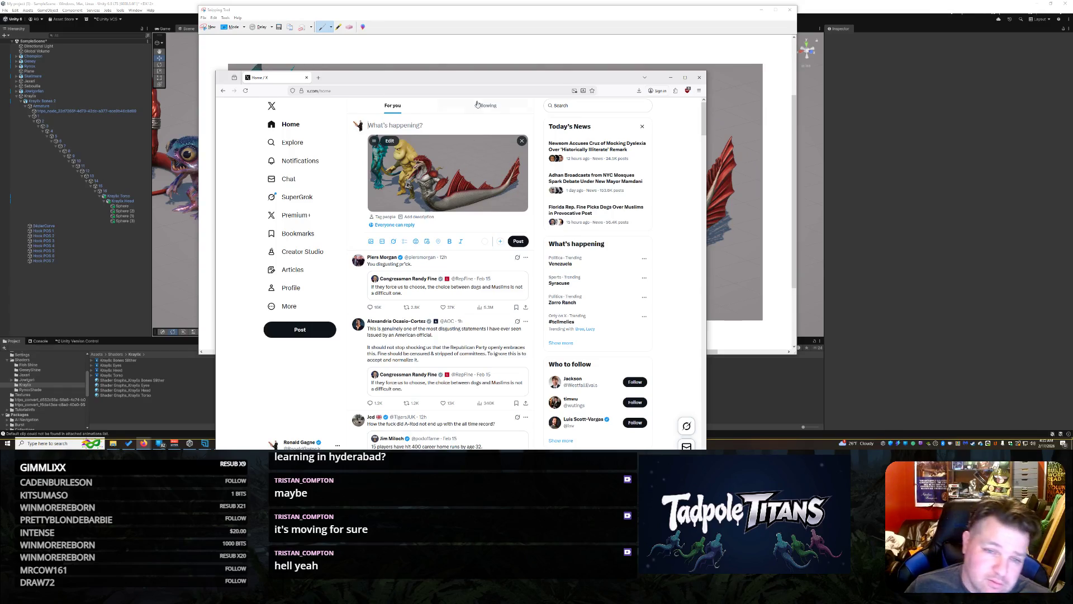
left_click_drag(474, 73, 465, 81)
type("The amphibious b")
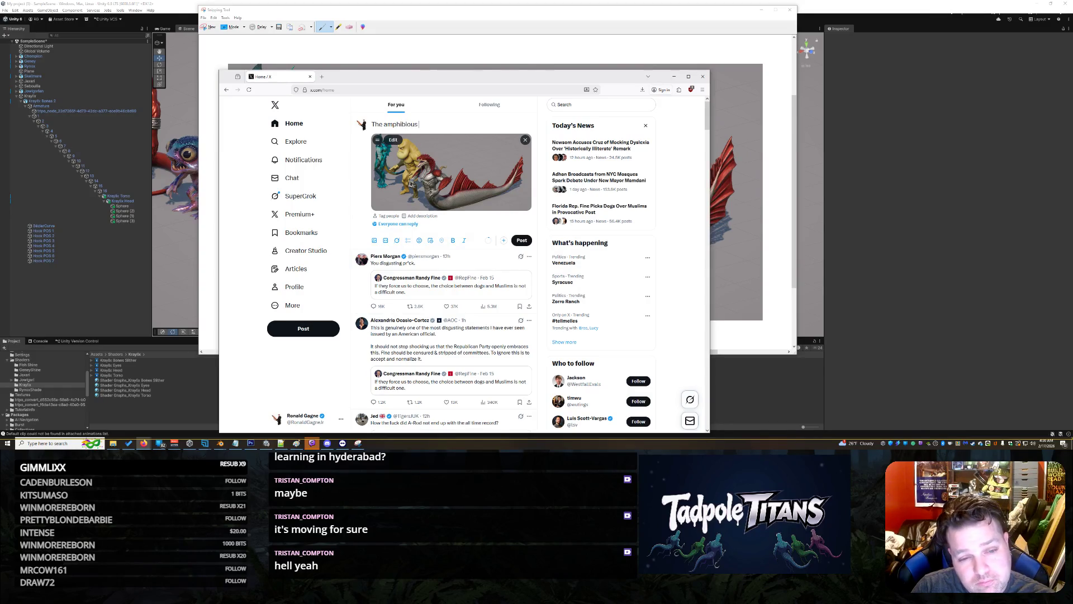
- Replace the caption with 'Balancing textures for snakes \ fish dudes.' and start a new line
type("uilt ")
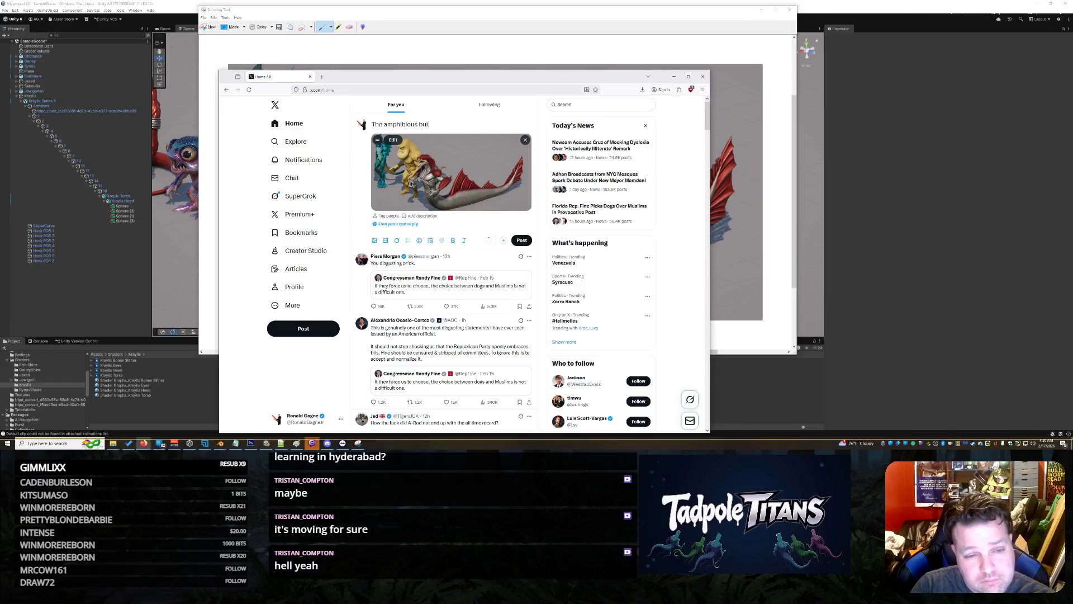
type("creat")
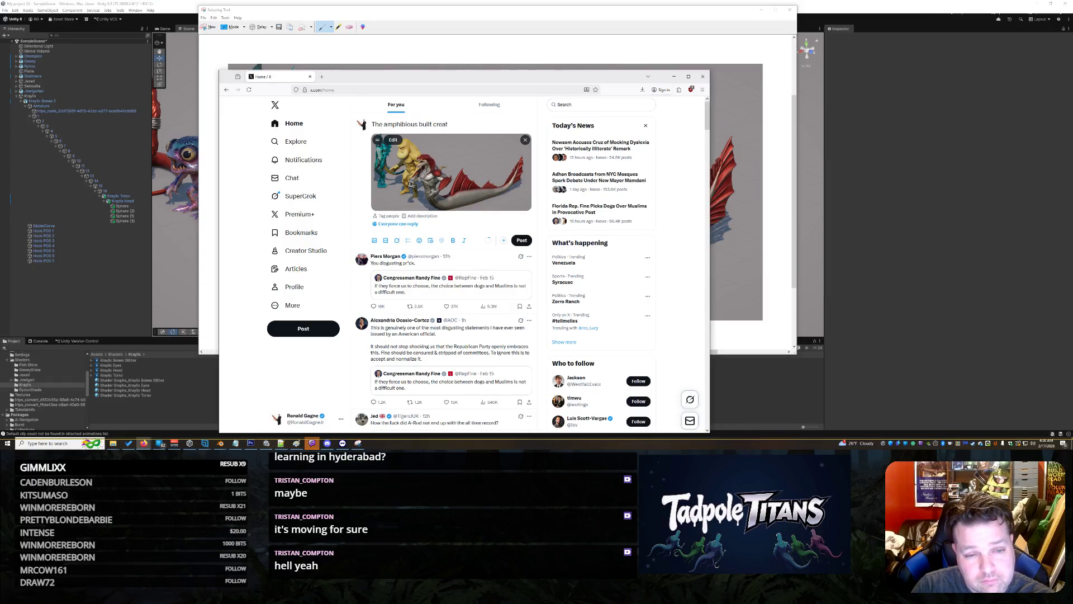
type("ures")
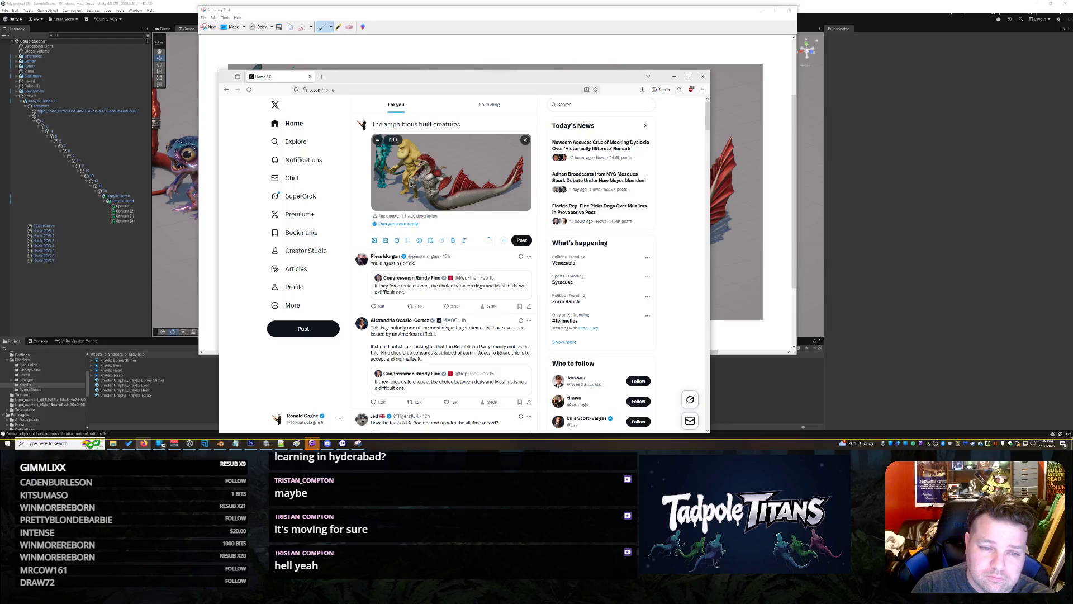
key("ctrl+a")
type("Balancing te")
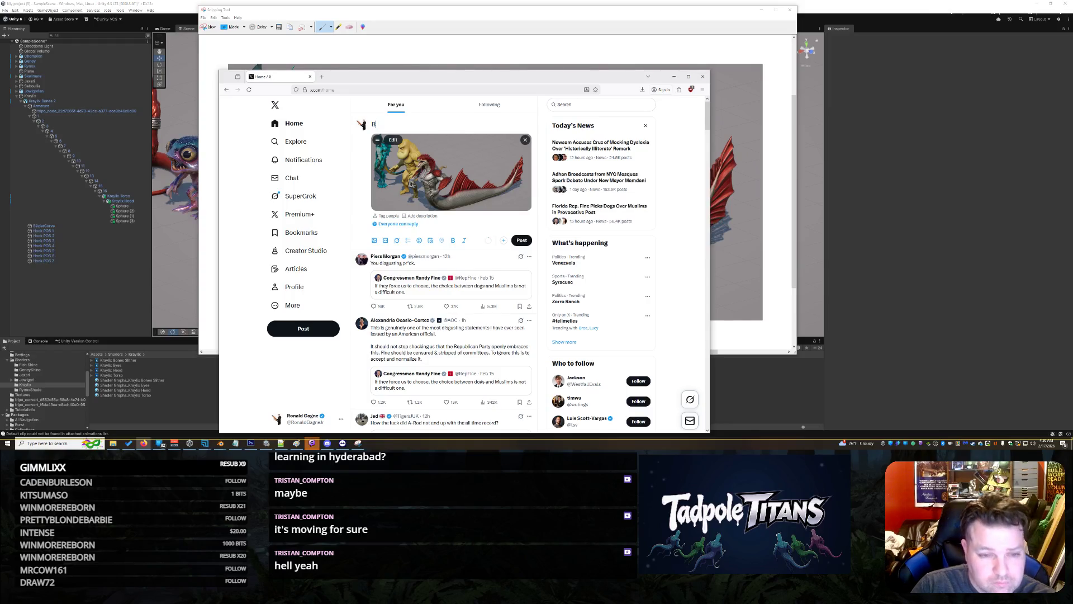
type("xtures for snak")
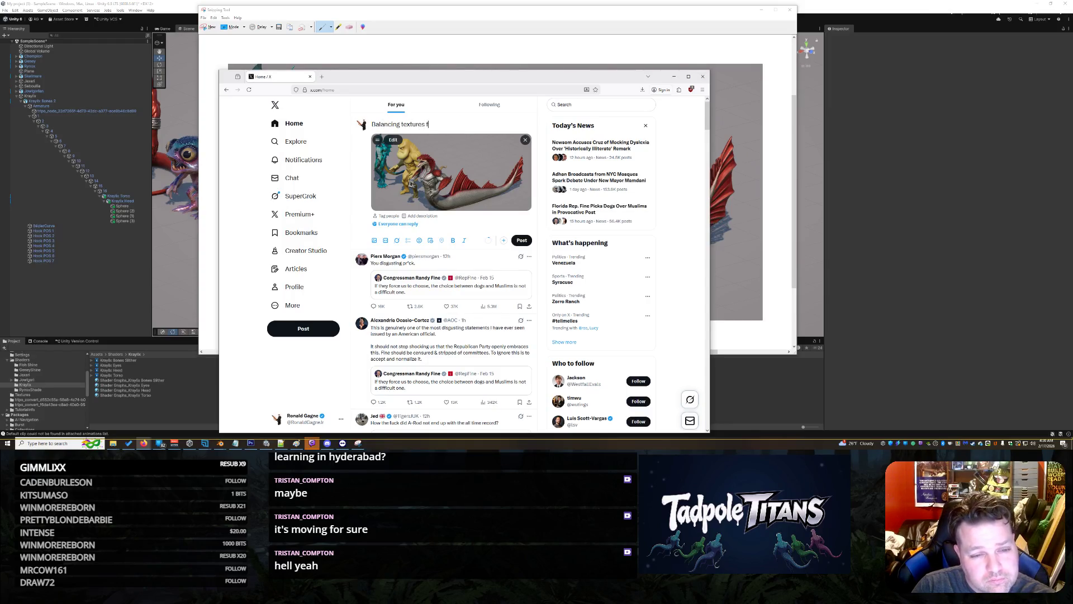
type("es \\ ")
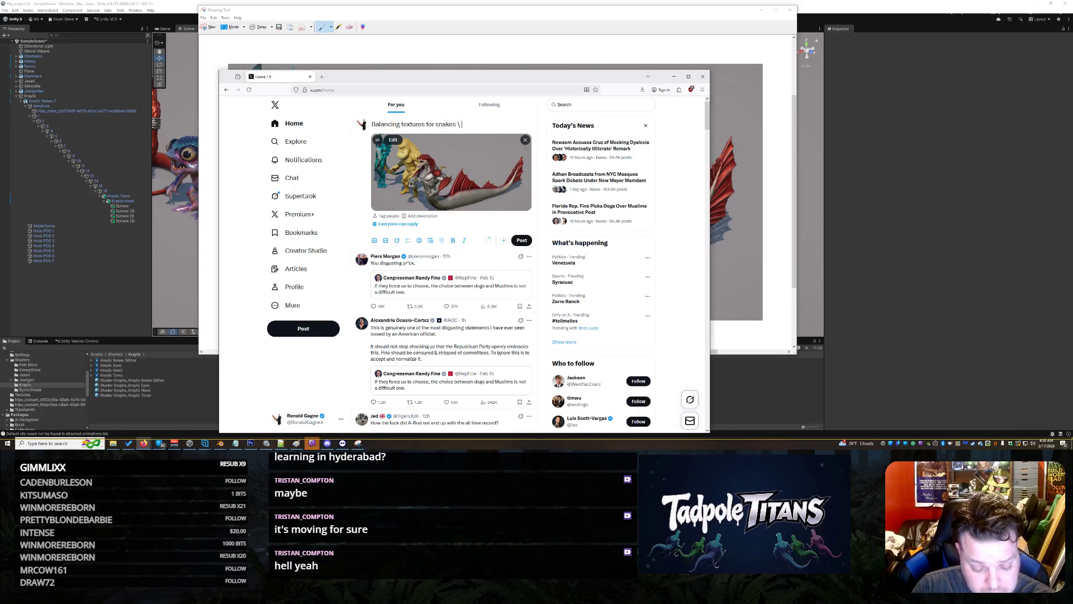
type("fish ")
type("dudes.")
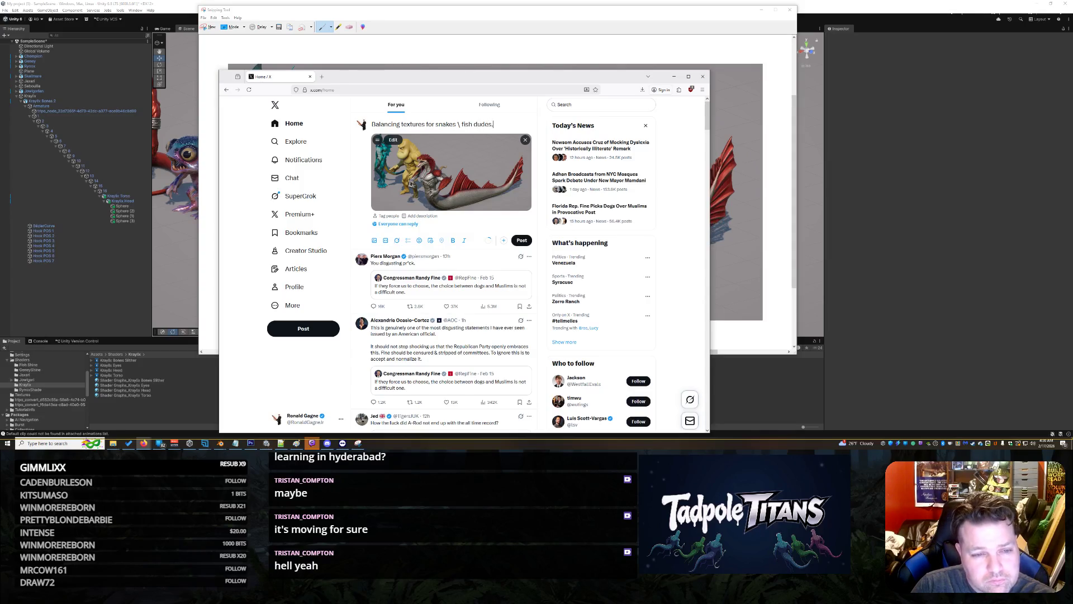
key("Return")
- Add lines praising the grit and grain mixed with shine and calling the results decent
type("Ul")
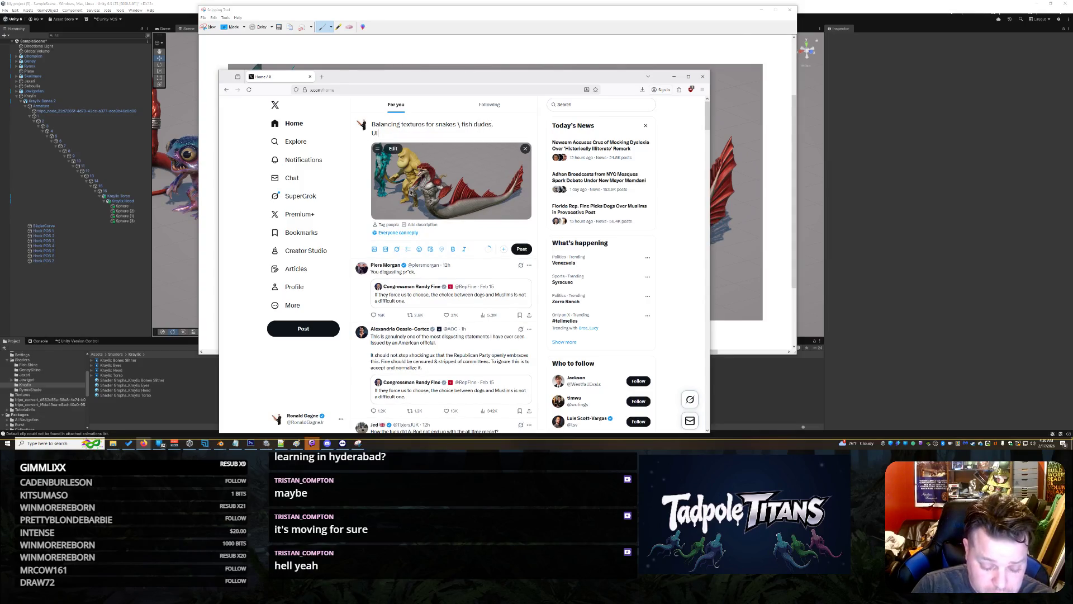
key("BackSpace")
key("BackSpace")
type("I thi")
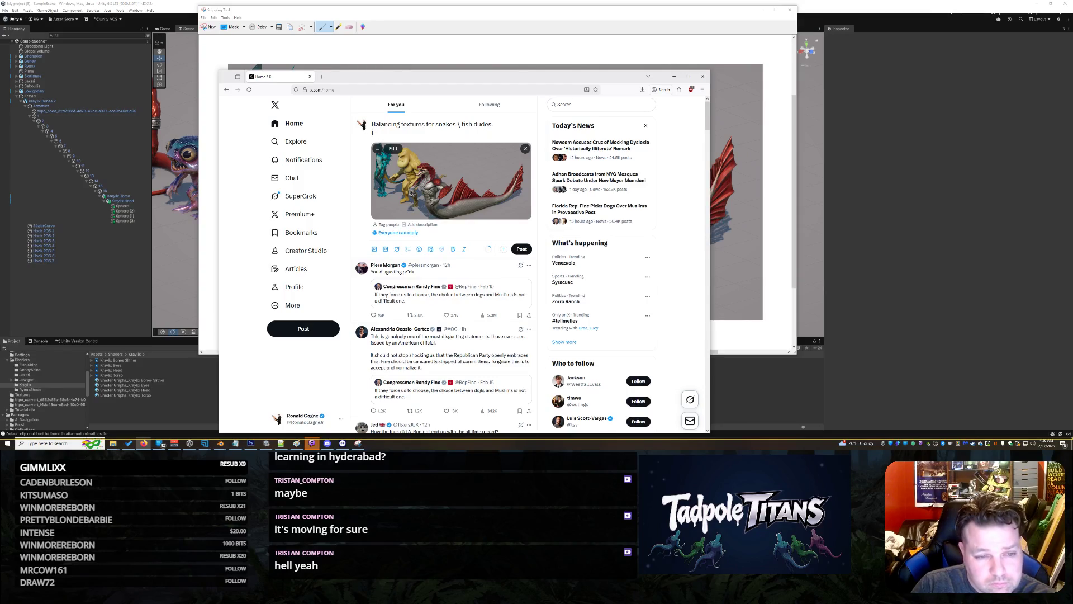
type("nk the g")
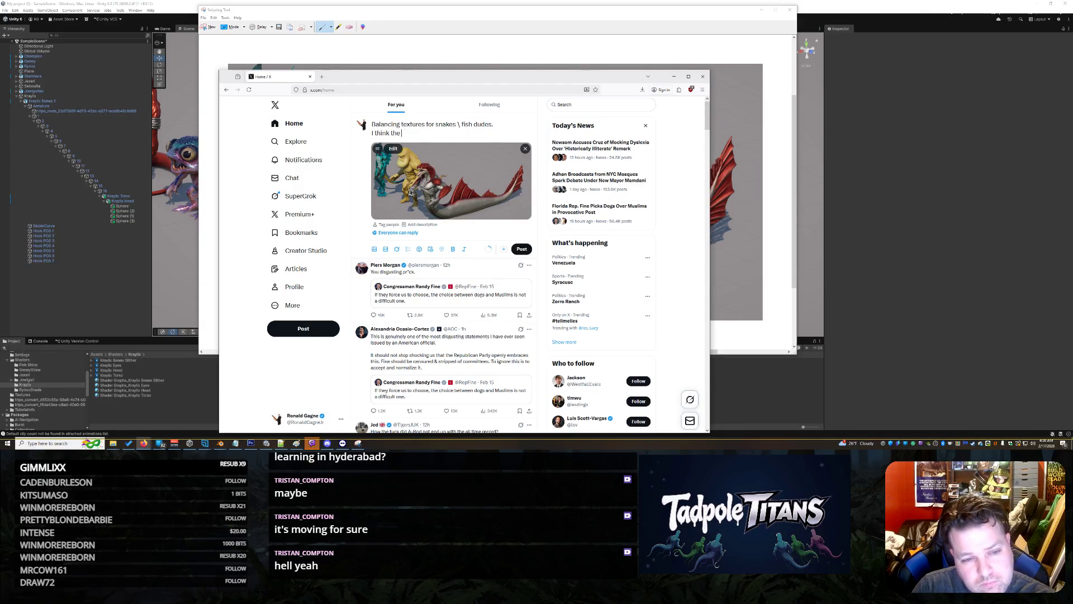
type("texture on")
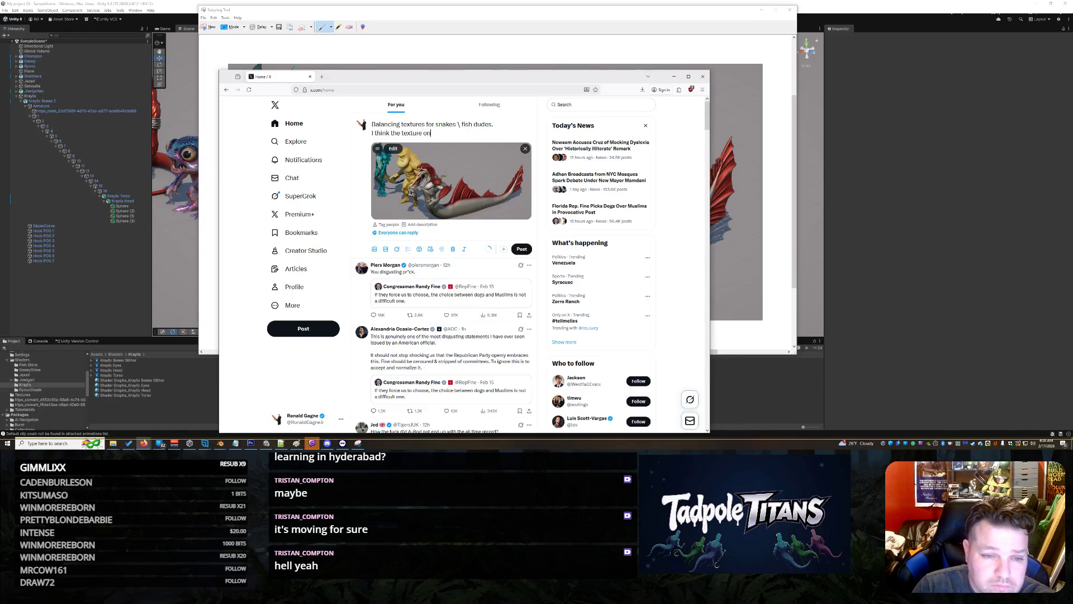
type(" the")
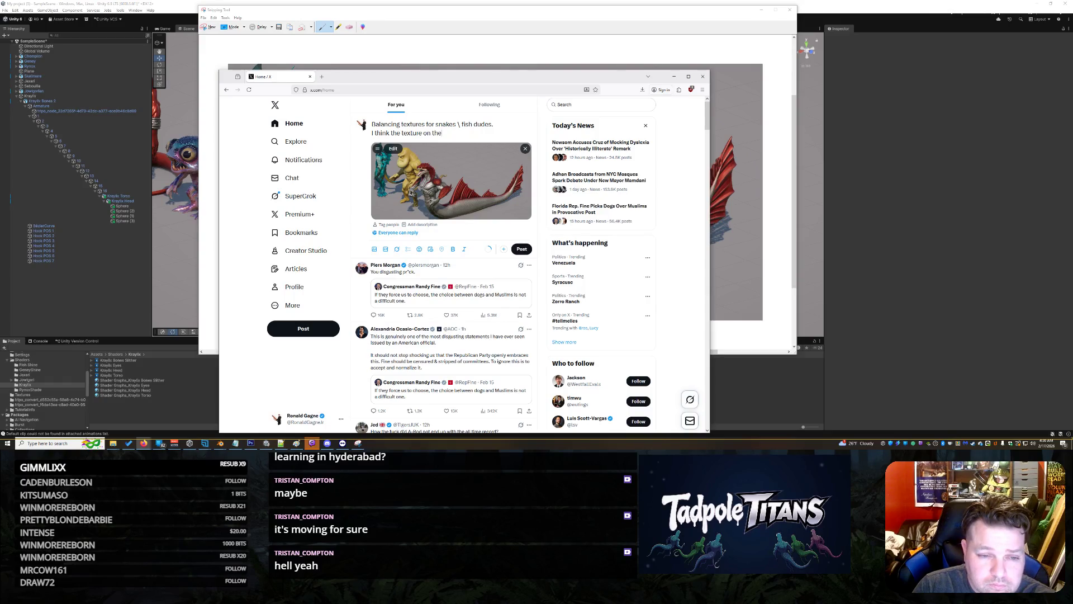
type("se is comming")
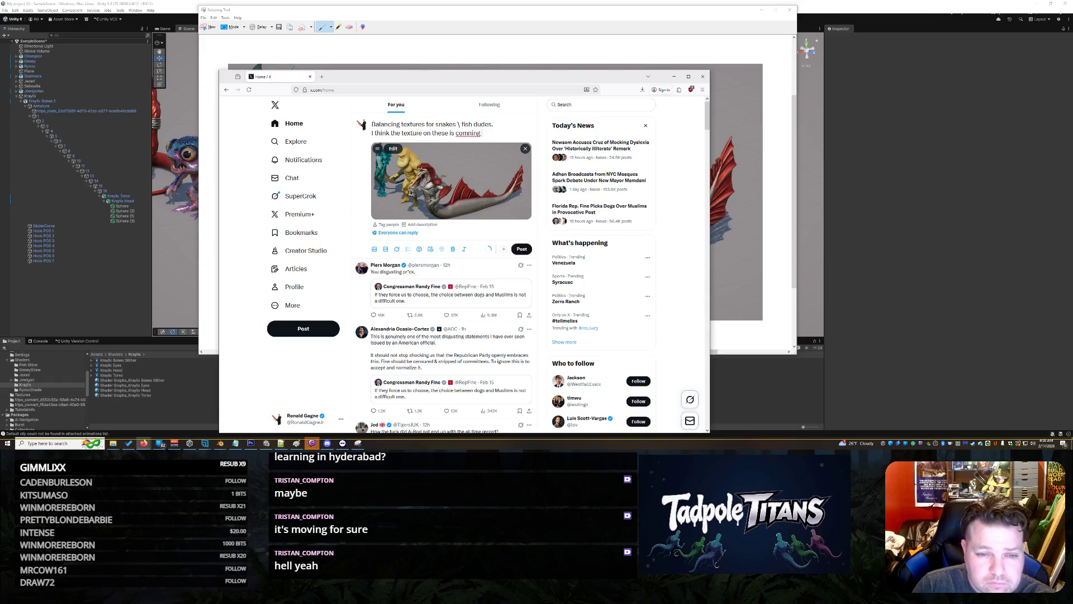
key("BackSpace")
key("BackSpace")
key("BackSpace")
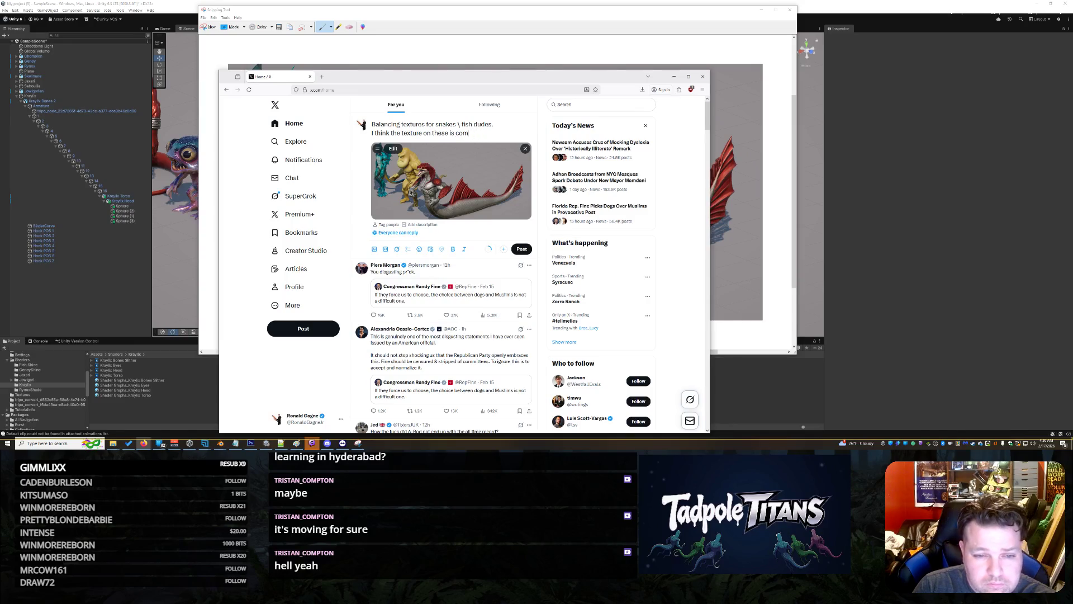
type("ing out 'o")
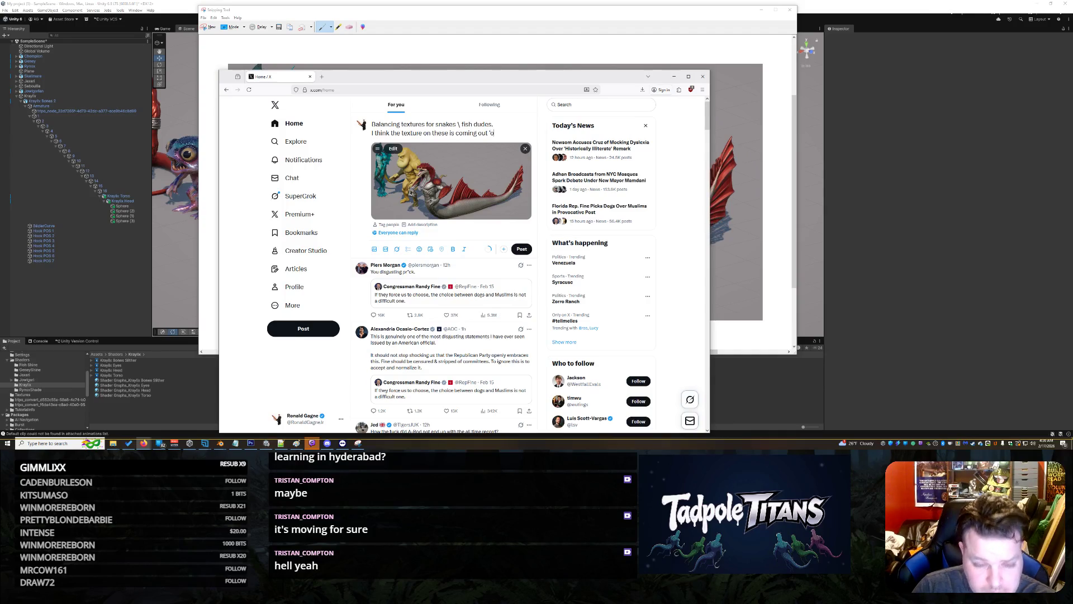
type("k'")
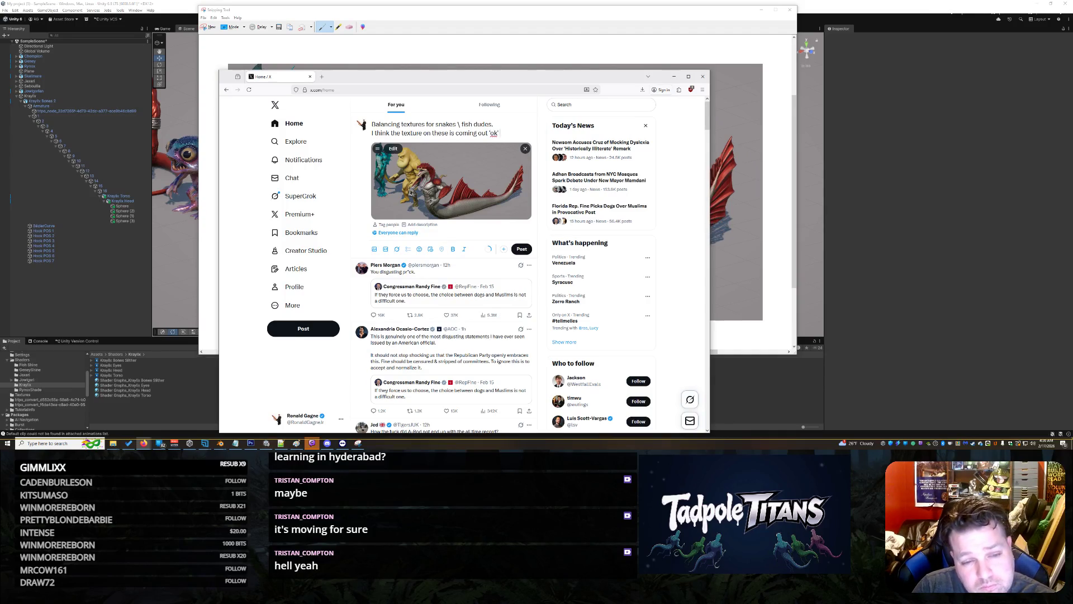
type(" for a playable")
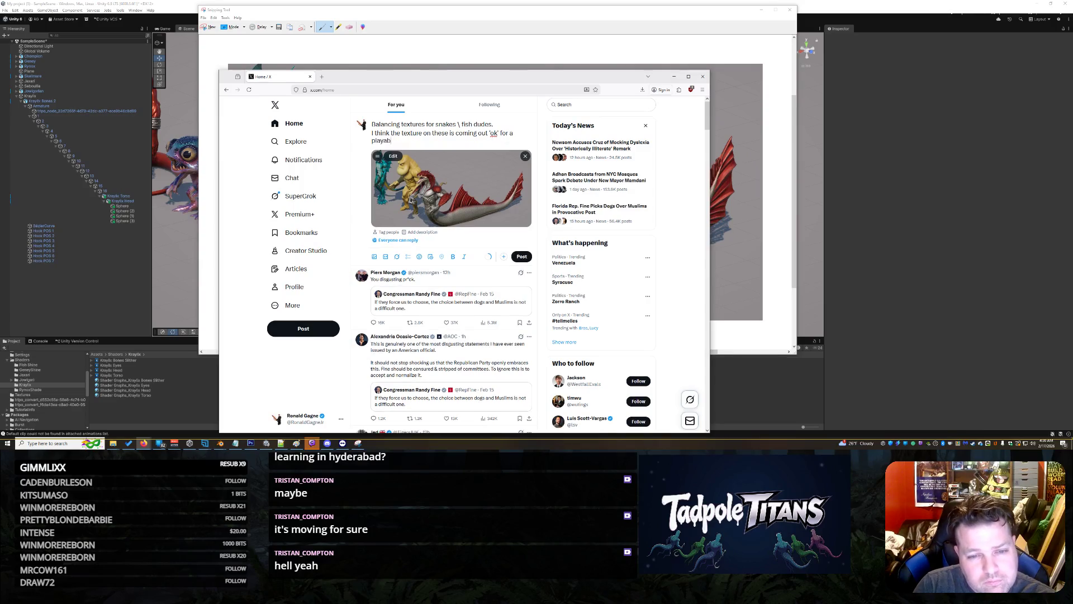
type(" species.  I li")
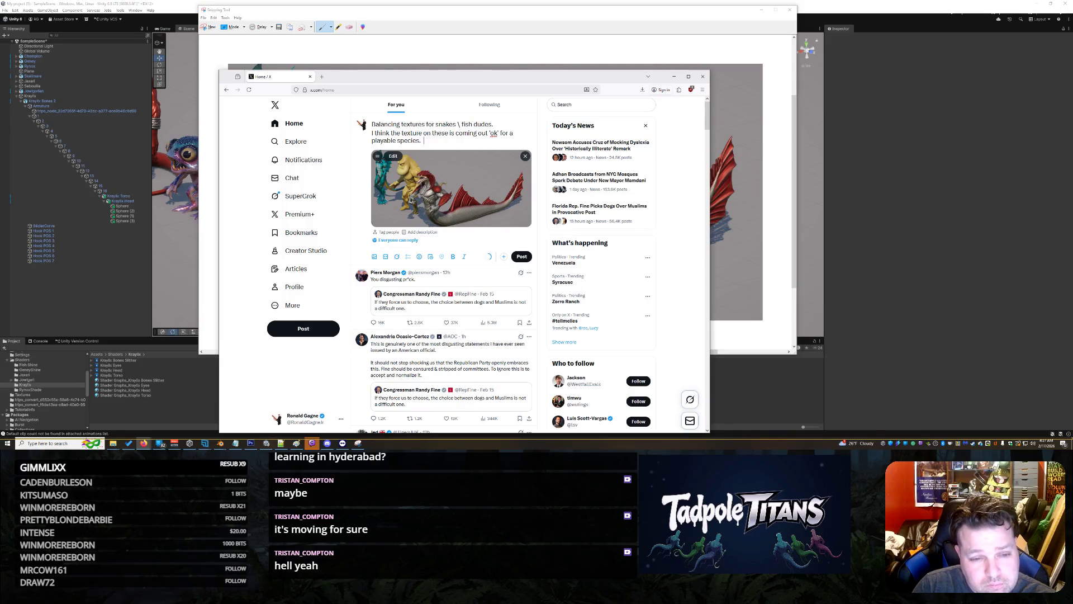
type("ke")
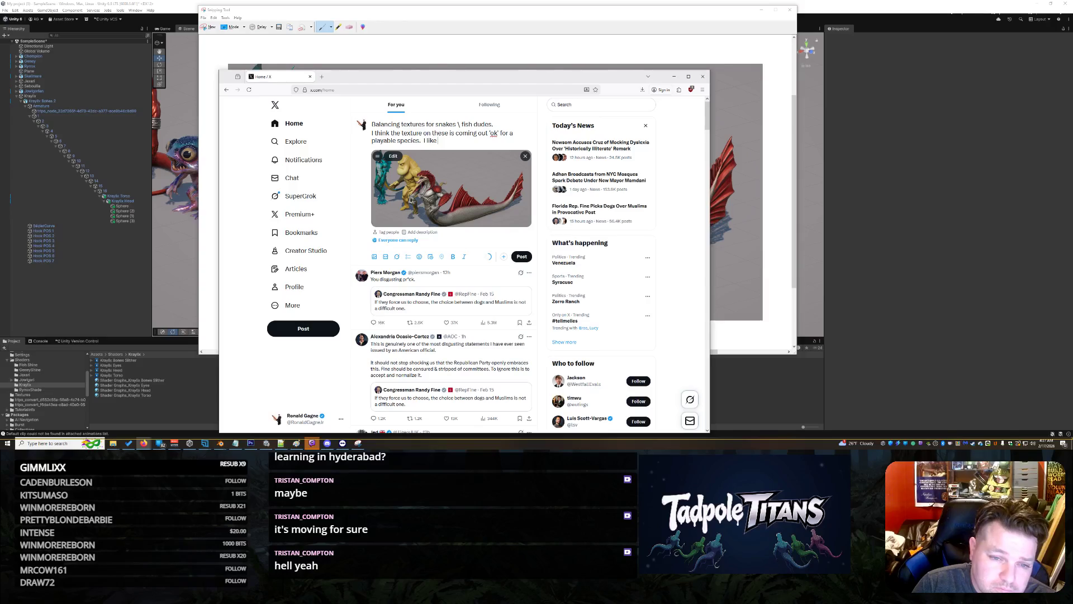
type(" the g")
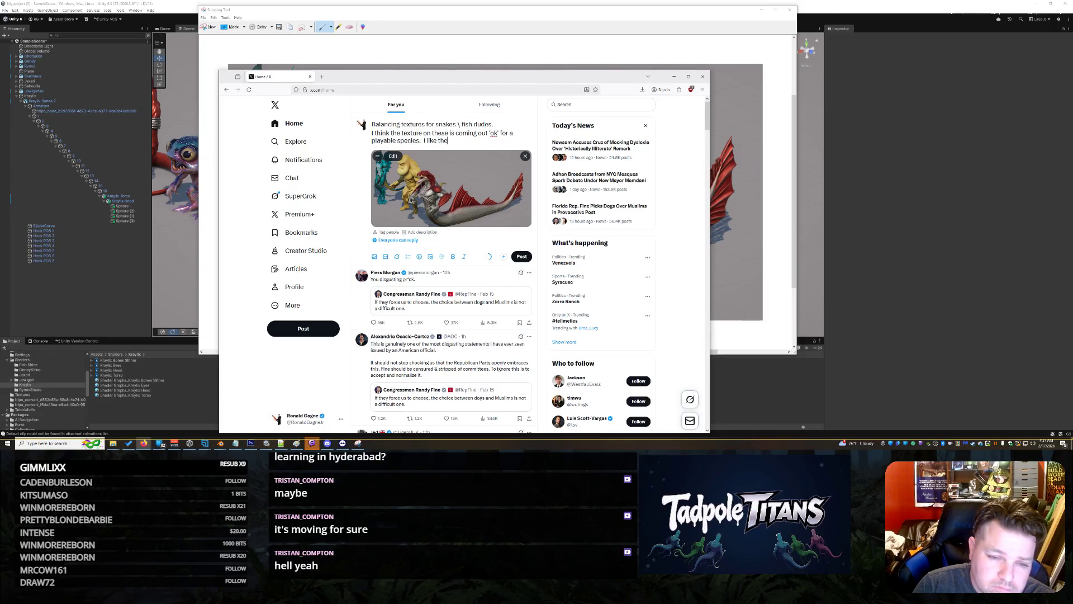
type("rit and grain m")
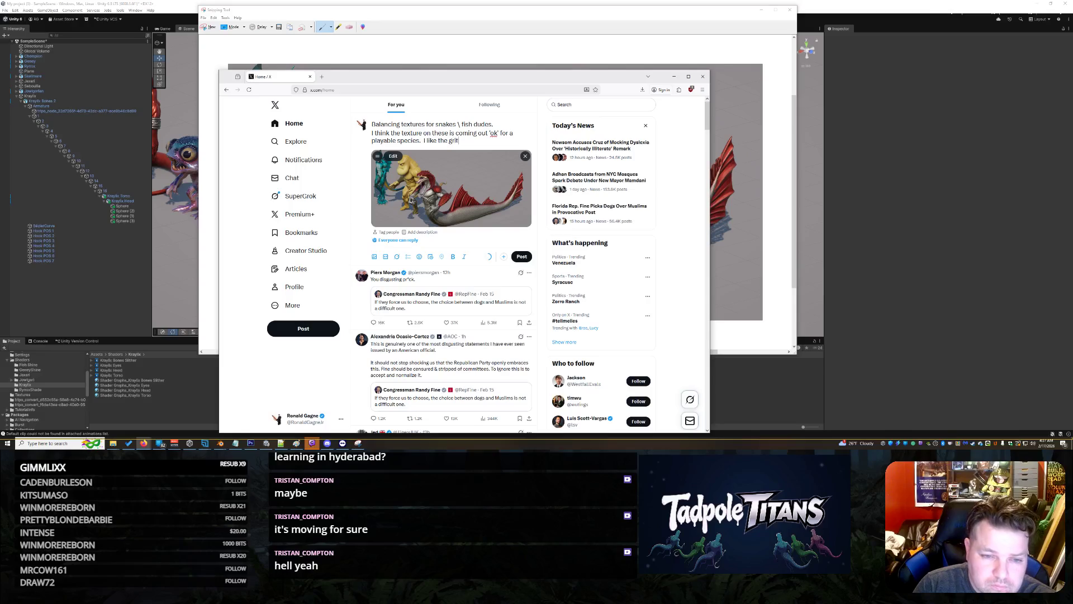
type("ixed with the shi")
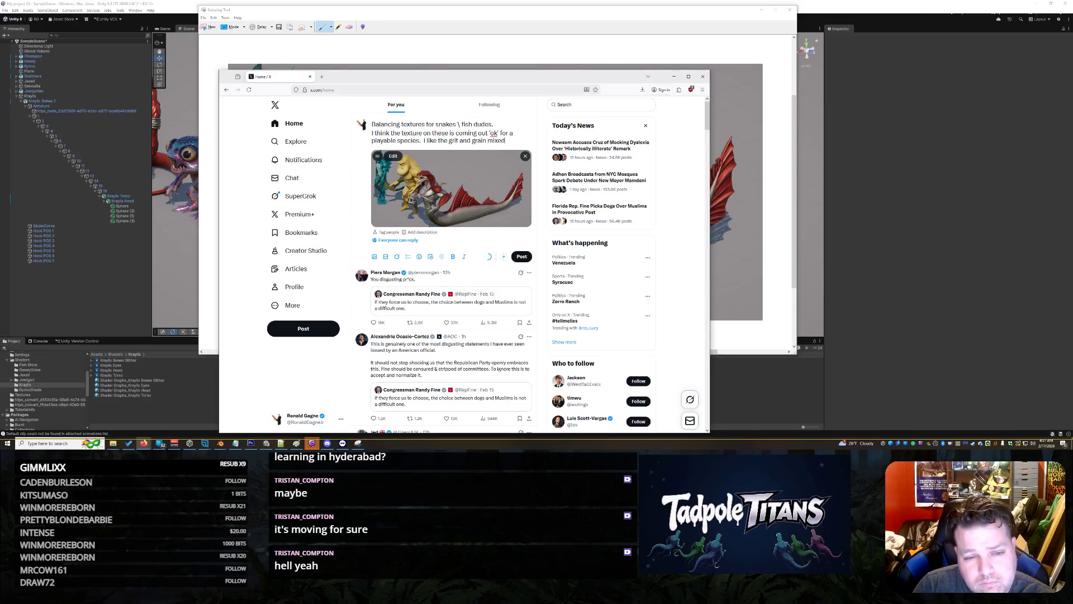
type("ne.")
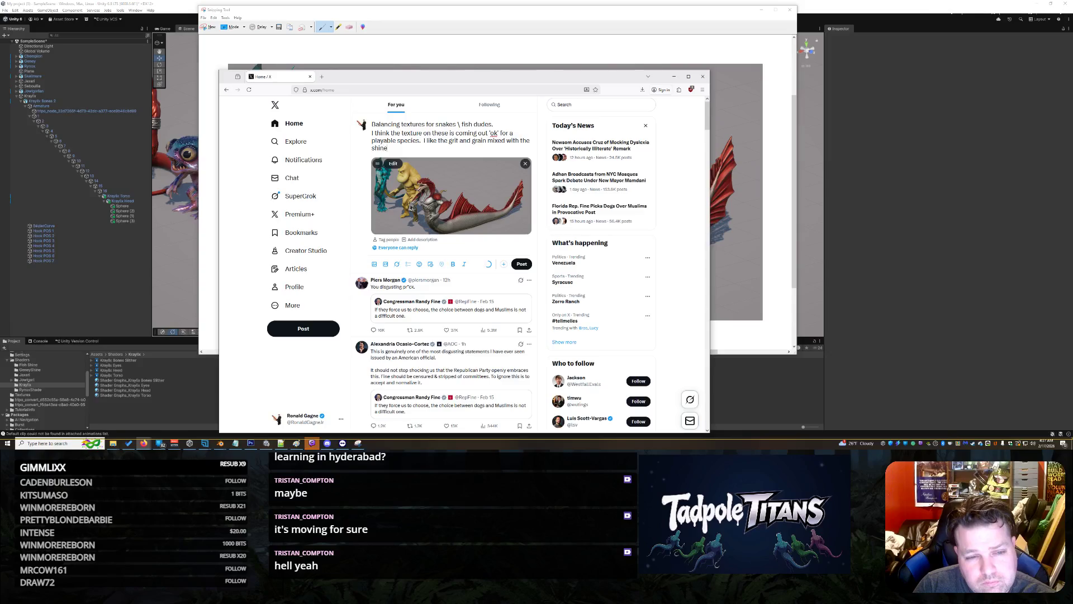
type("  Feels like ")
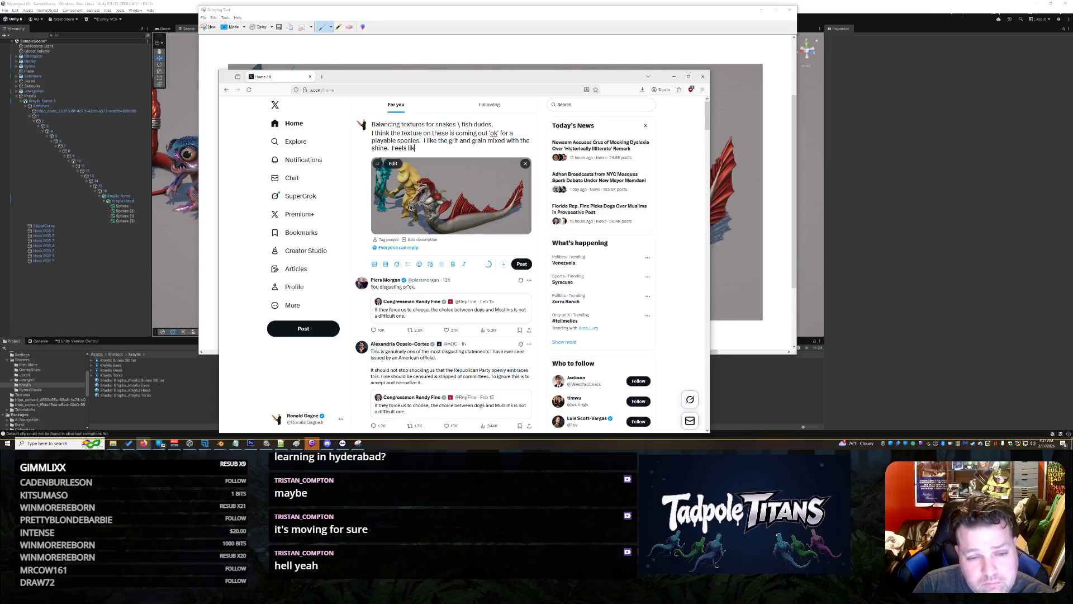
type("if")
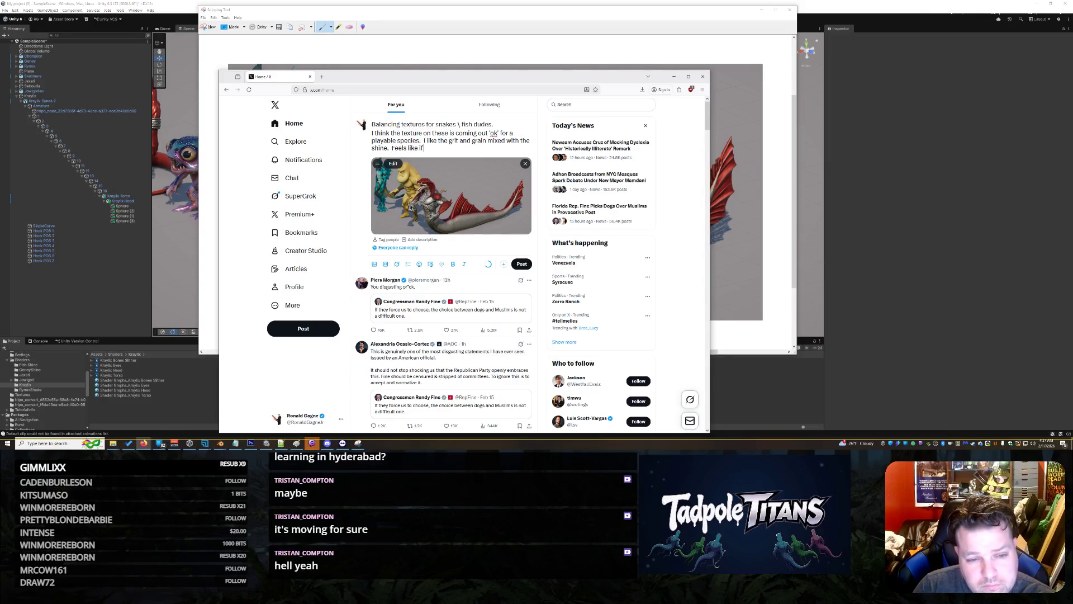
key("BackSpace")
key("BackSpace")
key("BackSpace")
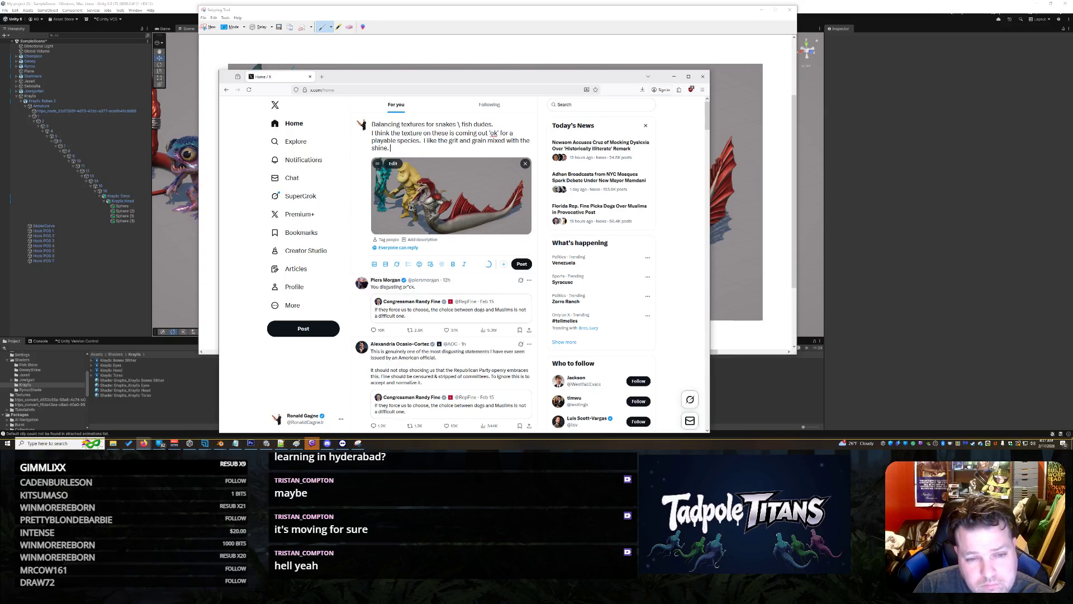
type("I may be in t")
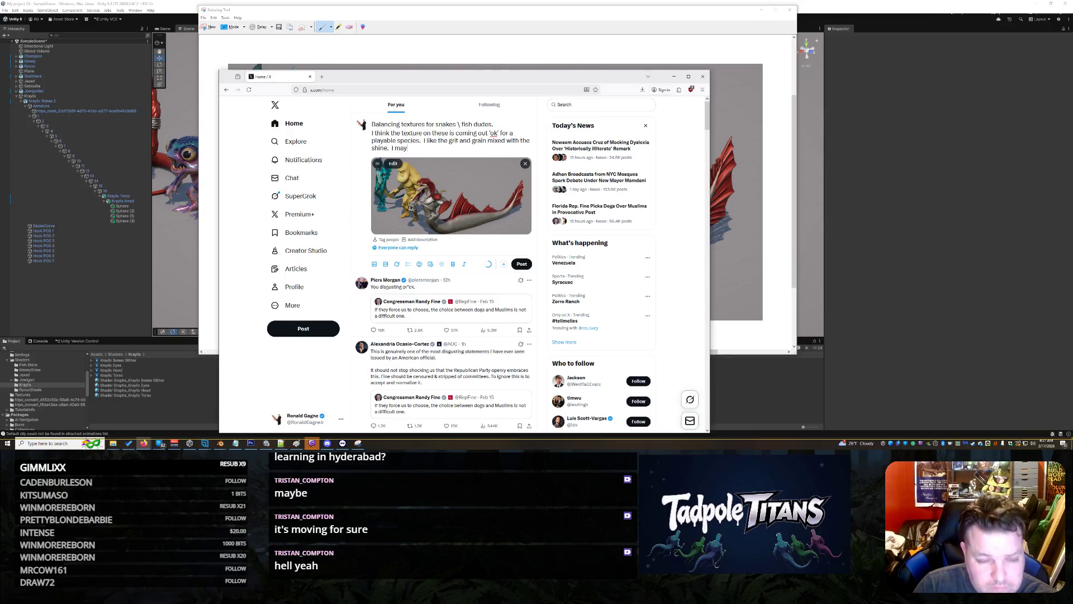
type("he minority but I")
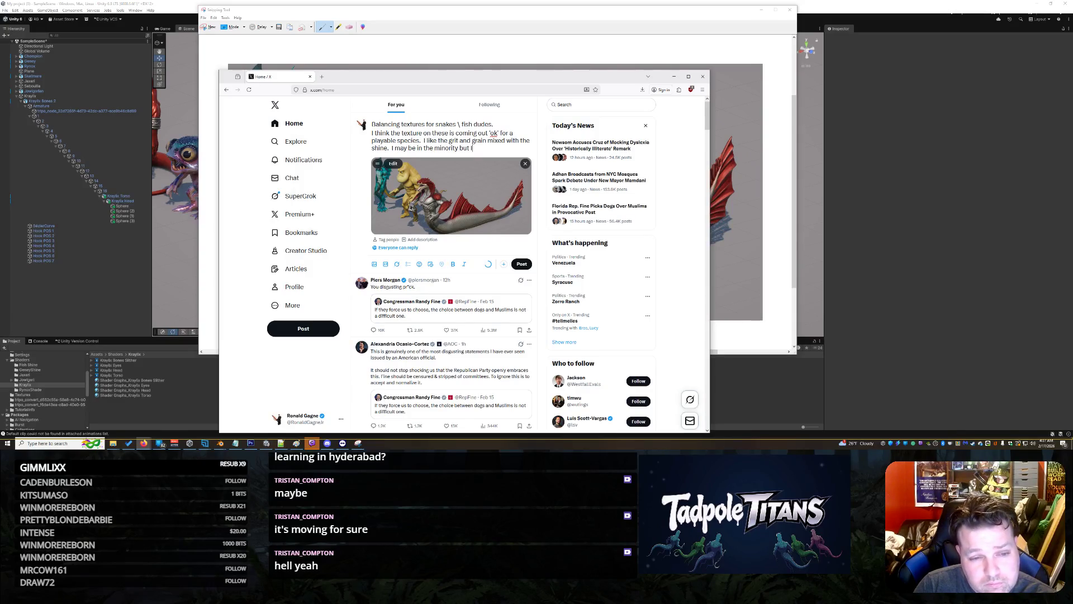
type(" think these are c")
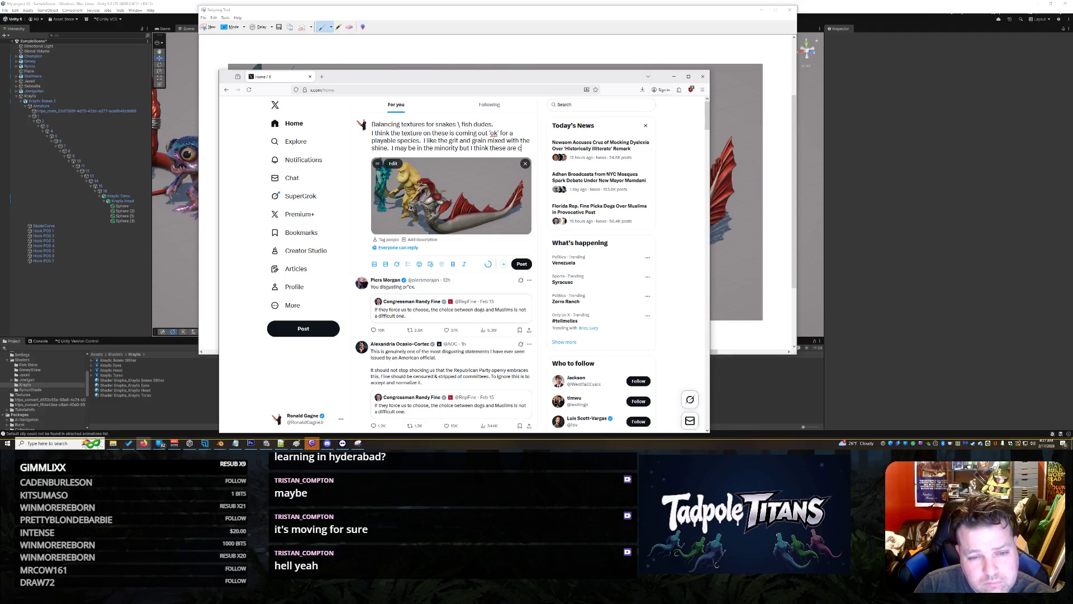
type("oming out d")
type("ecent.")
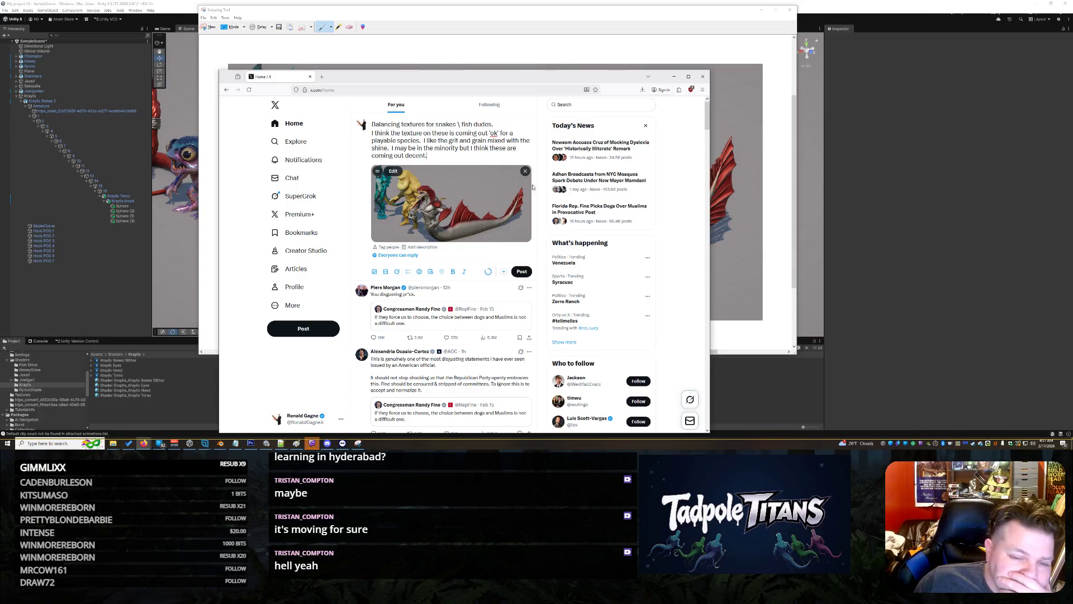
- Publish the post and view the creature lineup image full size, resizing the browser
left_click(521, 271)
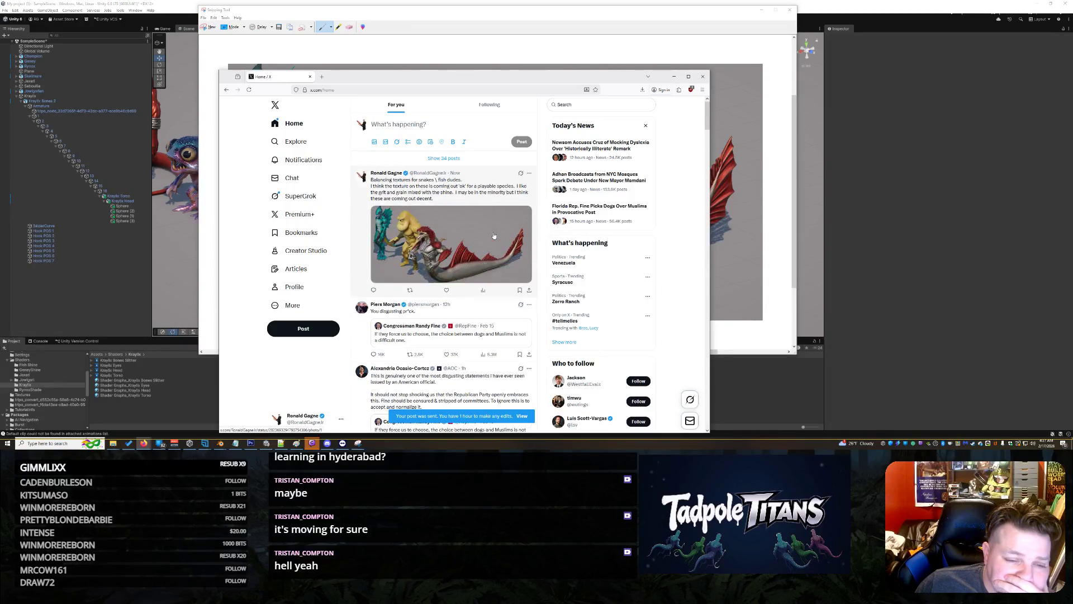
left_click(494, 236)
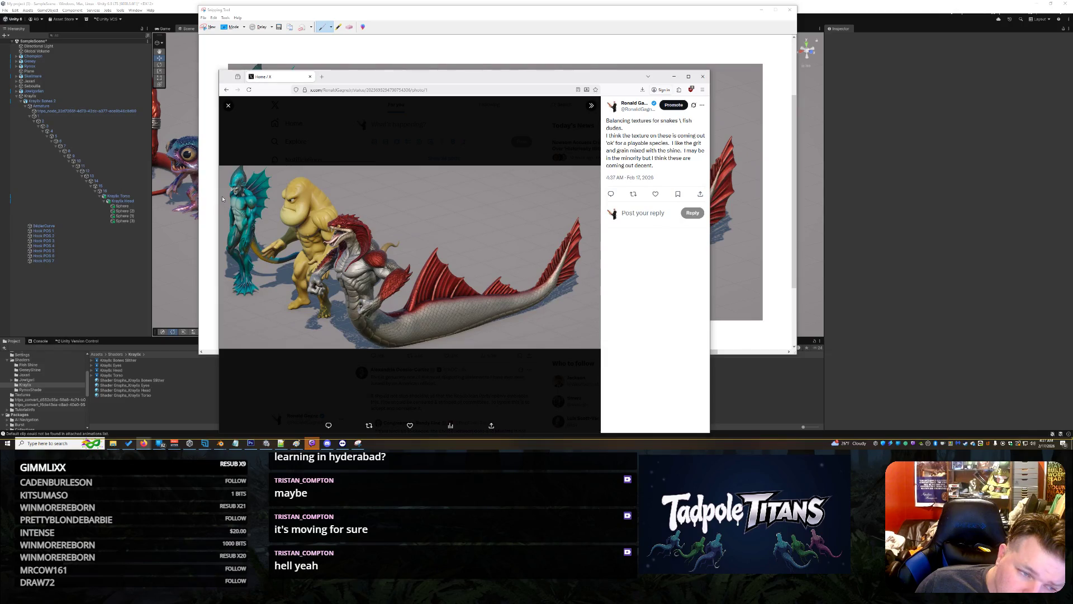
left_click_drag(220, 199, 33, 242)
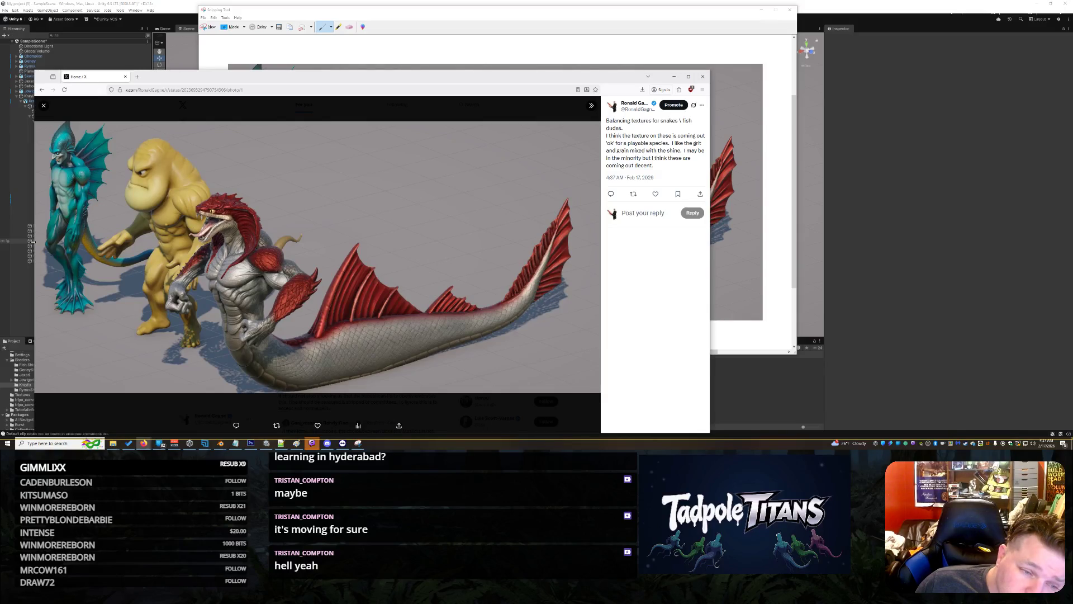
left_click_drag(33, 241, 149, 240)
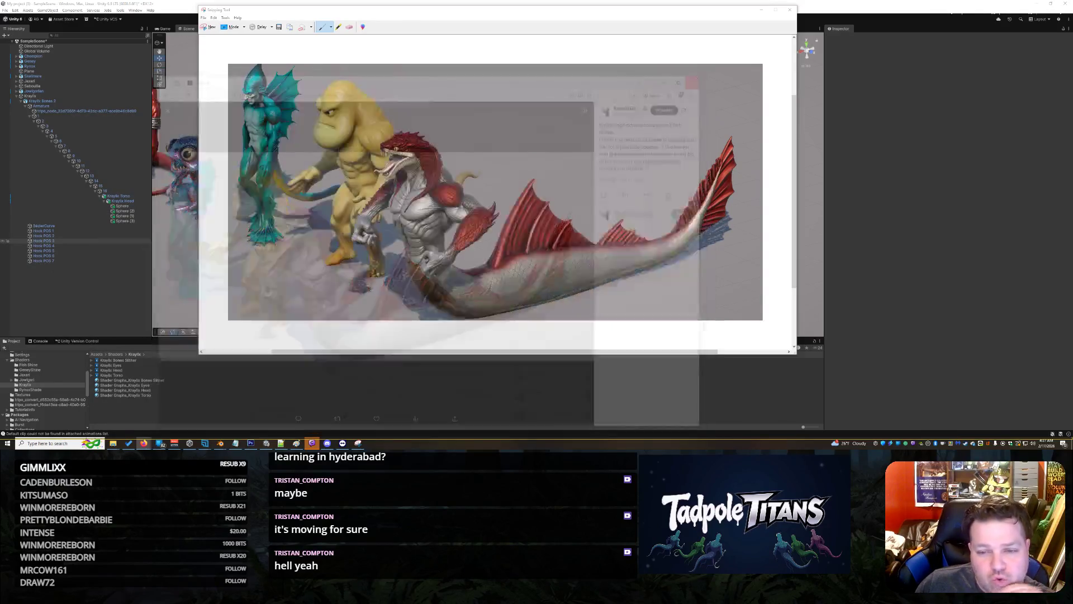
- Close the browser showing the post and discard the creature snip without saving it
left_click(702, 76)
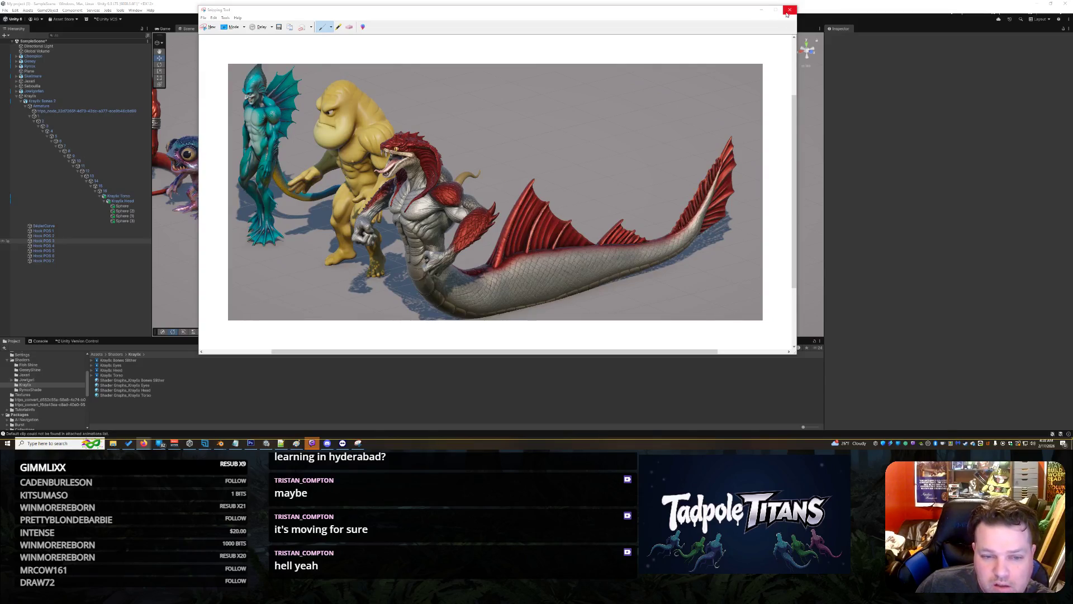
left_click(786, 12)
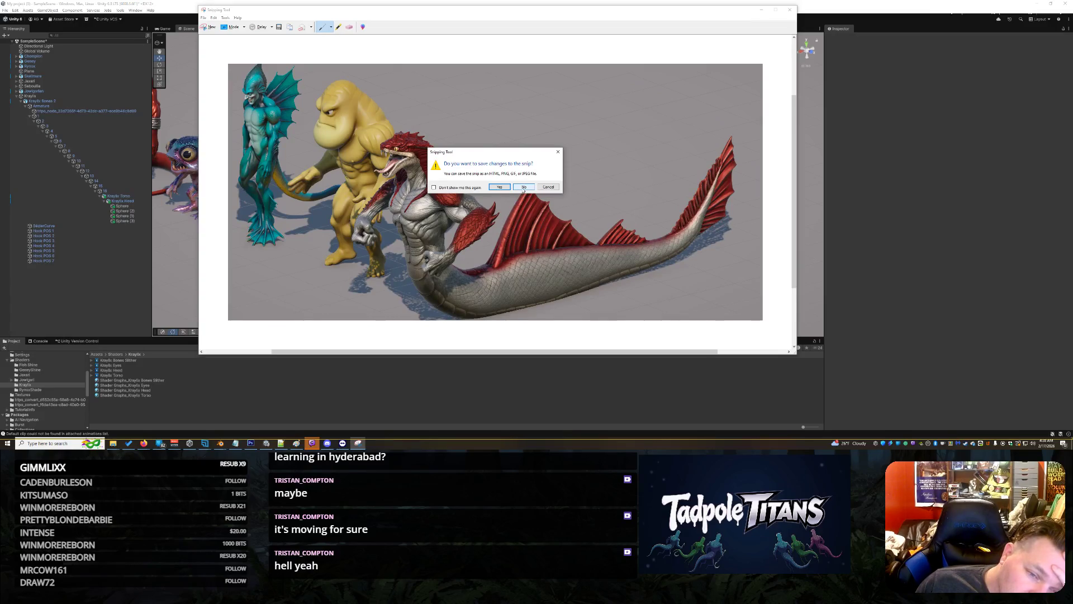
left_click(523, 188)
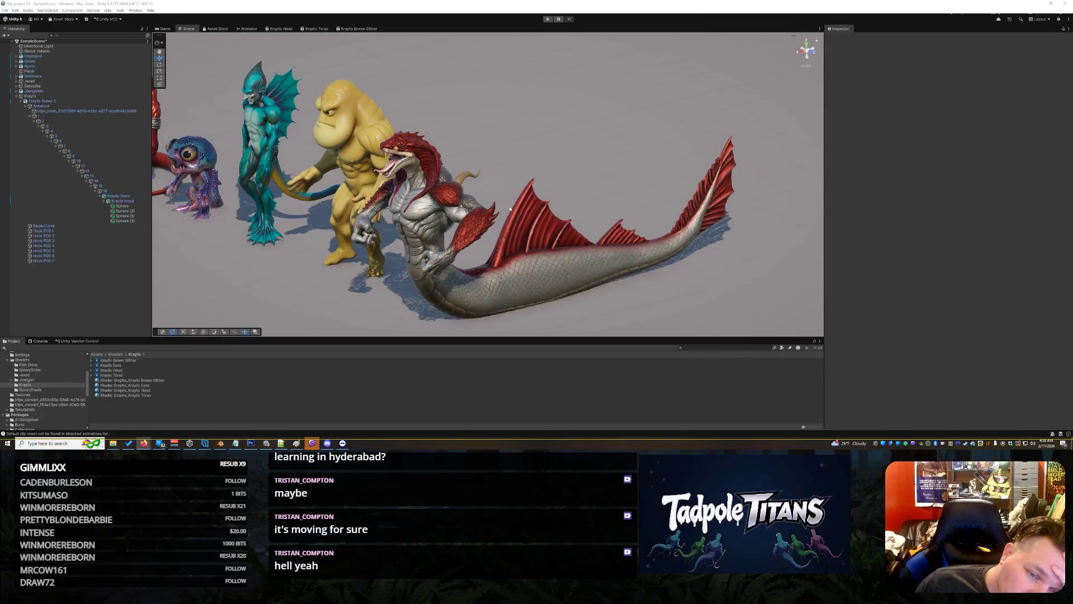
- Zoom out and orbit slightly so the full lineup, from slender figure to red-finned serpent, shows
scroll("down", 3)
left_click_drag(523, 172, 536, 170)
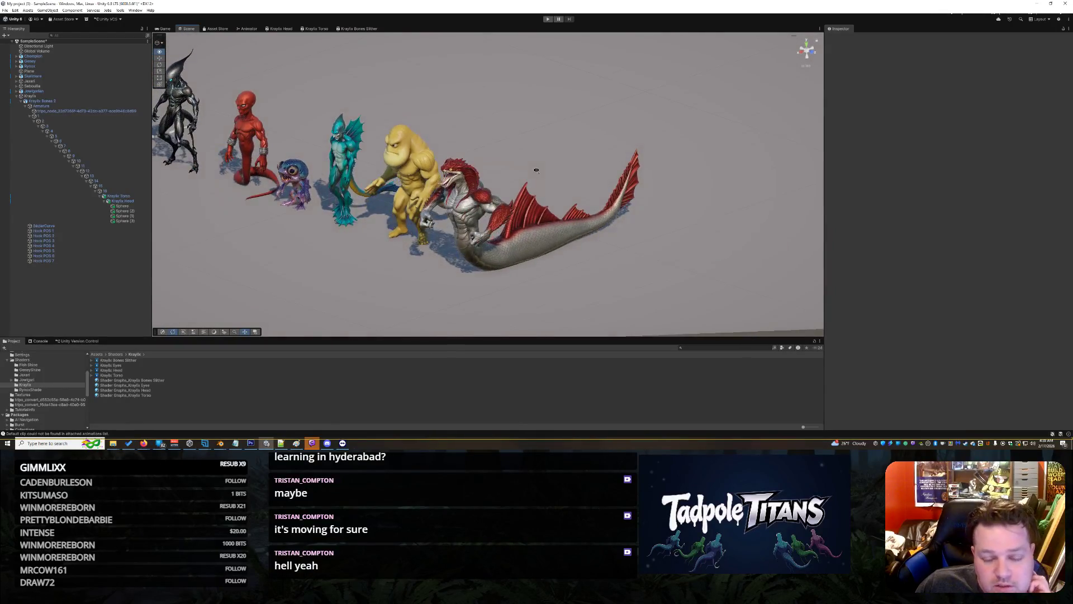
key("alt+Tab")
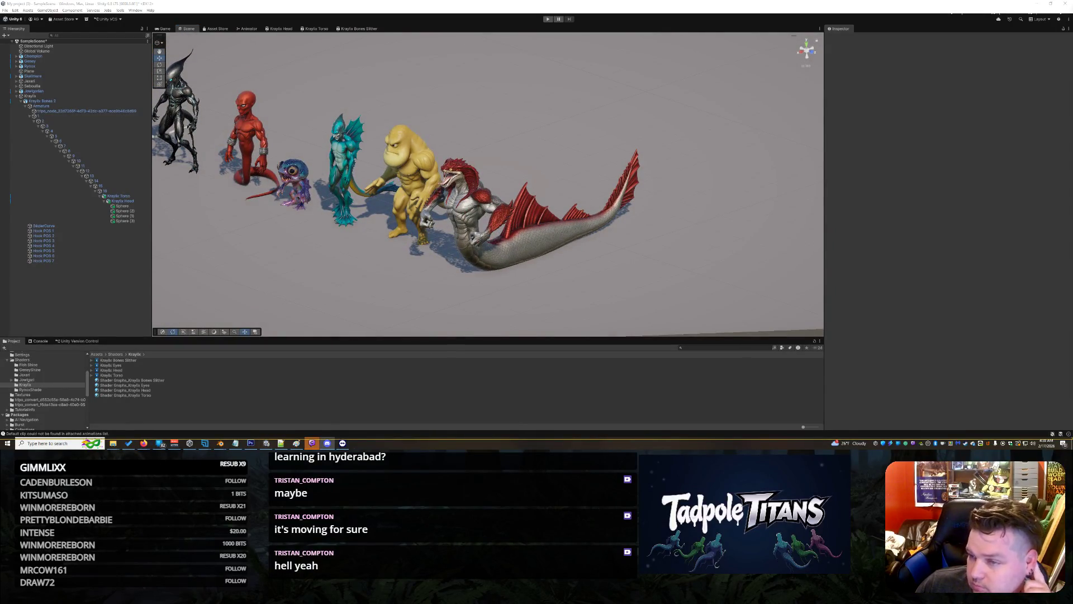
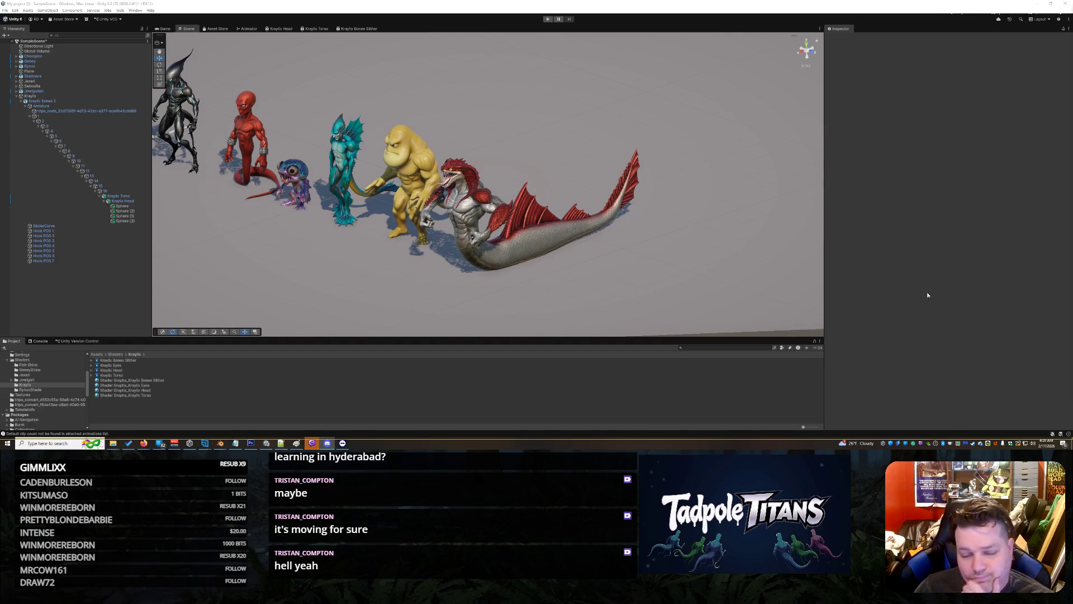
- Orbit, pan and lower the Scene camera to a frontal view of the whole creature row
scroll("down", 3)
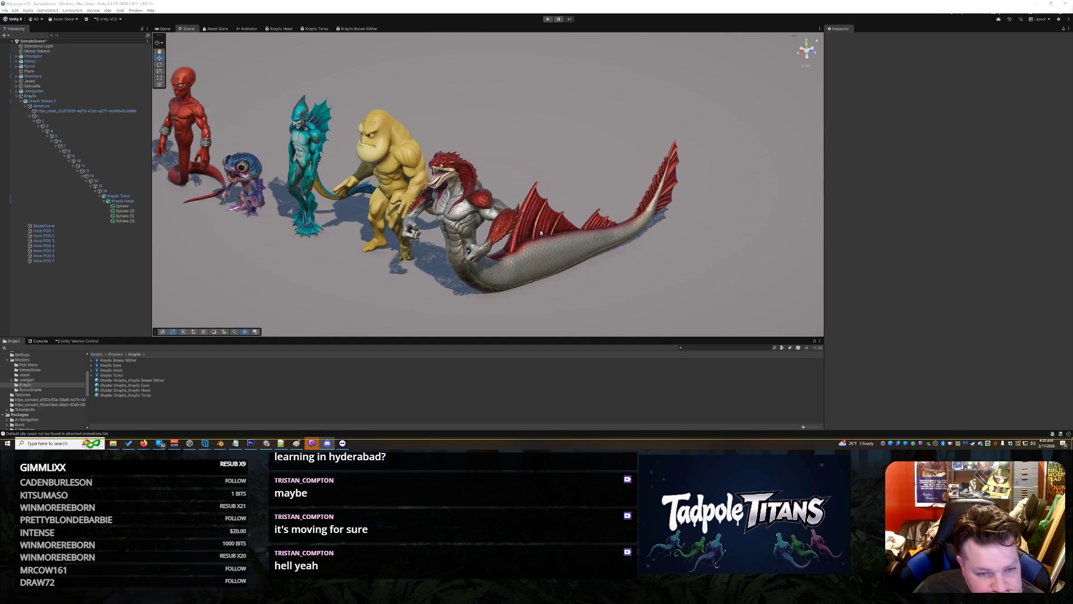
left_click_drag(586, 247, 509, 170)
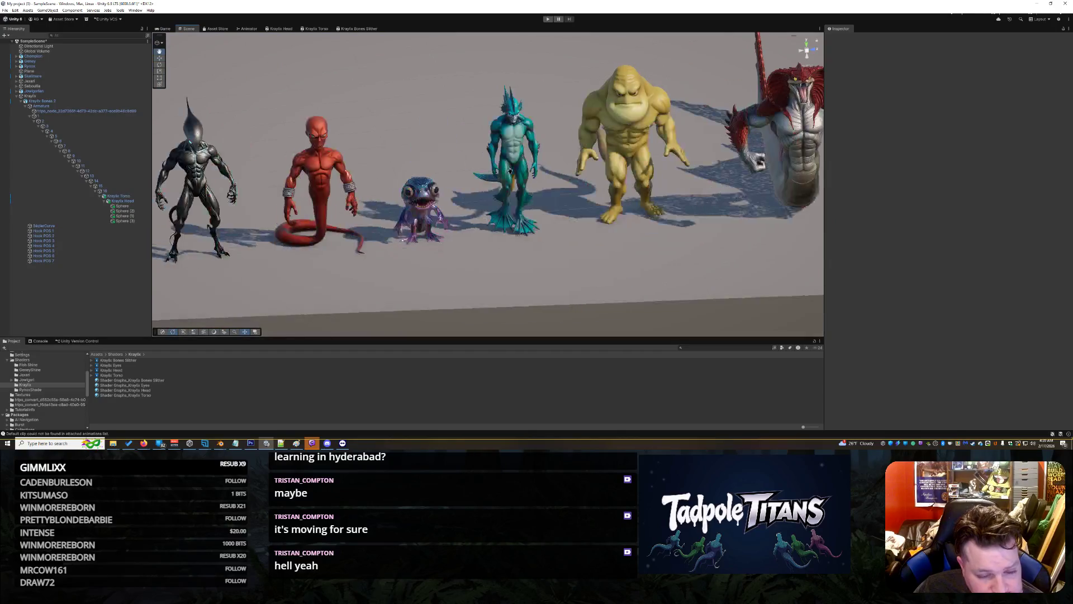
left_click_drag(395, 199, 560, 244)
left_click_drag(601, 251, 617, 233)
scroll("down", 3)
scroll("up", 3)
scroll("up", 3)
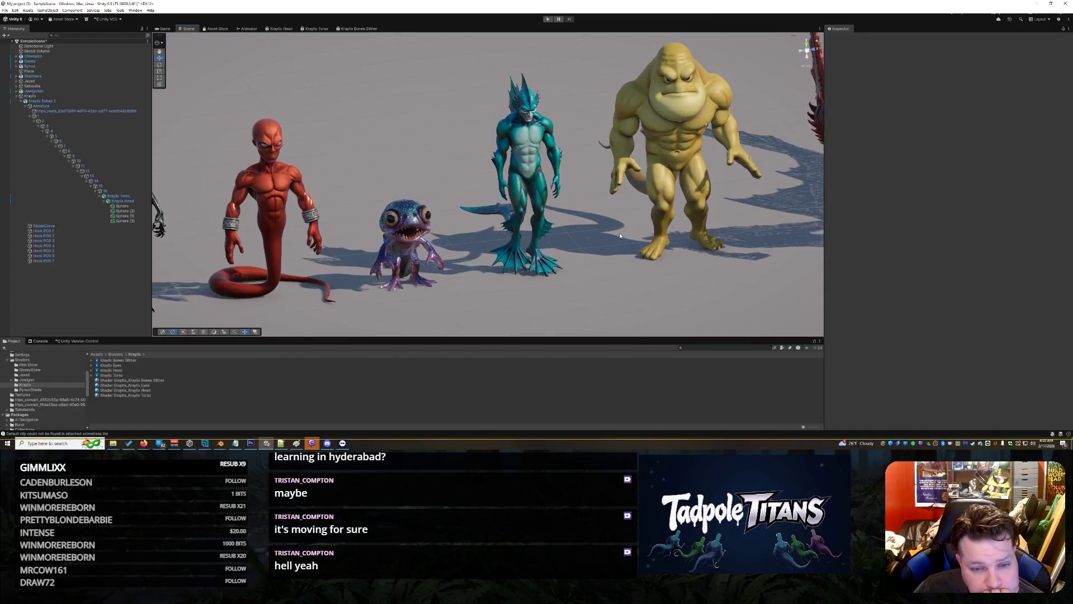
scroll("down", 3)
left_click_drag(631, 255, 558, 249)
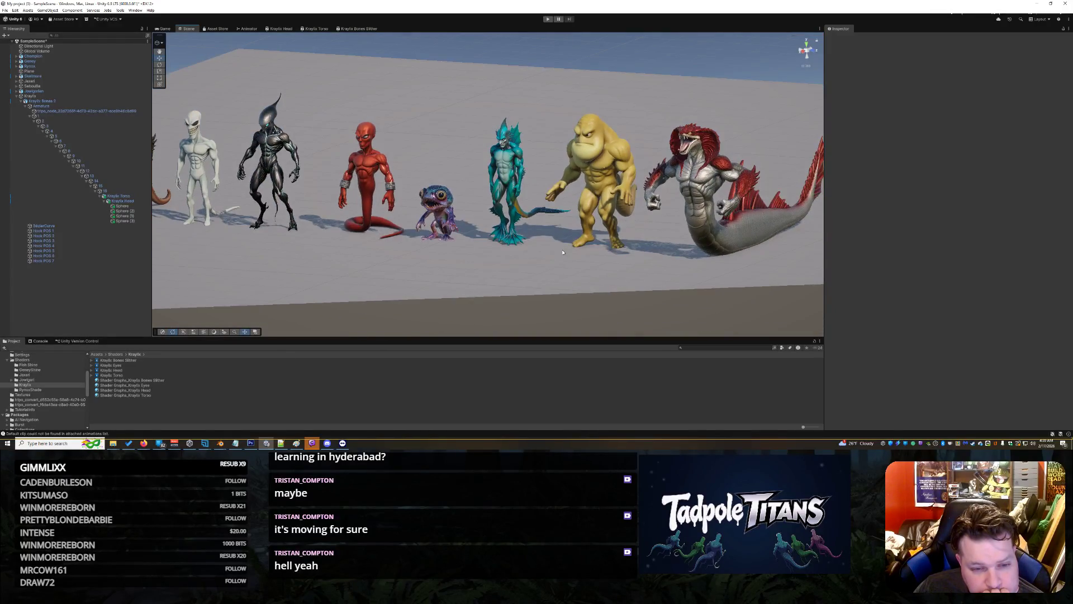
scroll("up", 3)
scroll("up", 3)
scroll("down", 3)
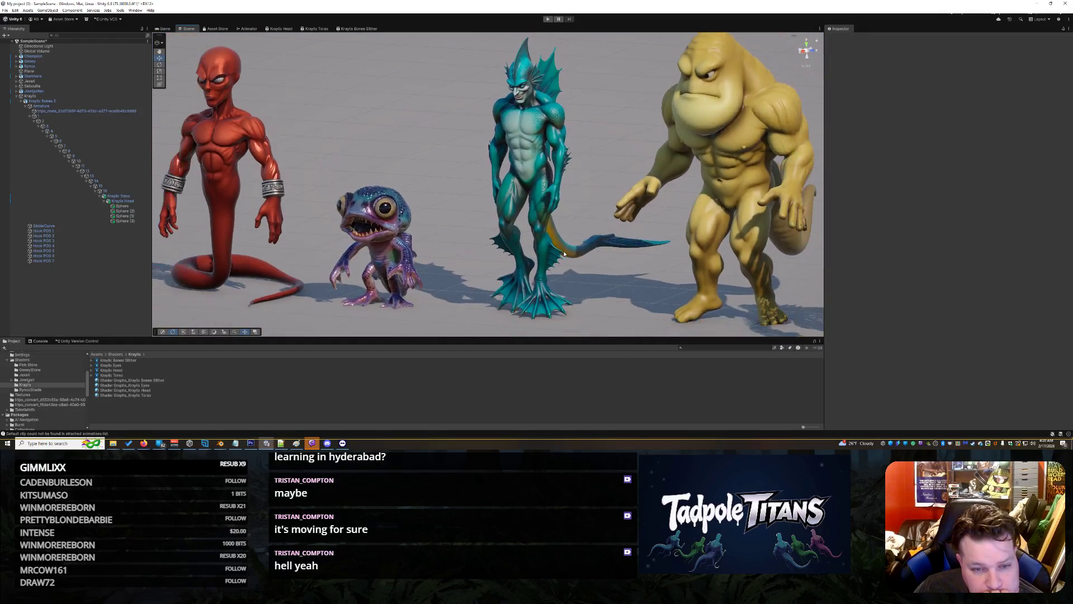
- Zoom in close on the frog and fish-man, enlarge the Scene view, and tilt to show sky
left_click_drag(564, 252, 619, 226)
scroll("up", 3)
scroll("up", 3)
scroll("up", 3)
scroll("up", 3)
scroll("down", 3)
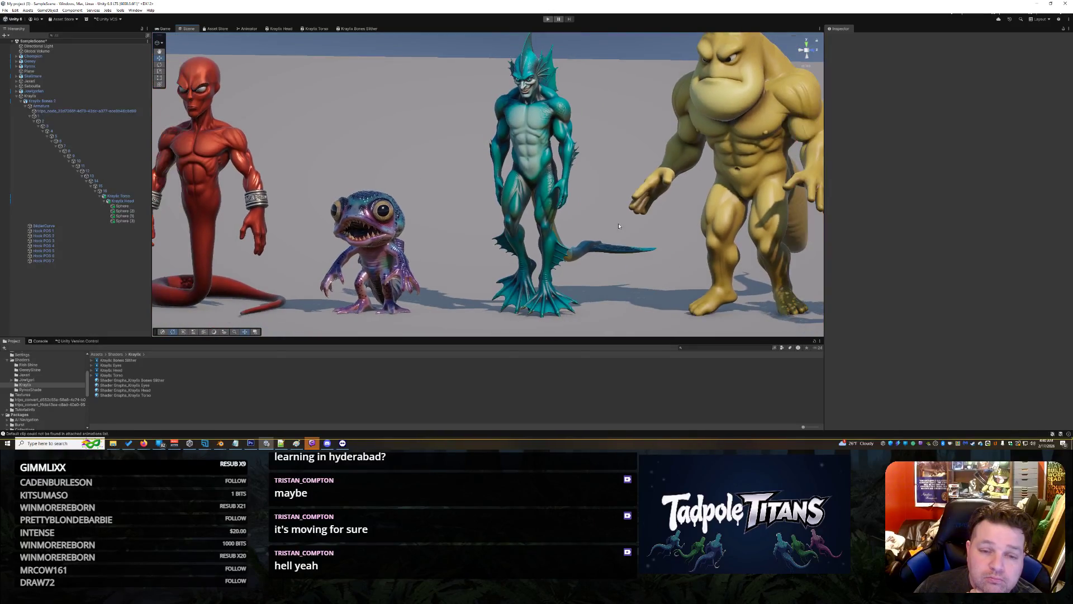
scroll("down", 3)
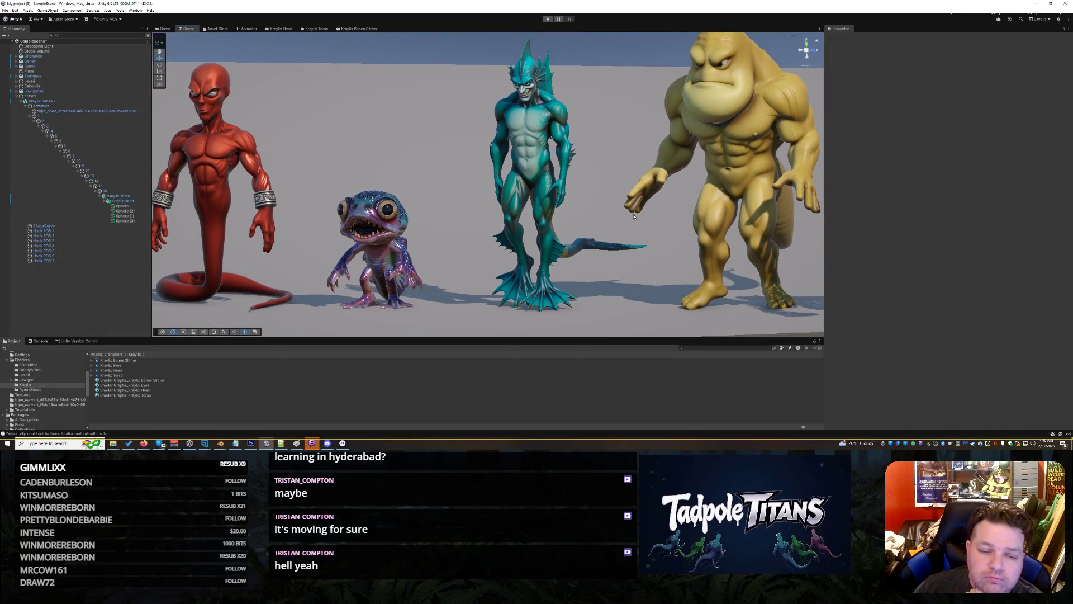
left_click_drag(549, 336, 549, 359)
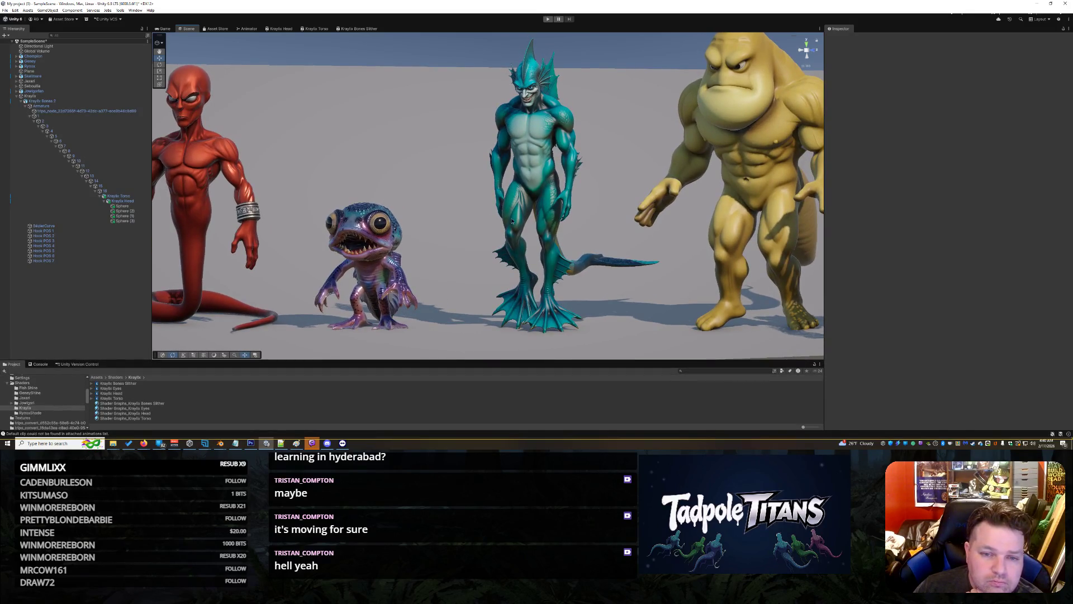
left_click_drag(512, 222, 510, 200)
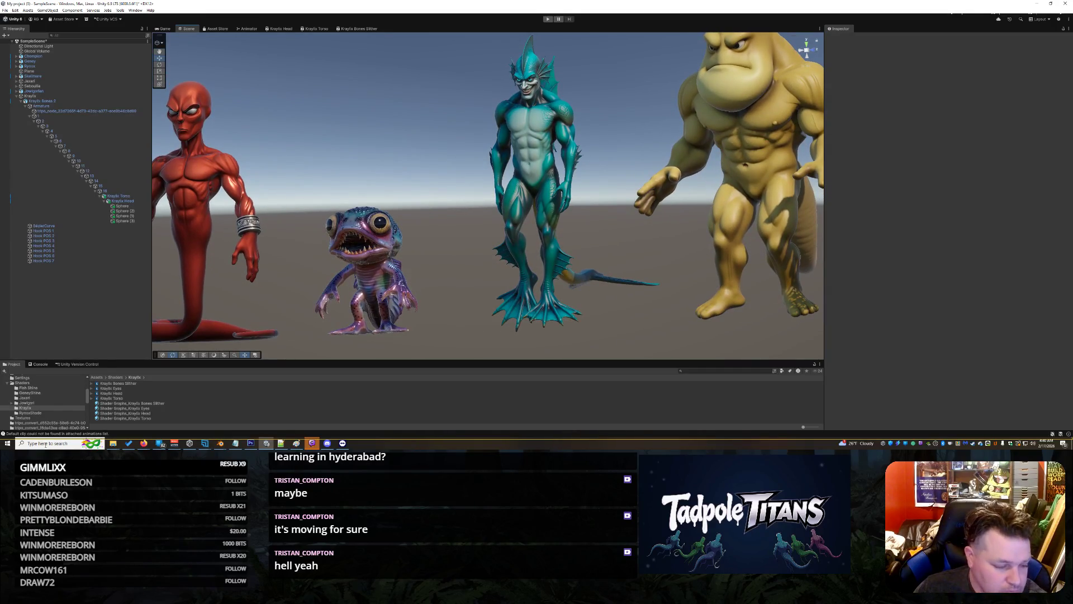
- Launch Snipping Tool from the Windows Start search using 'snipp'
left_click(43, 445)
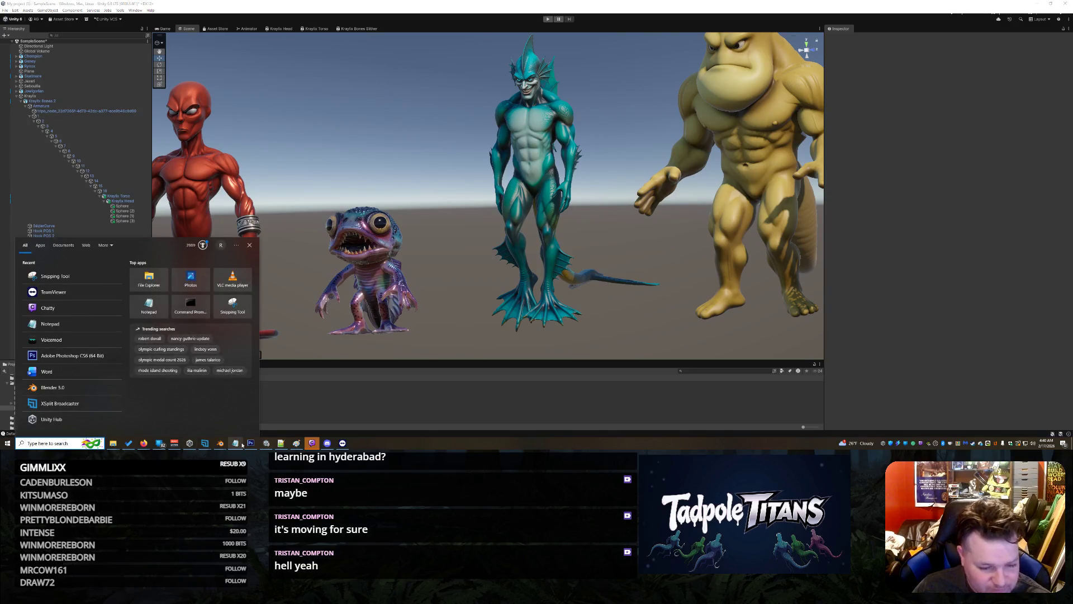
type("snipp")
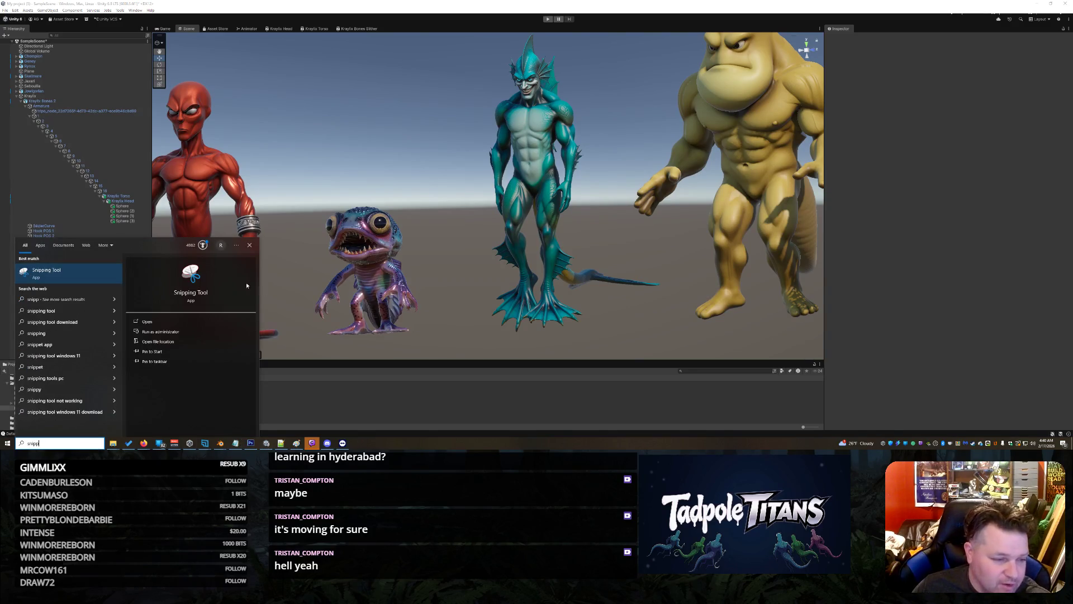
left_click(89, 269)
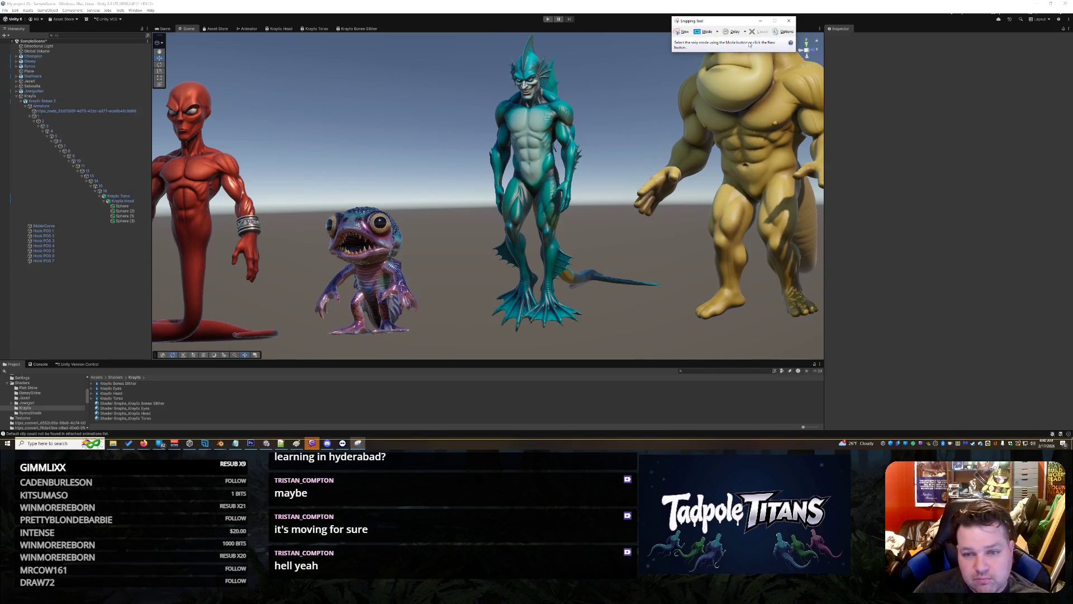
- Snip a rectangle around the purple creature and teal fish-man, then return to the Grok page
left_click(682, 32)
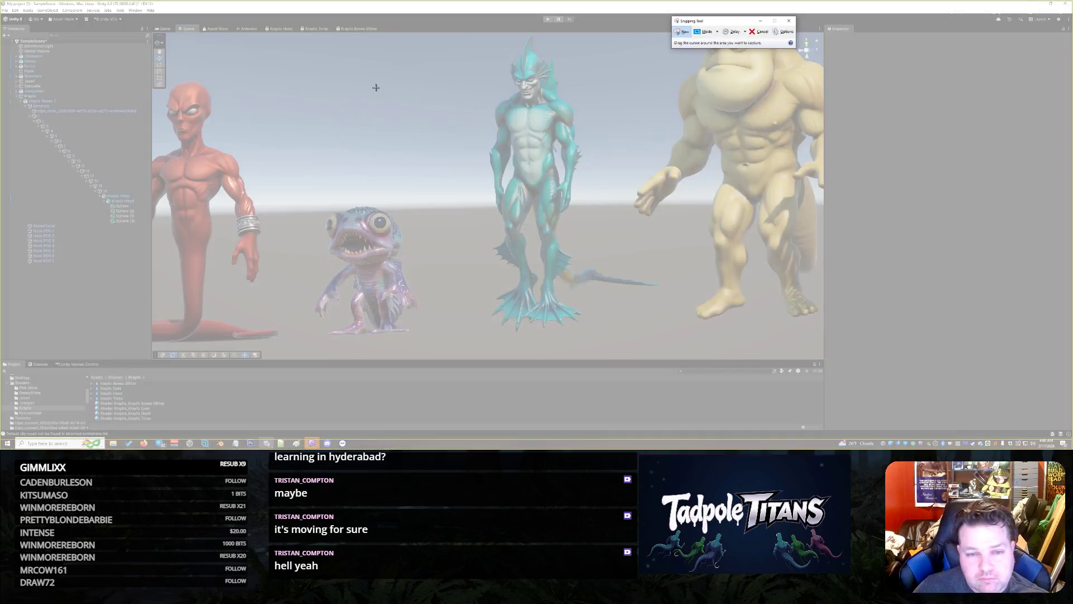
left_click_drag(285, 41, 662, 350)
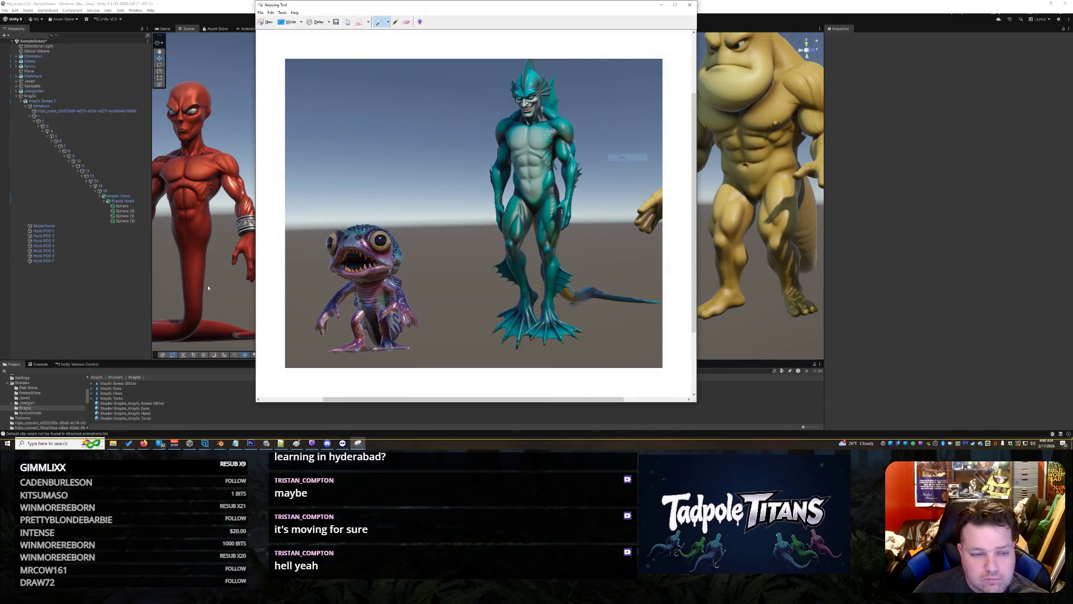
key("alt+Tab")
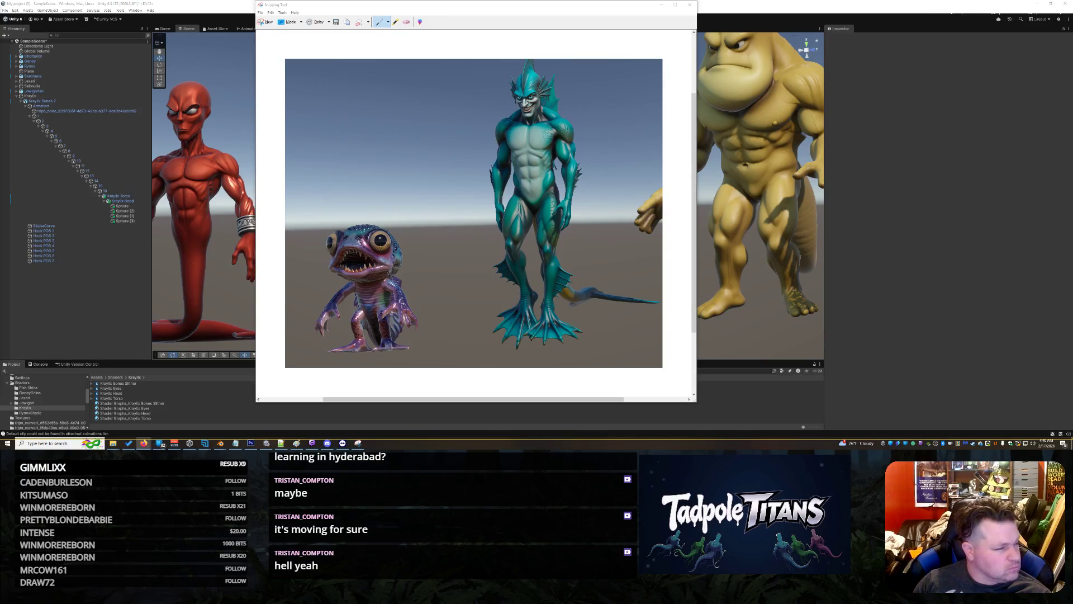
left_click(144, 442)
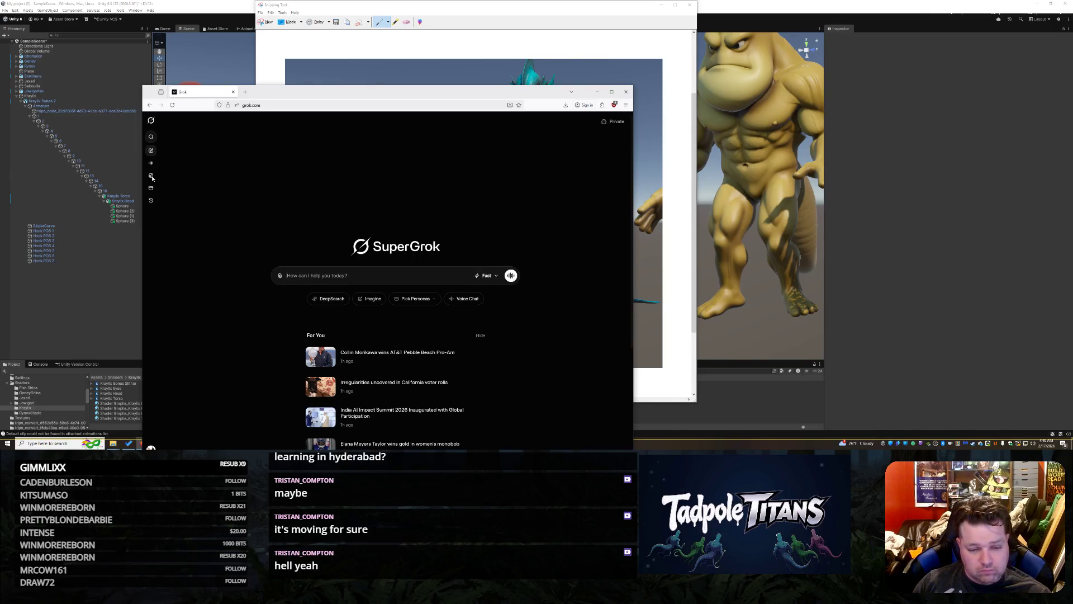
- Load the creature snip into Grok Imagine and begin the prompt 'the small guy 'theomon'...'
left_click(151, 176)
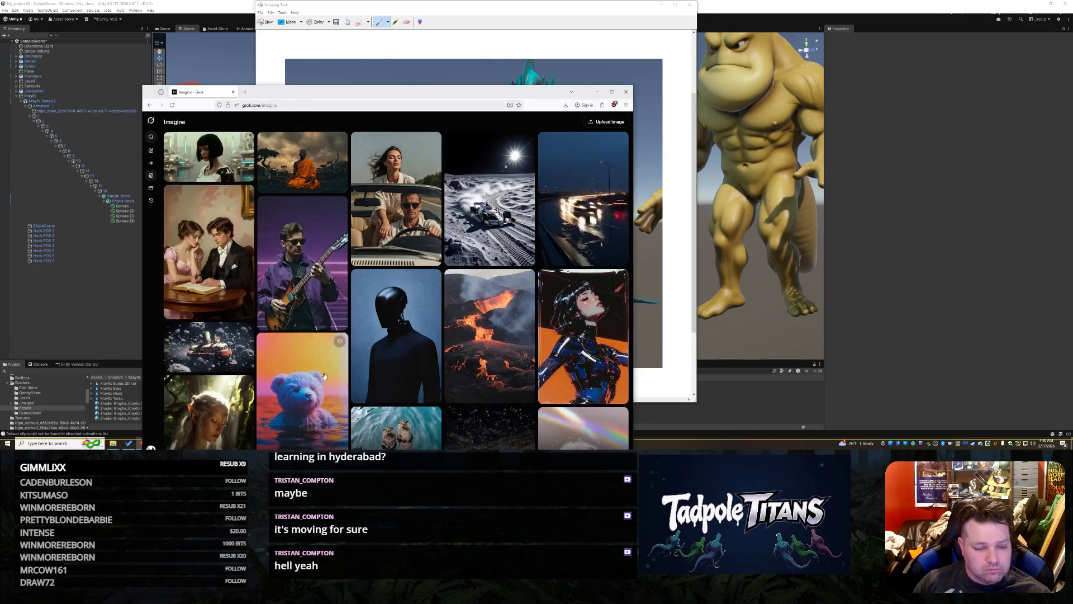
left_click_drag(341, 99, 338, 24)
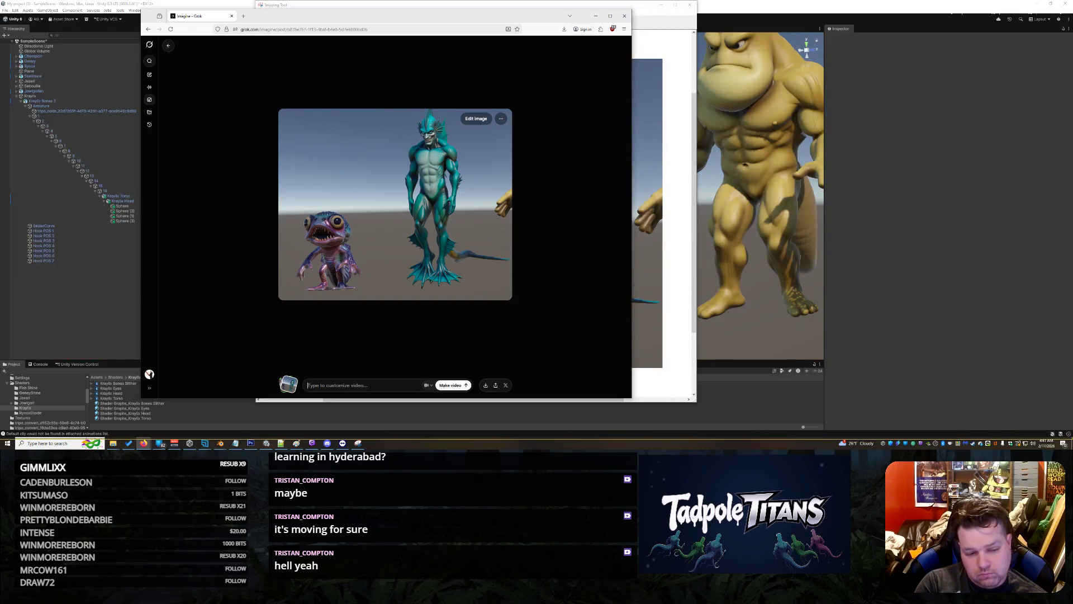
type("the small guy")
type(" 'the")
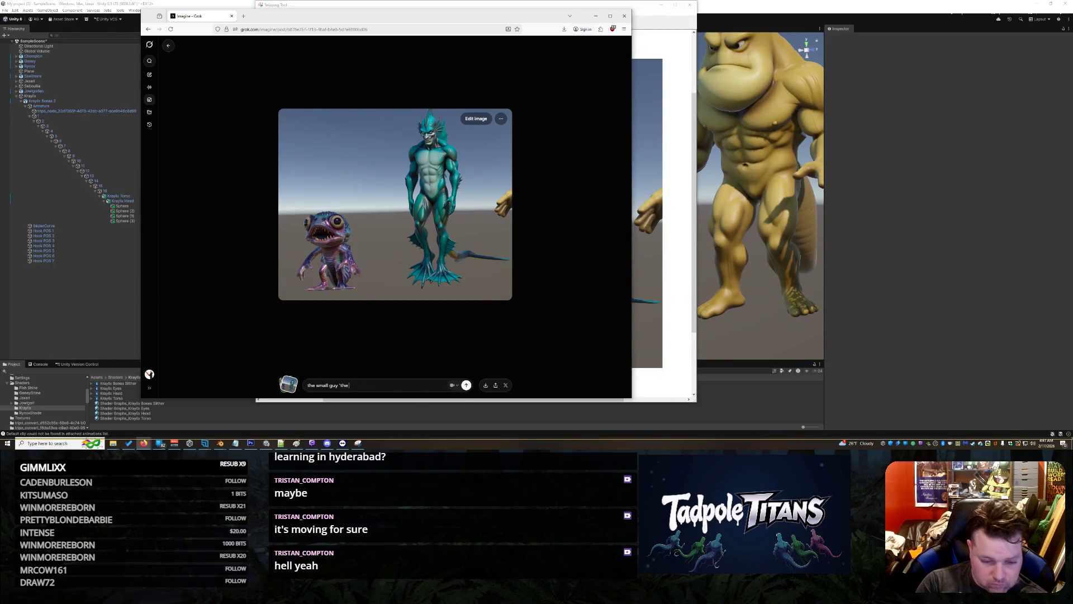
type(" chom")
type("pion")
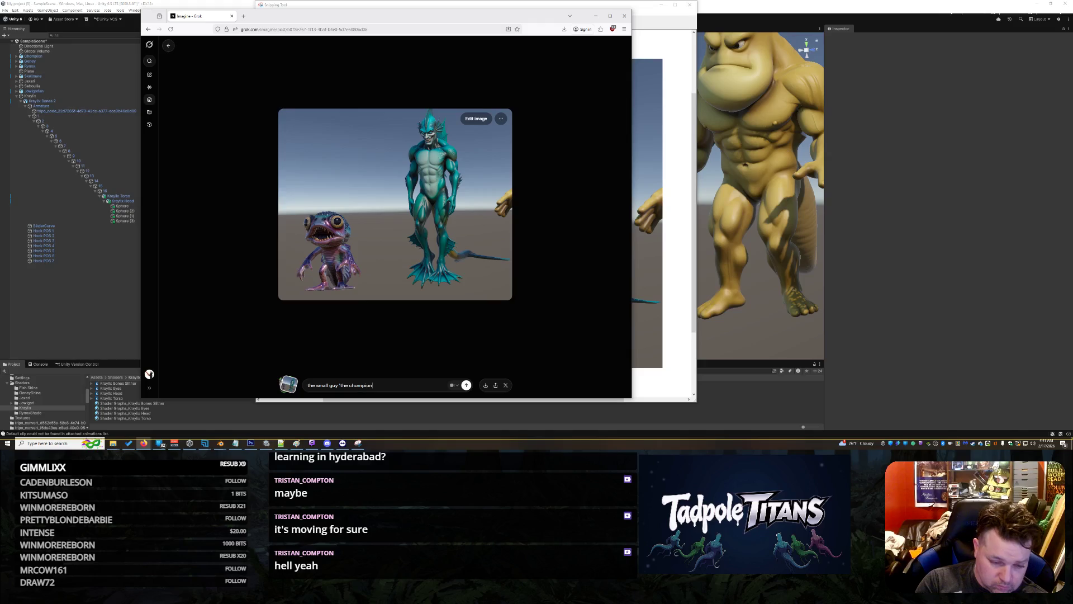
type("'")
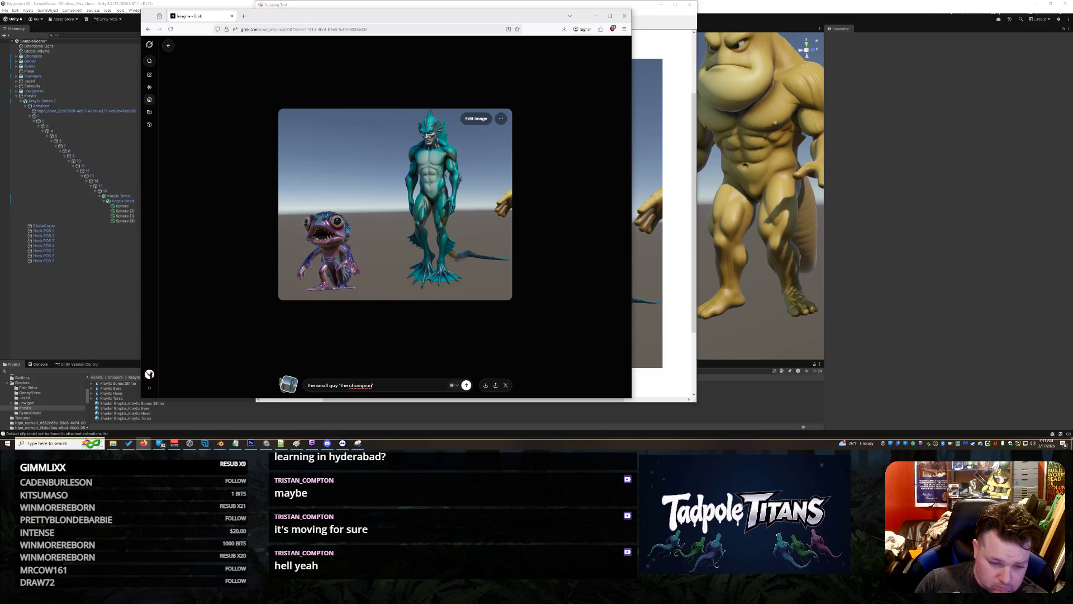
type(" race")
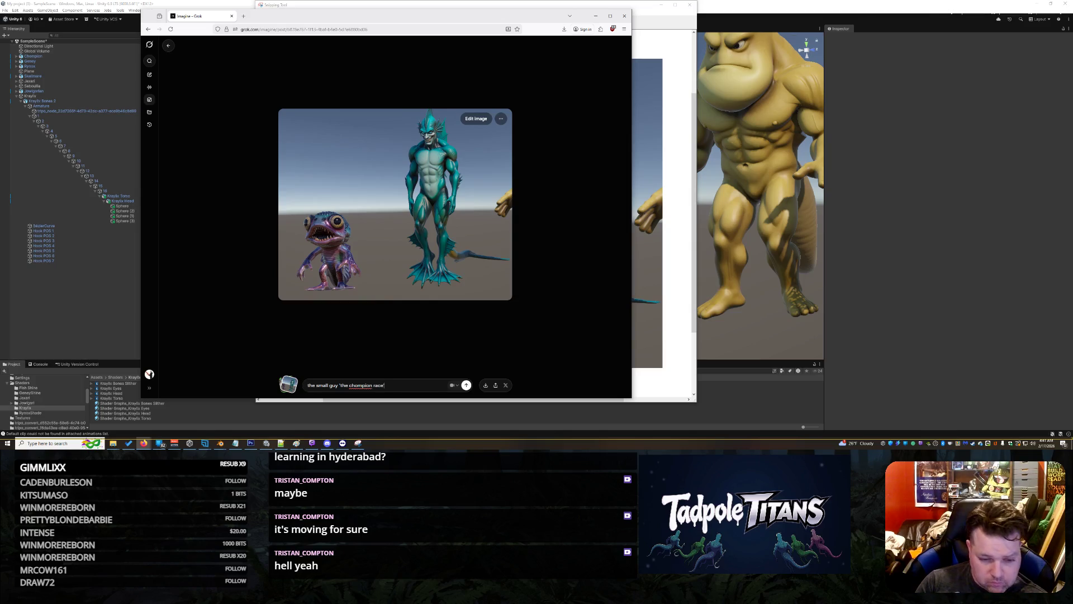
type("as 2 ")
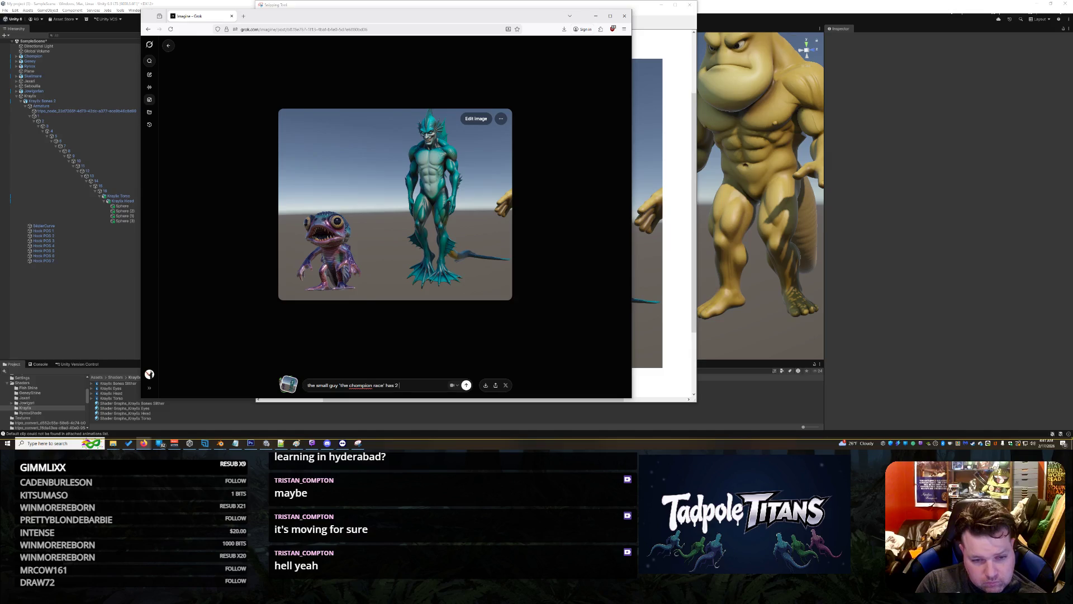
type("buddi")
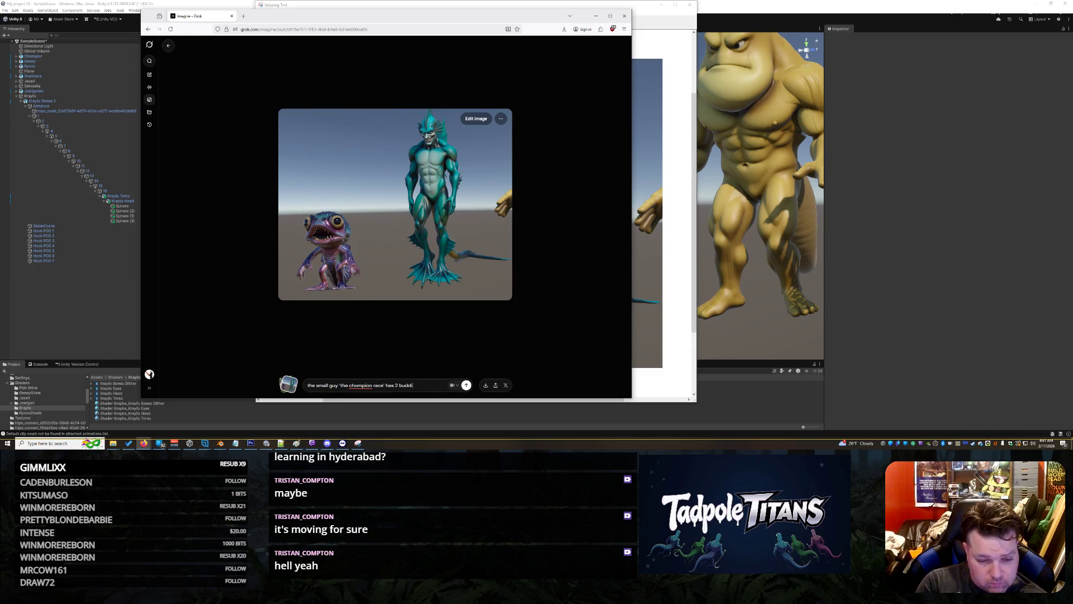
type("es app")
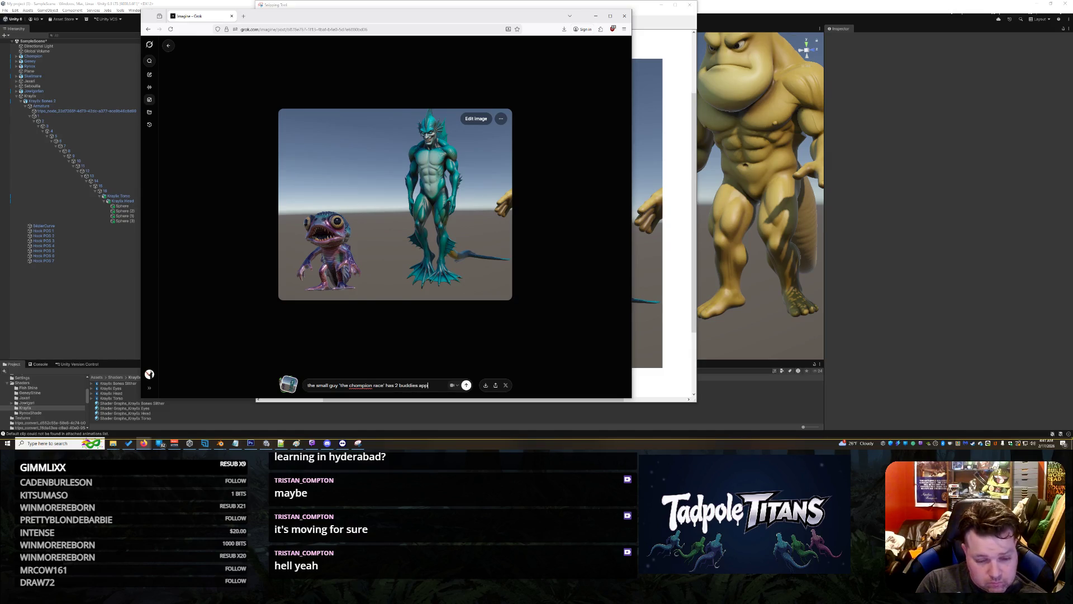
type("ear and the")
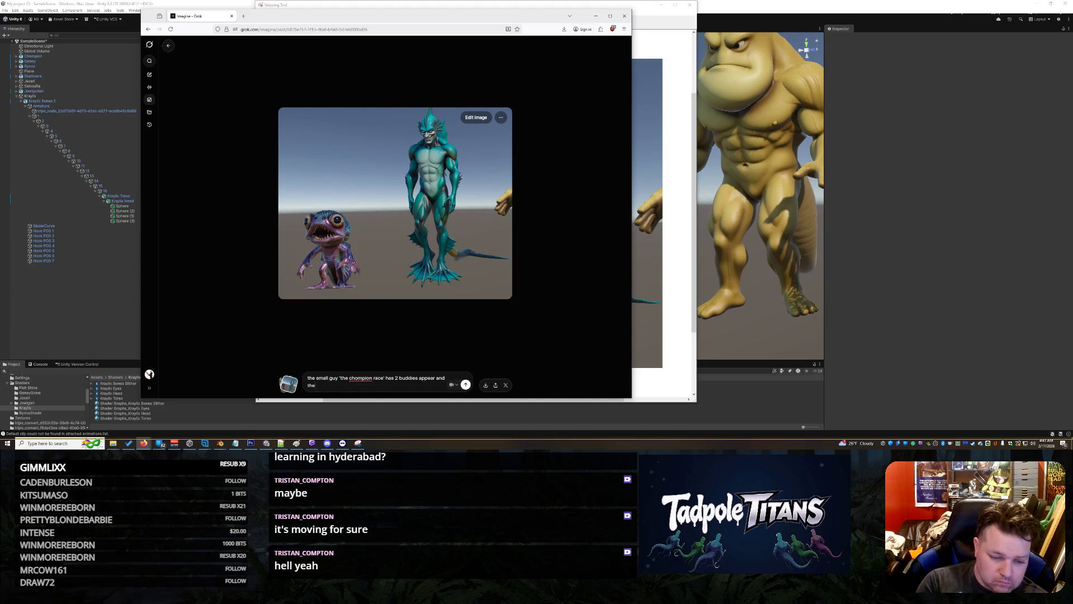
type("y are chasing")
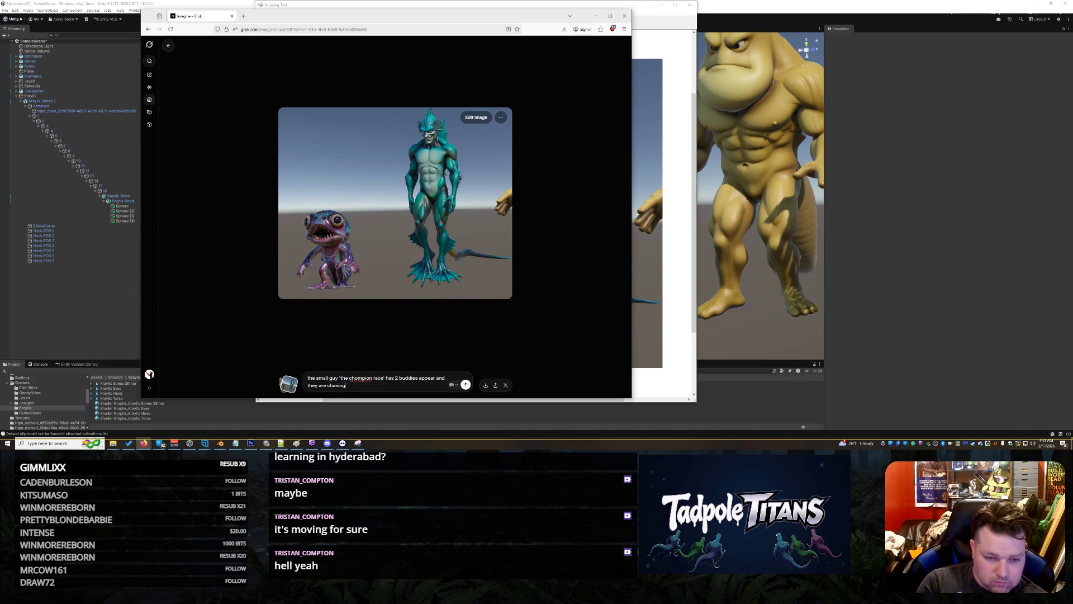
type(" the jaxari through")
type(" a pink or")
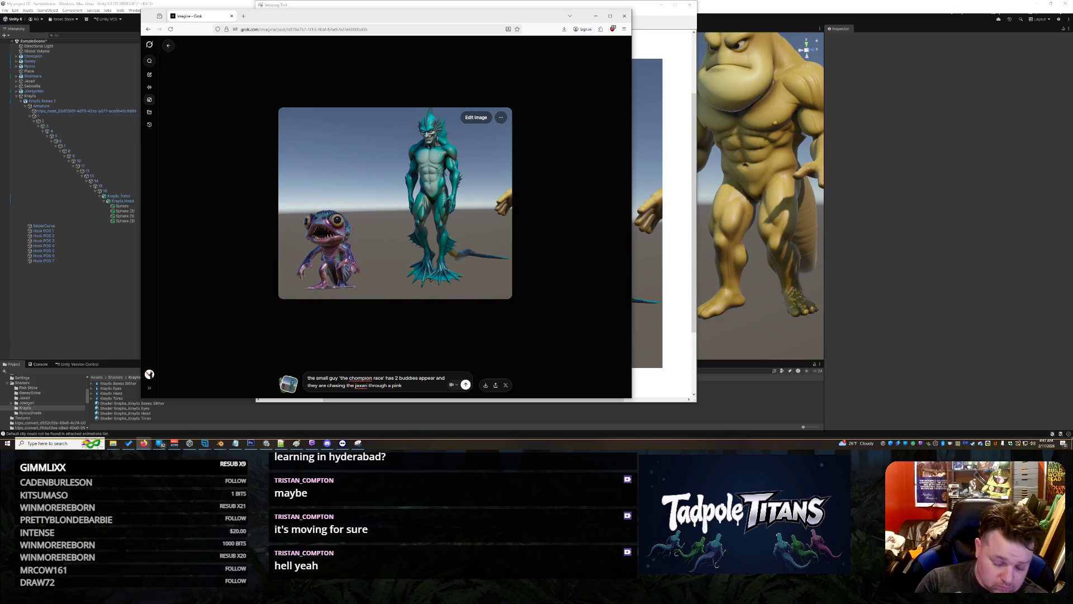
type("ganelle")
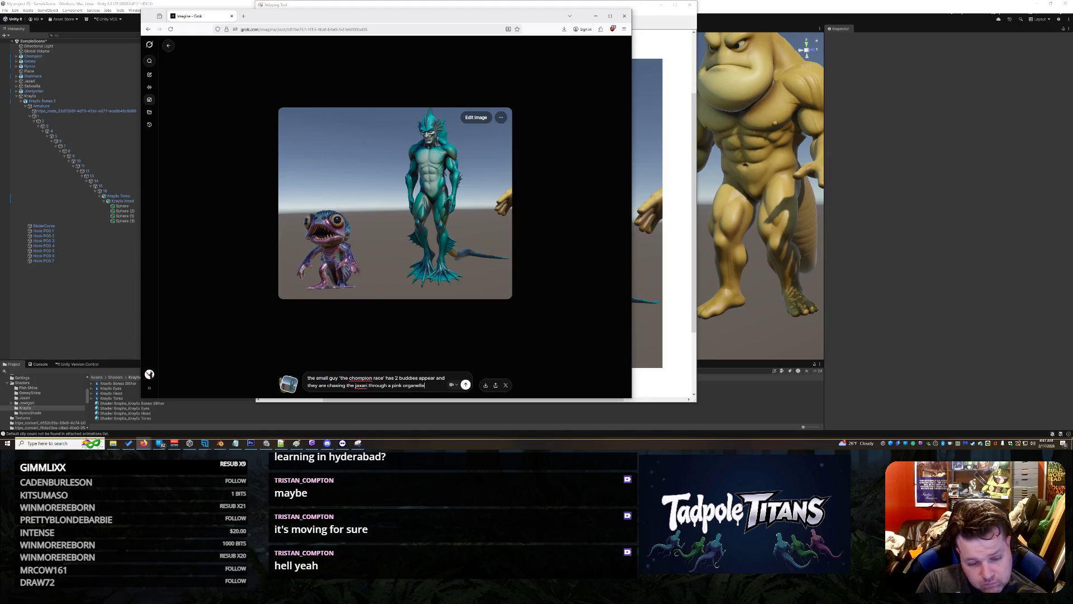
type(" obstacle")
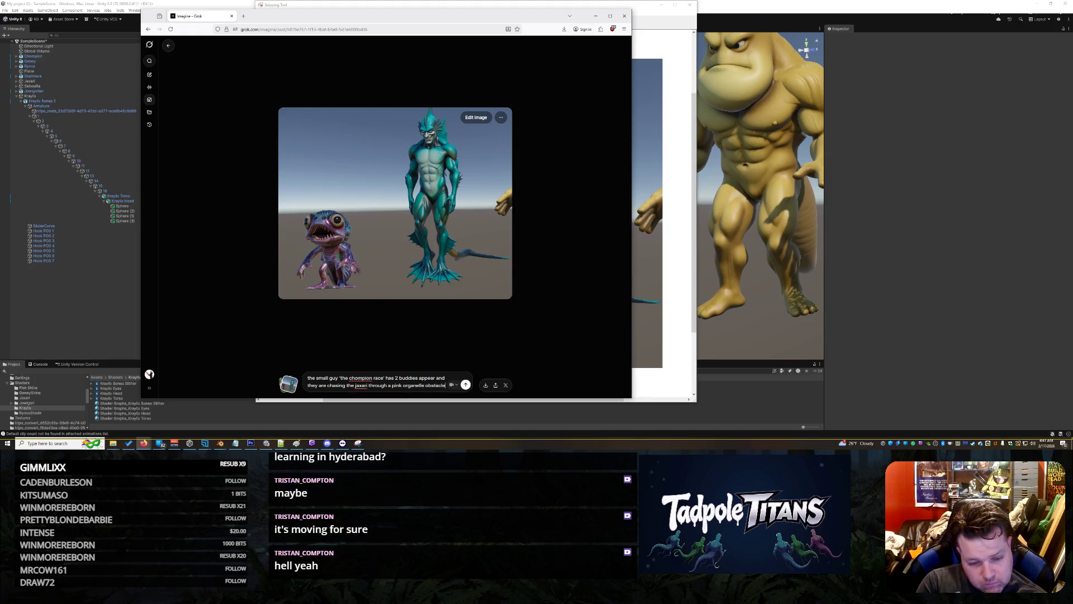
- Finish the prompt with 'watery area... hes swimming around like crazy and they are trying to get him' and submit it
key("BackSpace")
key("BackSpace")
key("BackSpace")
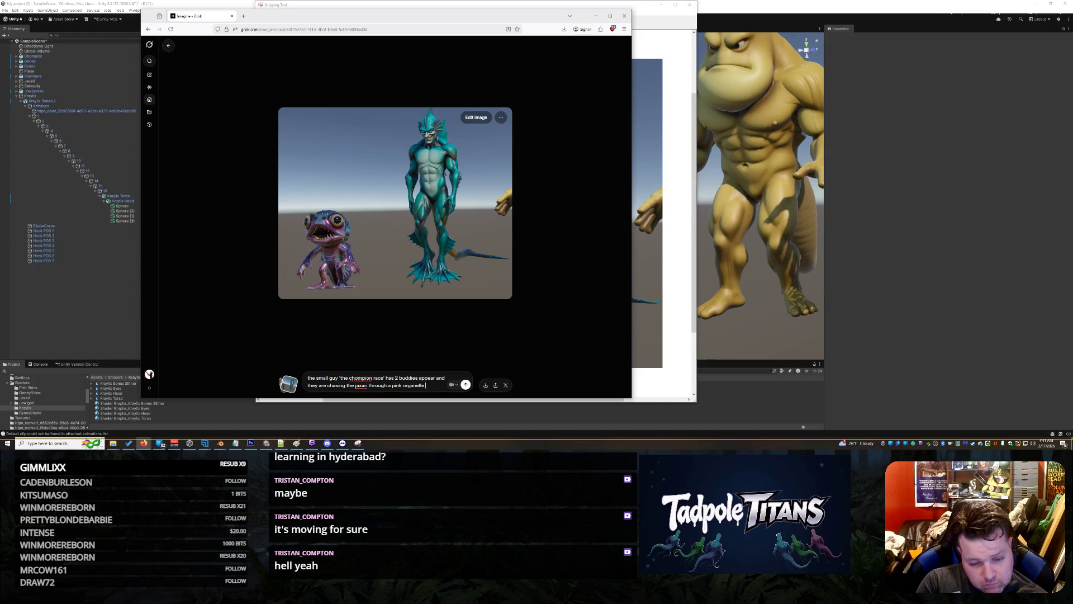
type("watery a")
type("rea... he")
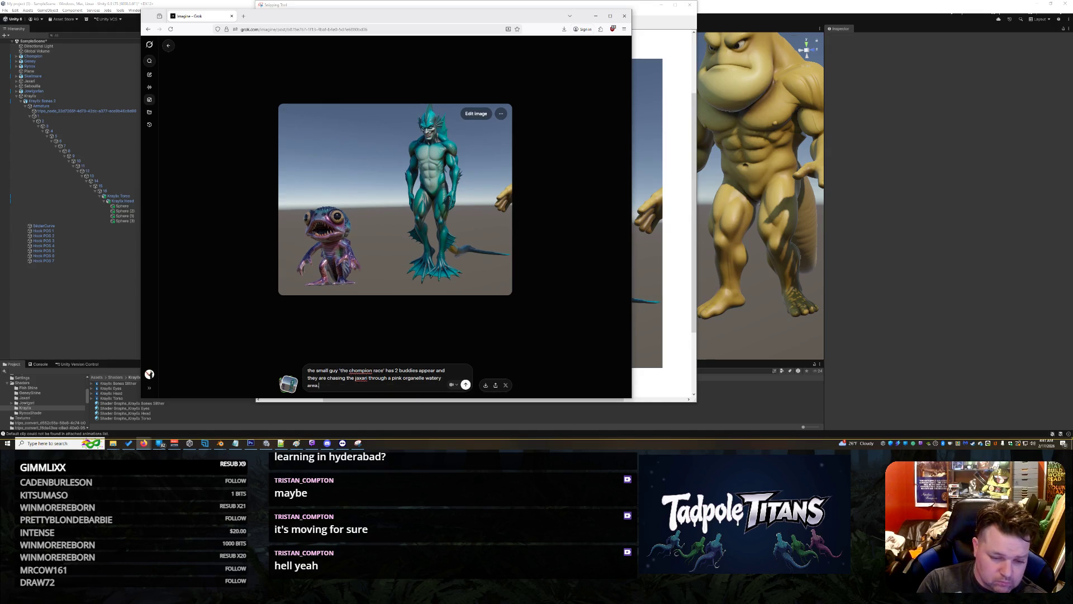
type("s swimm")
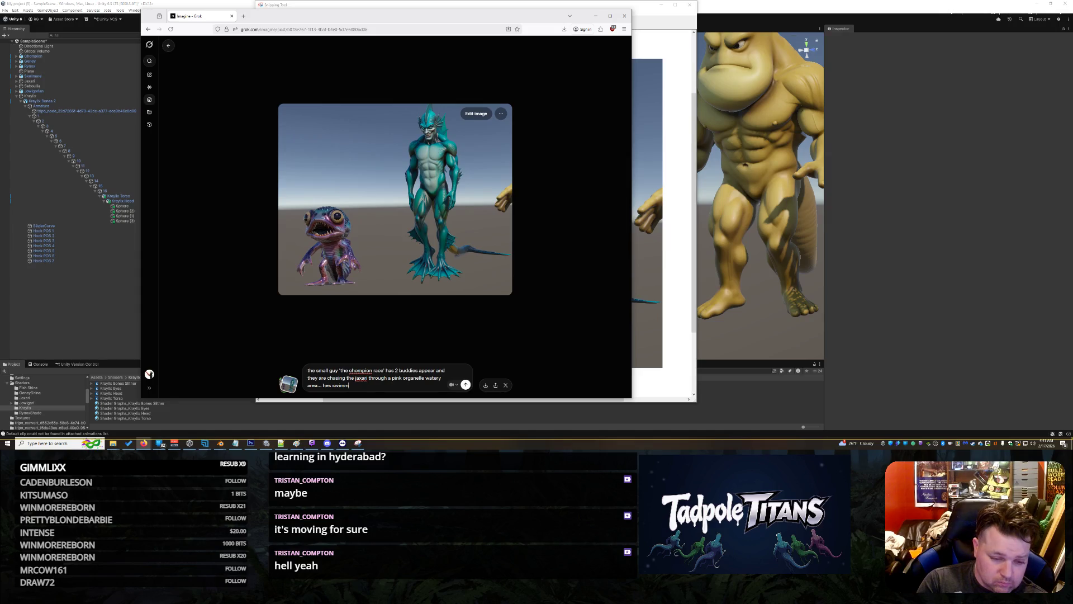
type("ing around like cr")
type("azy and th")
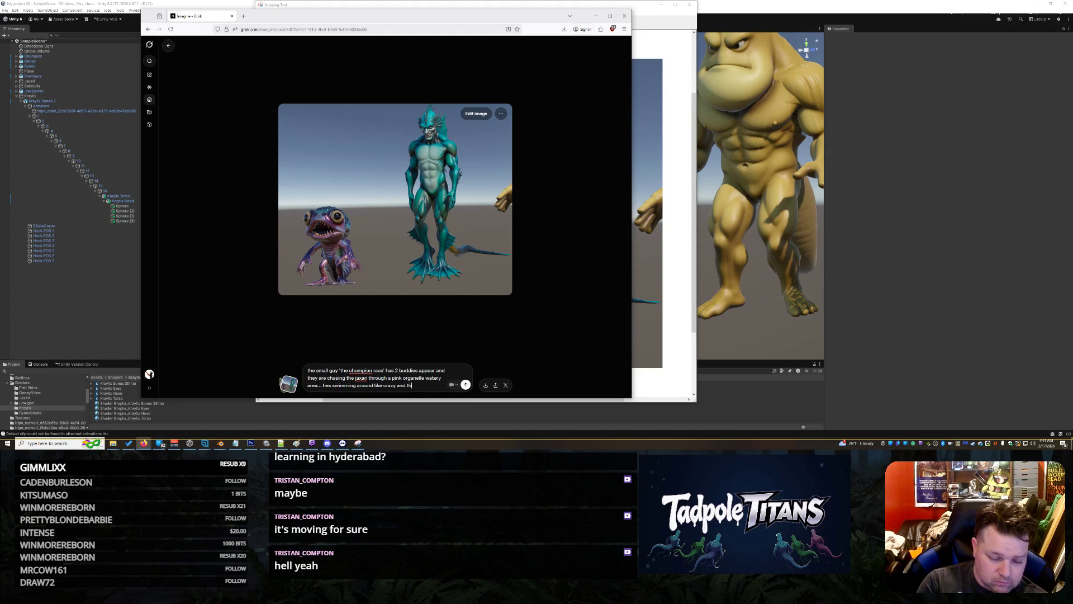
type("ey are trying to get him")
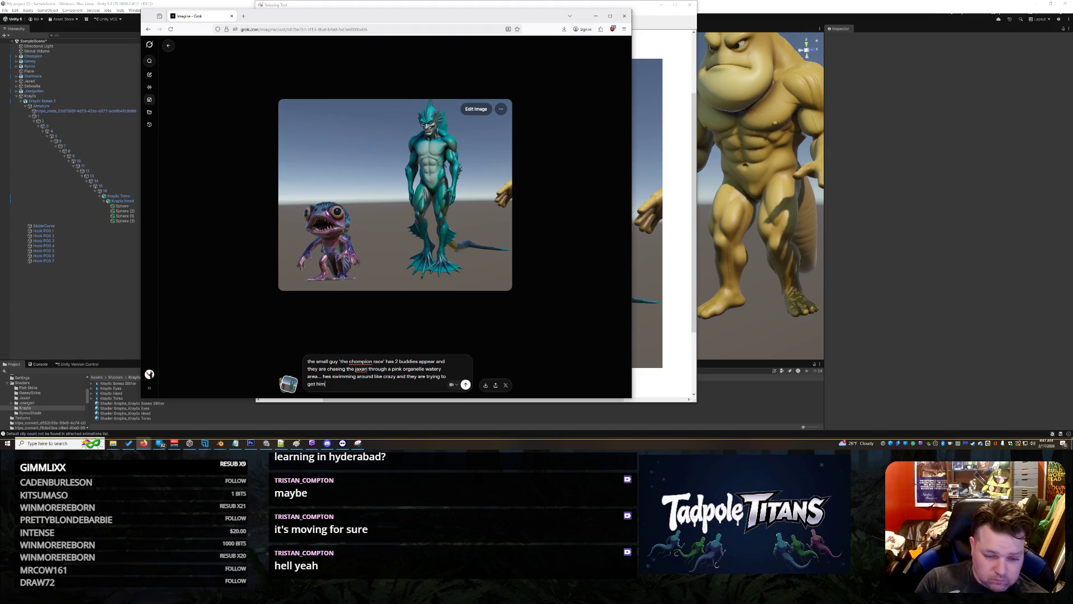
key("Return")
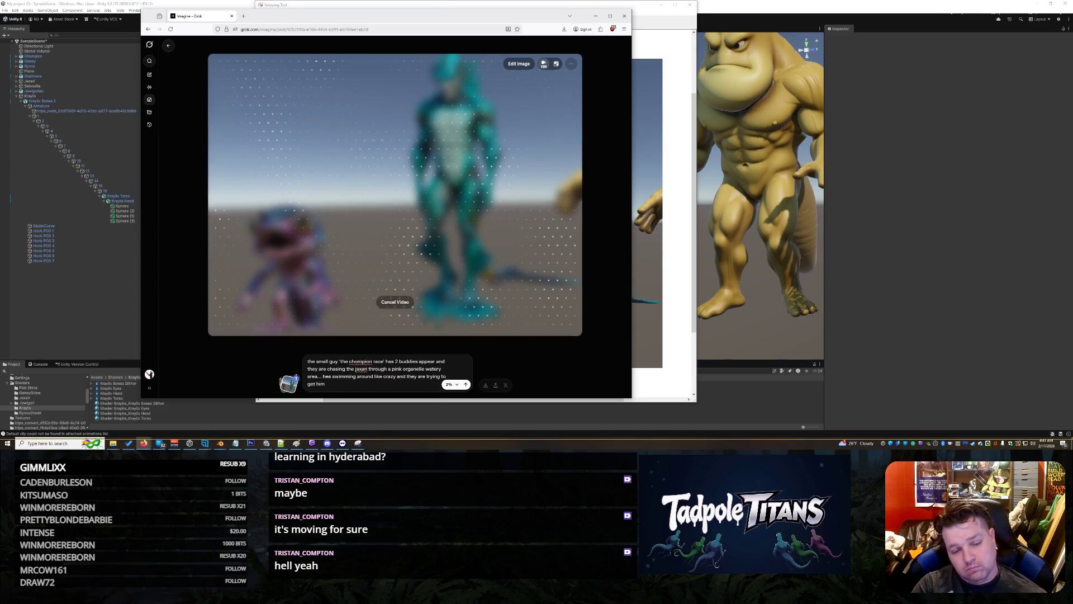